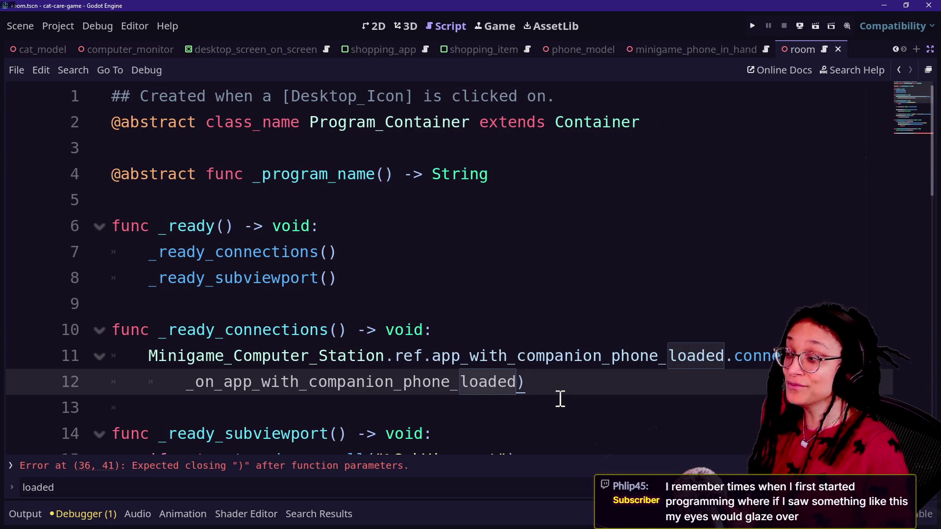
Step: Complete the loaded-signal handler with ') -> void:' and an open_companion_phone(program_name) call
{"action": "left_click", "coordinate": [435, 328]}
{"action": "left_click", "coordinate": [538, 347]}
{"action": "key", "text": "Down"}
{"action": "scroll", "coordinate": [538, 345], "scroll_direction": "down", "scroll_amount": 3}
{"action": "scroll", "coordinate": [538, 347], "scroll_direction": "down", "scroll_amount": 8}
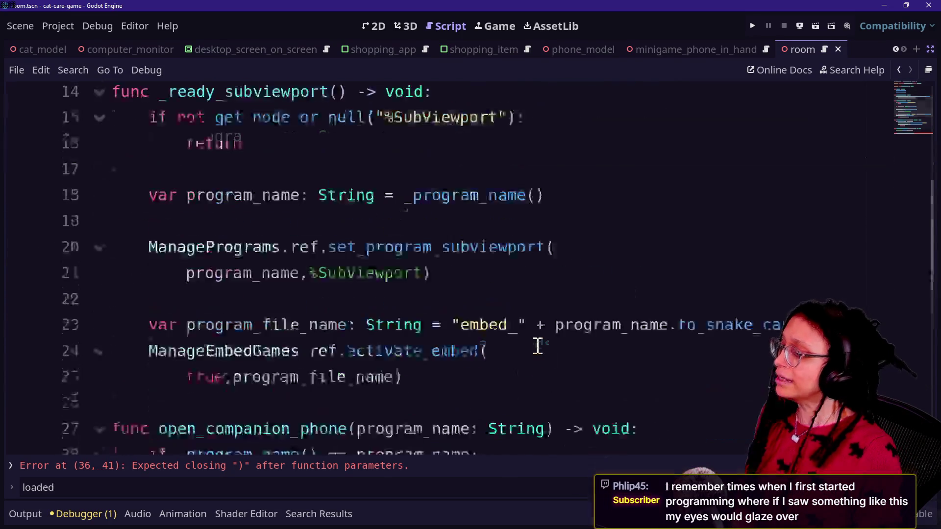
{"action": "scroll", "coordinate": [537, 346], "scroll_direction": "up", "scroll_amount": 2}
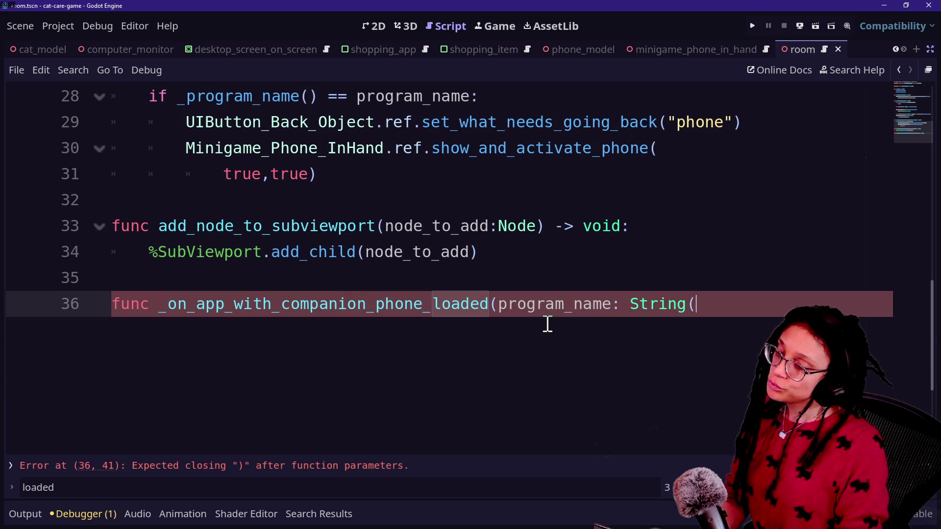
{"action": "type", "text": ":"}
{"action": "key", "text": "Return"}
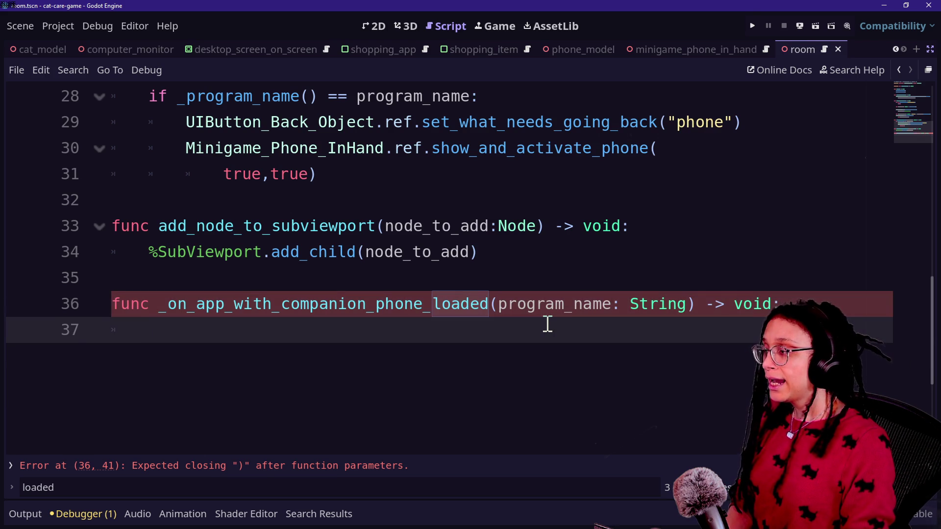
{"action": "type", "text": "opr"}
{"action": "key", "text": "BackSpace"}
{"action": "key", "text": "Return"}
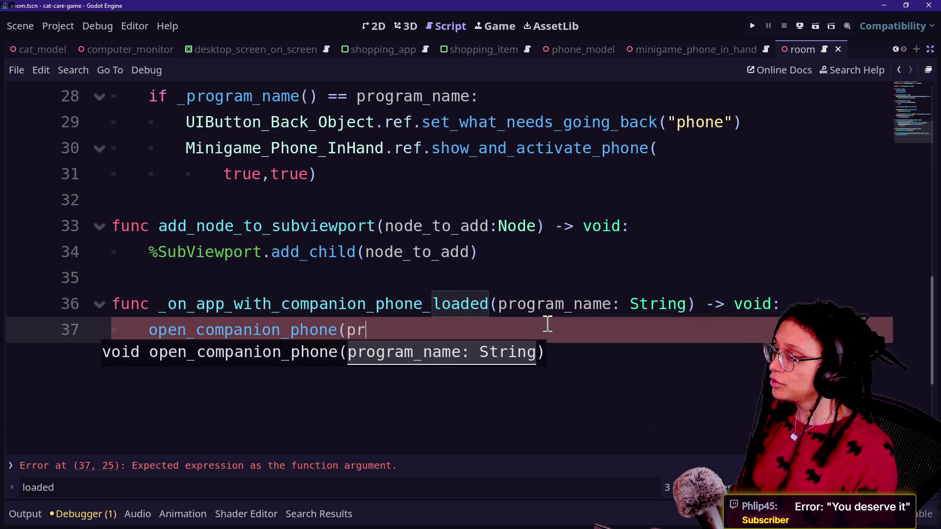
{"action": "type", "text": "ogram_name)"}
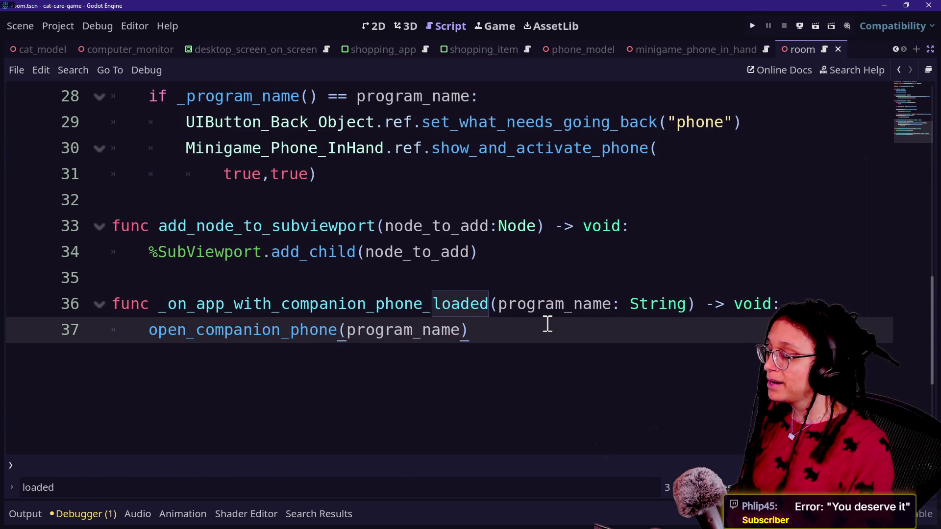
Step: Save the script with the completed handler
{"action": "scroll", "coordinate": [294, 367], "scroll_direction": "up", "scroll_amount": 2}
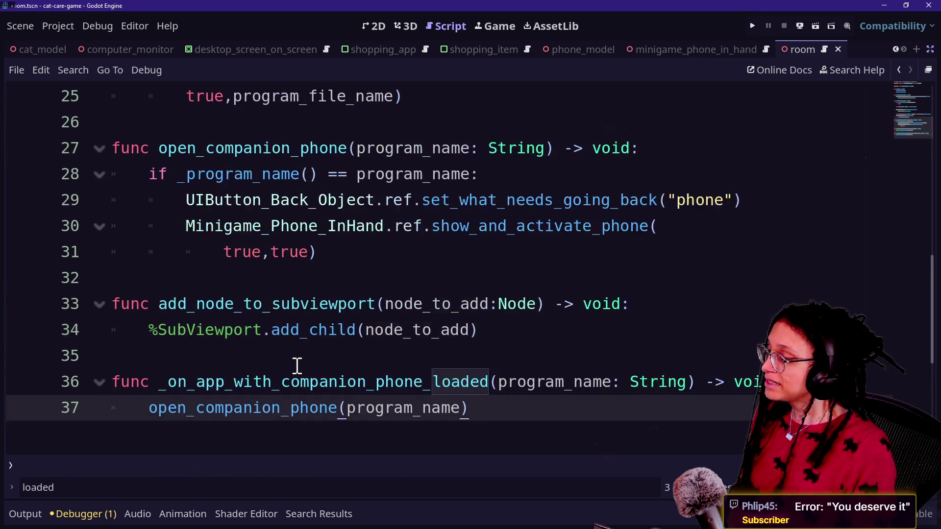
{"action": "left_click", "coordinate": [435, 256]}
{"action": "scroll", "coordinate": [435, 256], "scroll_direction": "up", "scroll_amount": 3}
{"action": "key", "text": "ctrl+s"}
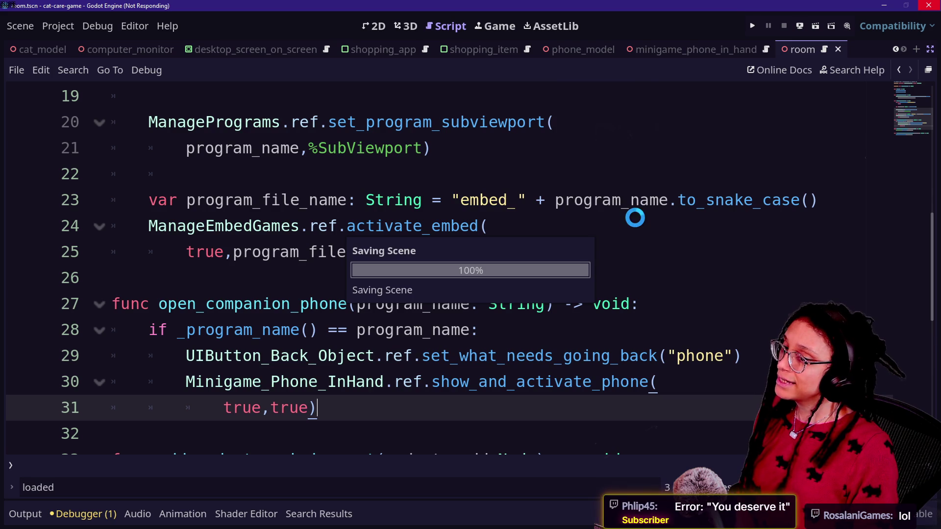
Step: Check the show_and_activate_phone and set_what_needs_going_back calls, then run the project
{"action": "left_click", "coordinate": [635, 218]}
{"action": "scroll", "coordinate": [620, 285], "scroll_direction": "down", "scroll_amount": 3}
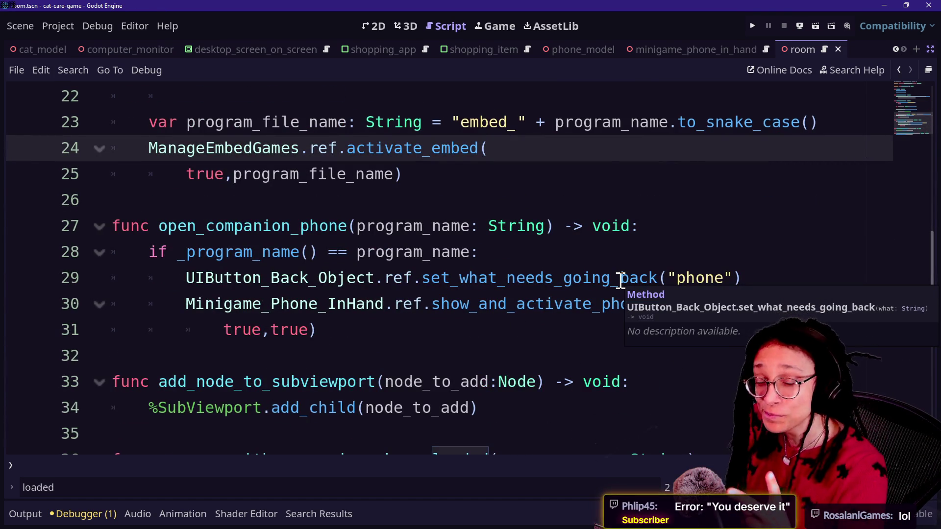
{"action": "scroll", "coordinate": [620, 280], "scroll_direction": "up", "scroll_amount": 1}
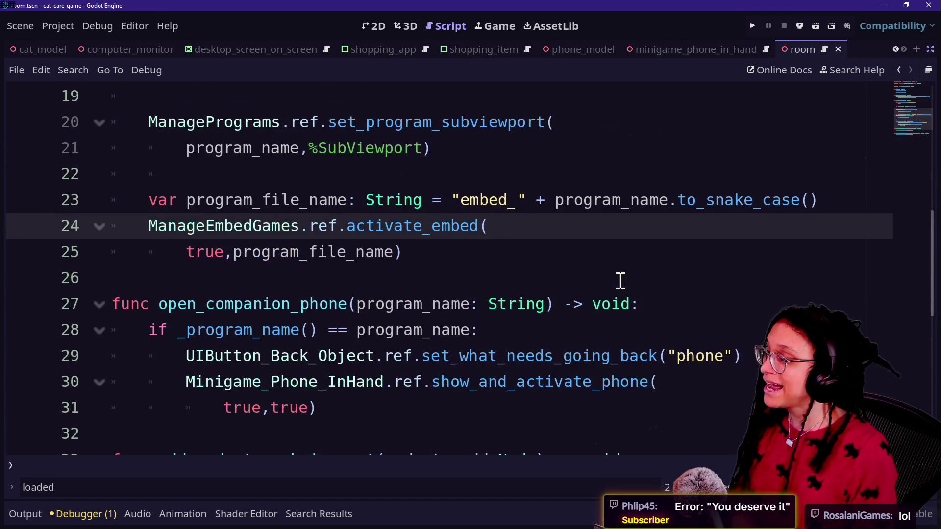
{"action": "left_click", "coordinate": [516, 381]}
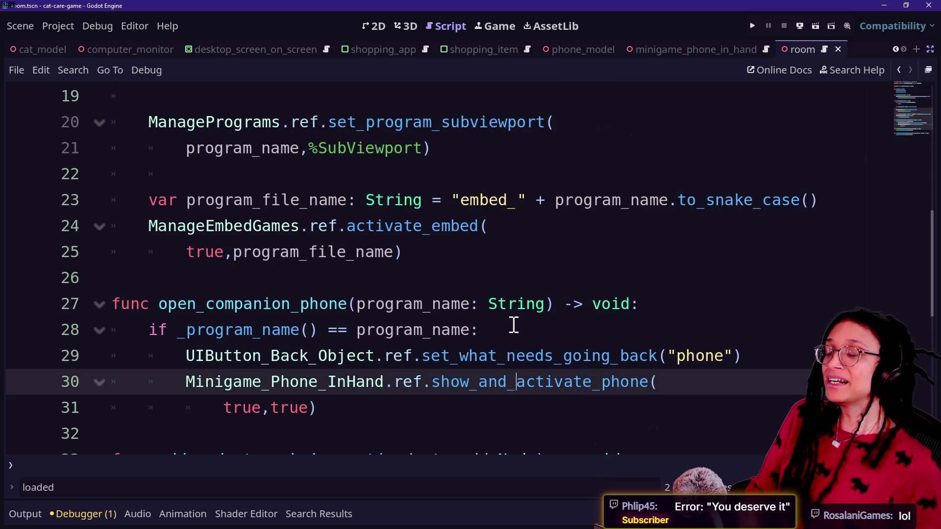
{"action": "left_click", "coordinate": [638, 365]}
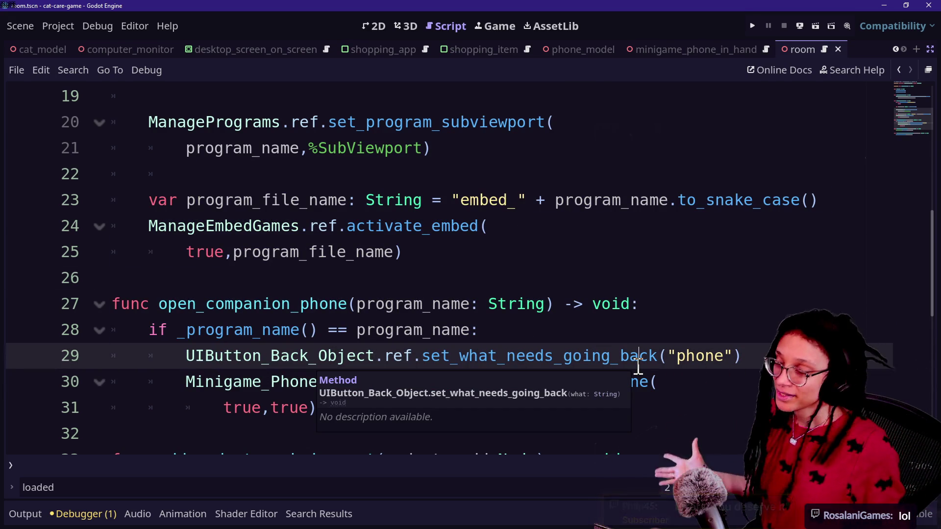
{"action": "left_click", "coordinate": [756, 30]}
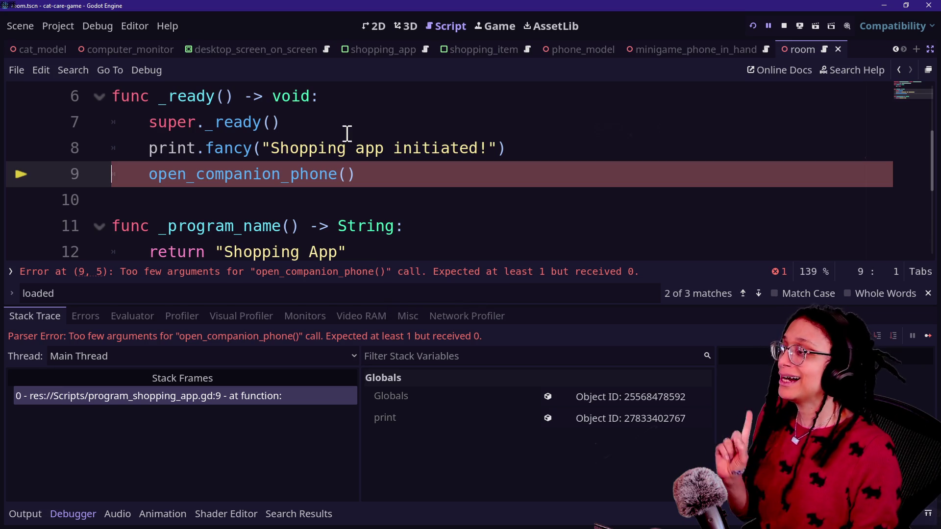
Step: Pass _program_name() to open_companion_phone on line 9 of program_shopping_app.gd and rerun the game
{"action": "key", "text": "F8"}
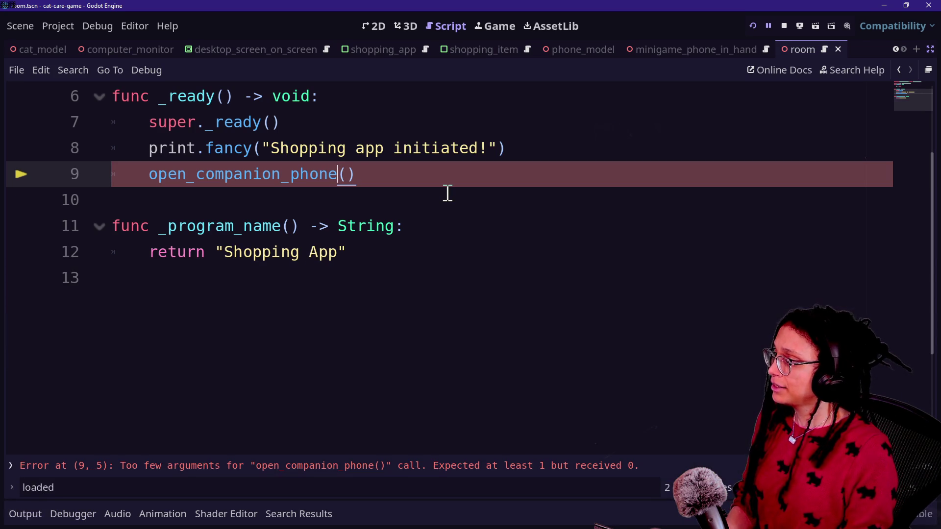
{"action": "scroll", "coordinate": [447, 193], "scroll_direction": "up", "scroll_amount": 2}
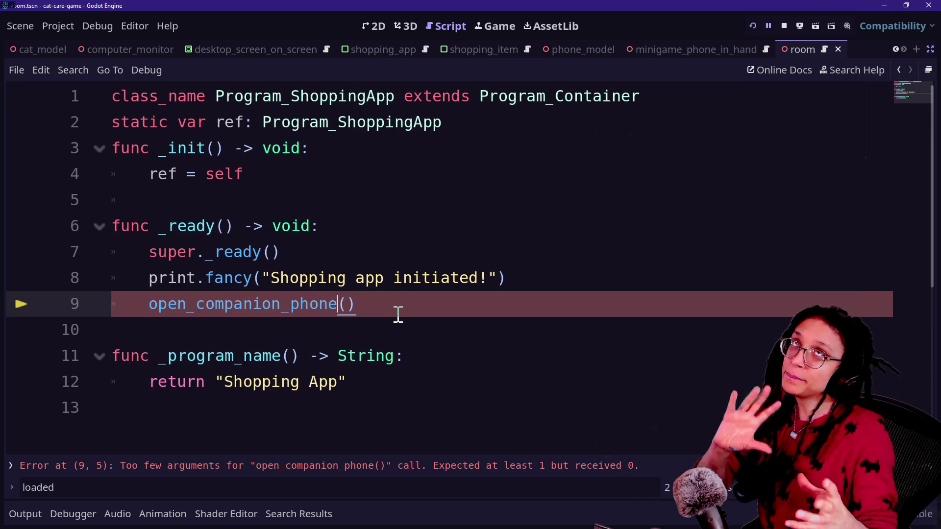
{"action": "key", "text": "Up"}
{"action": "key", "text": "Up"}
{"action": "key", "text": "Down"}
{"action": "key", "text": "Down"}
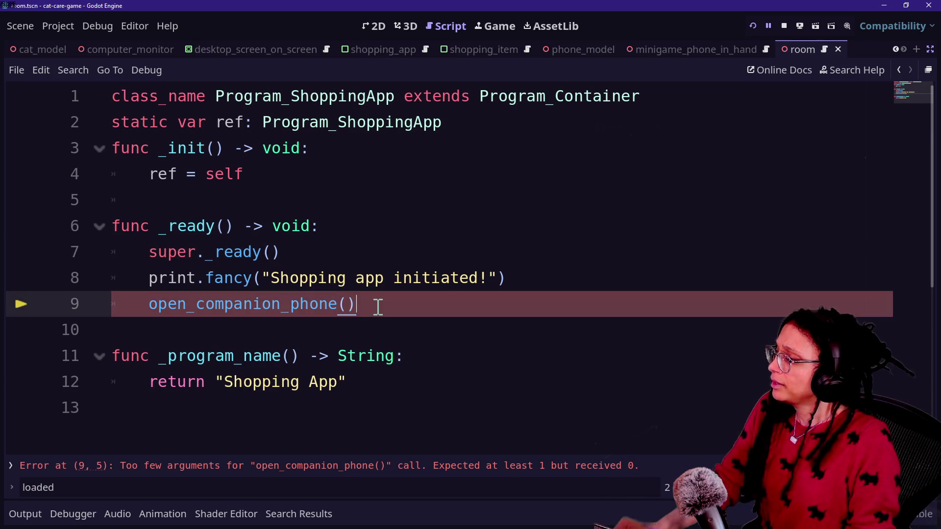
{"action": "key", "text": "Up"}
{"action": "key", "text": "Up"}
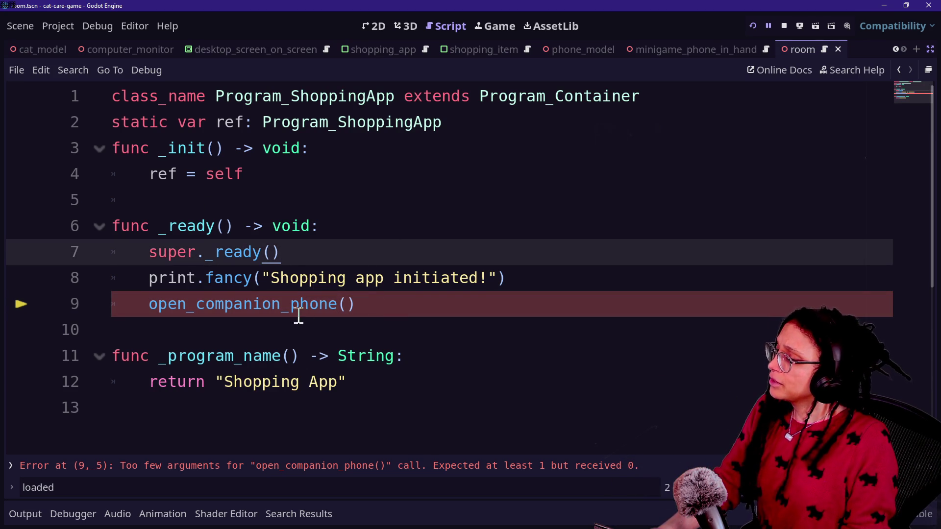
{"action": "left_click", "coordinate": [382, 309]}
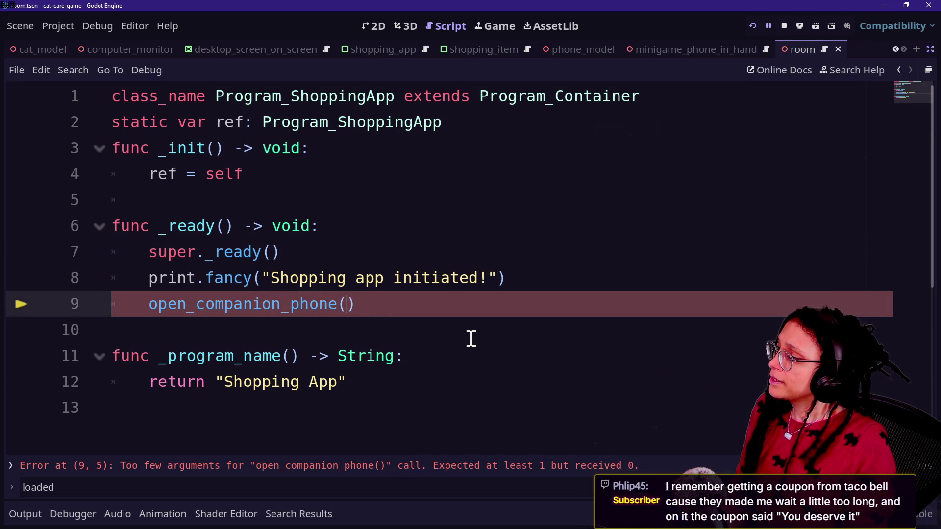
{"action": "type", "text": "pr"}
{"action": "key", "text": "BackSpace"}
{"action": "key", "text": "BackSpace"}
{"action": "type", "text": "_pro"}
{"action": "key", "text": "Return"}
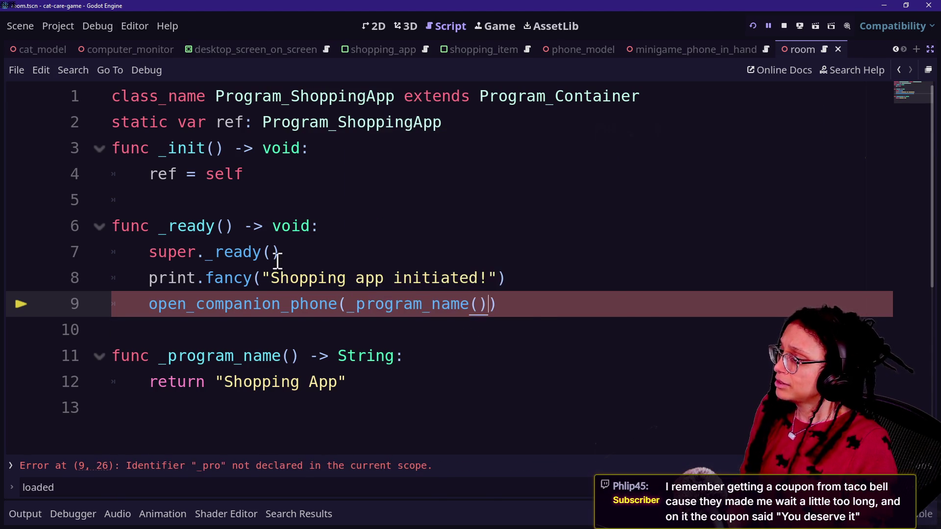
{"action": "left_click", "coordinate": [753, 25]}
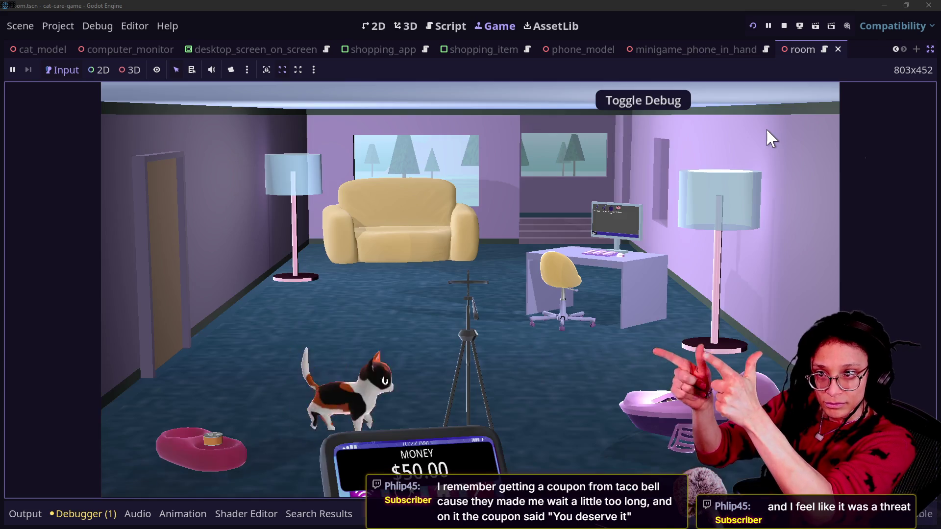
Step: Zoom in to the desk computer, open the Shopping App, then step back and re-enter
{"action": "left_click", "coordinate": [615, 220]}
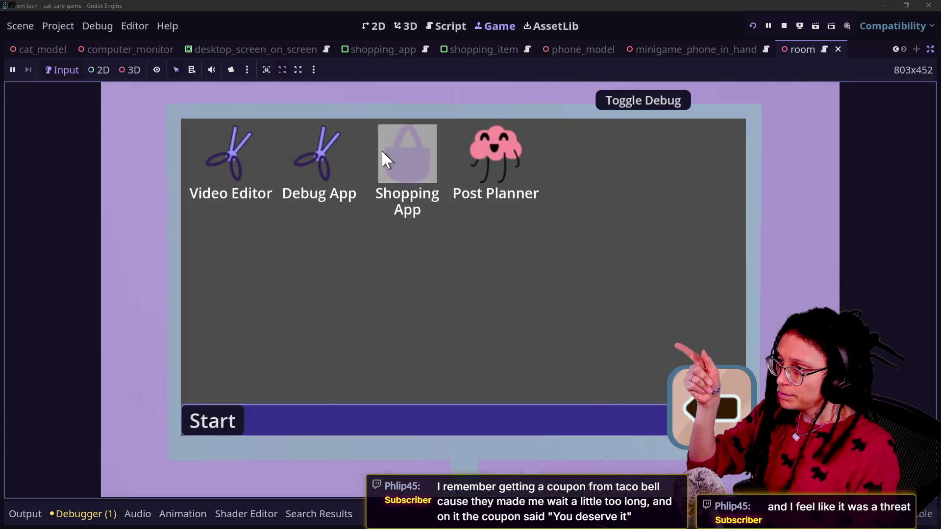
{"action": "left_click", "coordinate": [384, 156]}
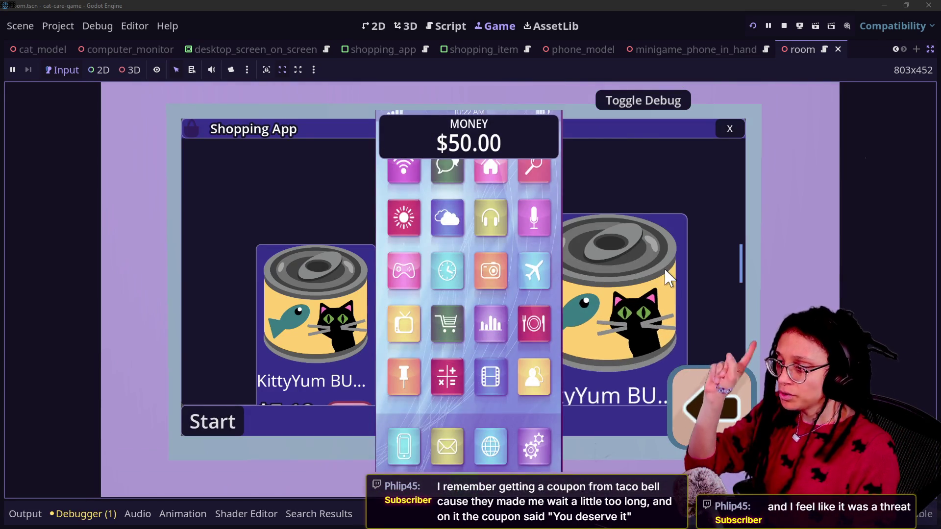
{"action": "left_click", "coordinate": [719, 392]}
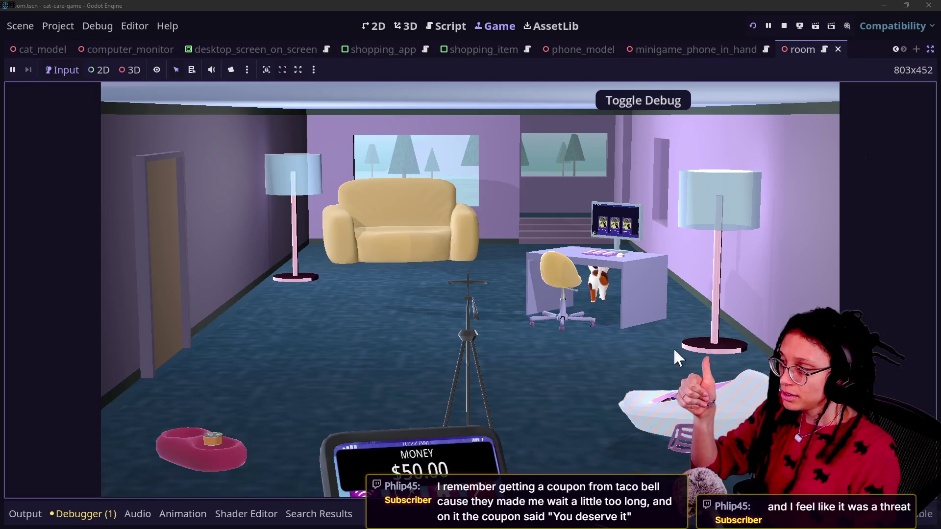
{"action": "left_click", "coordinate": [648, 296]}
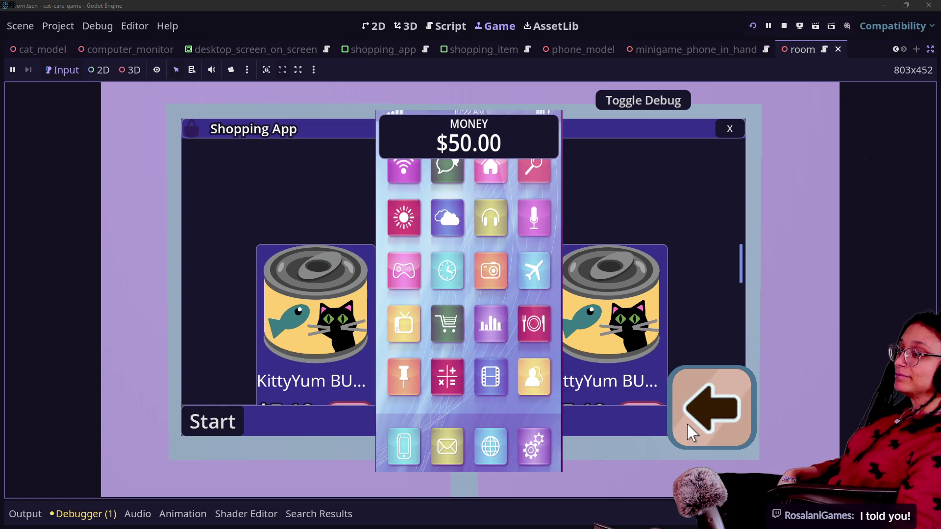
Step: Back out to the room, return to the computer, close the Shopping App window, and go back to the editor
{"action": "left_click", "coordinate": [697, 434]}
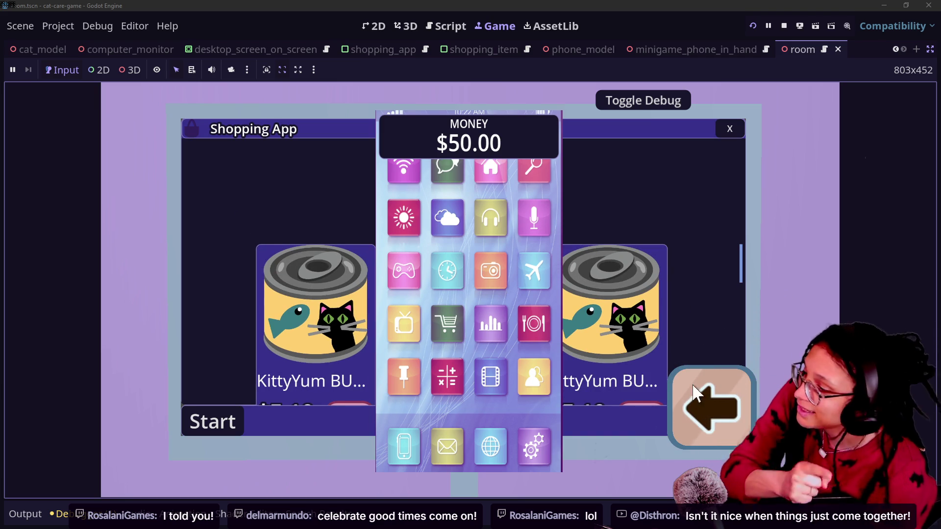
{"action": "left_click", "coordinate": [719, 411]}
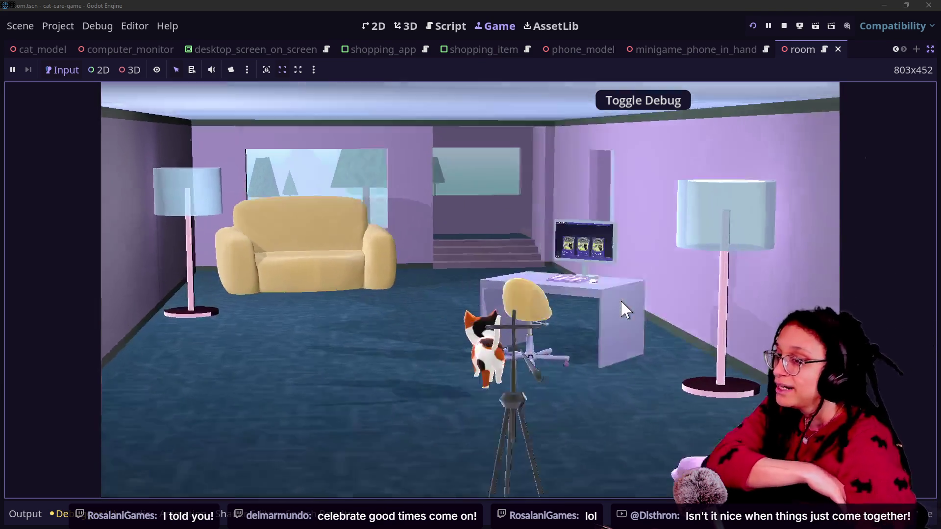
{"action": "left_click", "coordinate": [622, 301]}
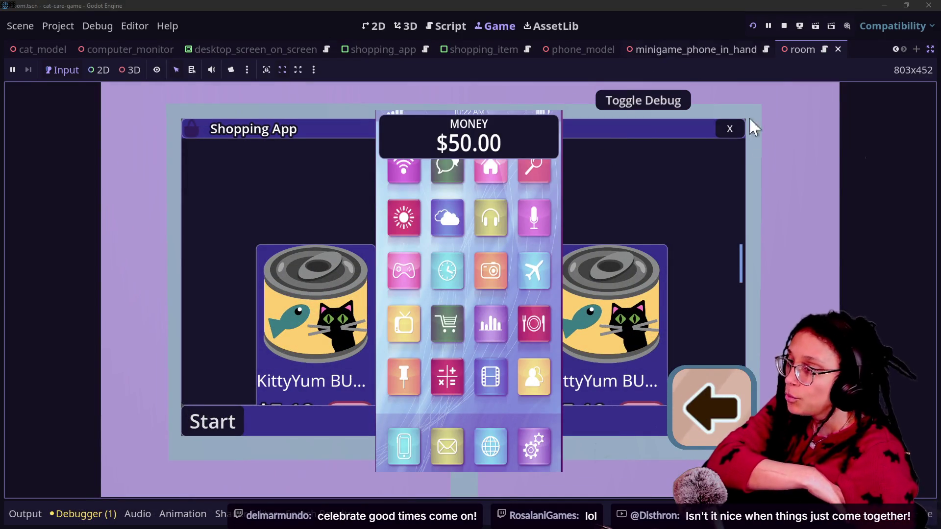
{"action": "left_click", "coordinate": [731, 130]}
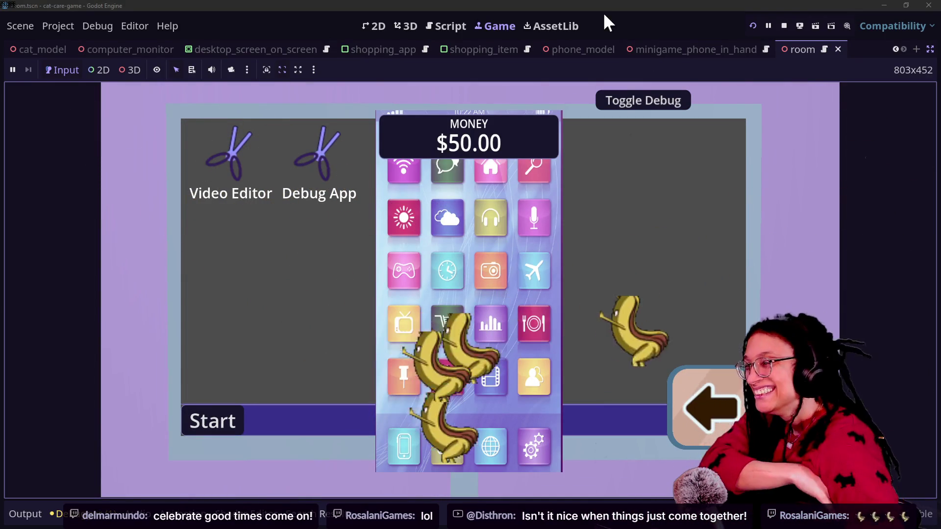
{"action": "left_click", "coordinate": [447, 26]}
Step: Open minigame_phone_in_hand.gd through the quick file search
{"action": "left_click", "coordinate": [417, 198]}
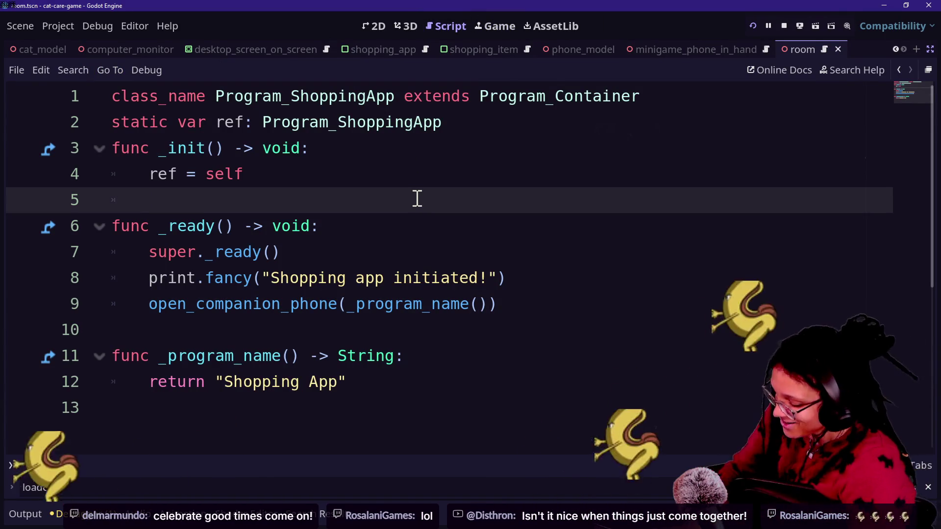
{"action": "key", "text": "shift+alt+o"}
{"action": "type", "text": "close"}
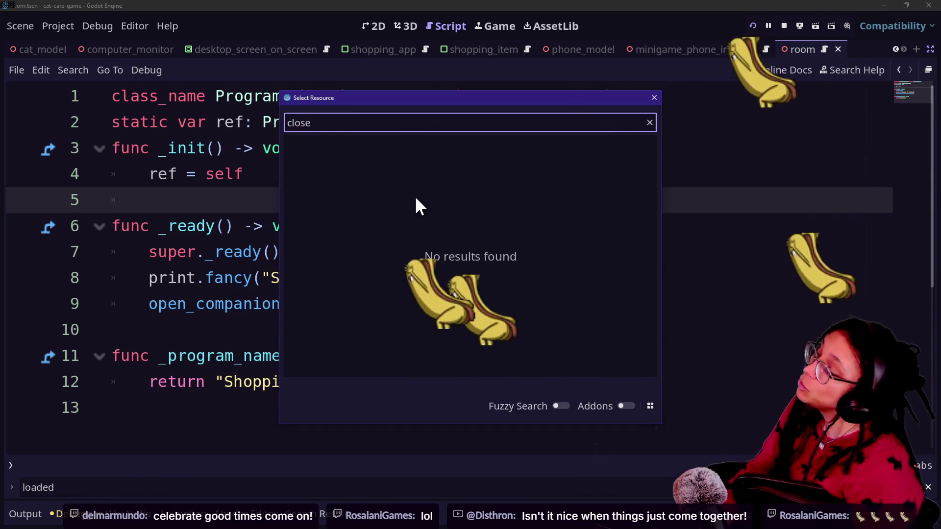
{"action": "key", "text": "Escape"}
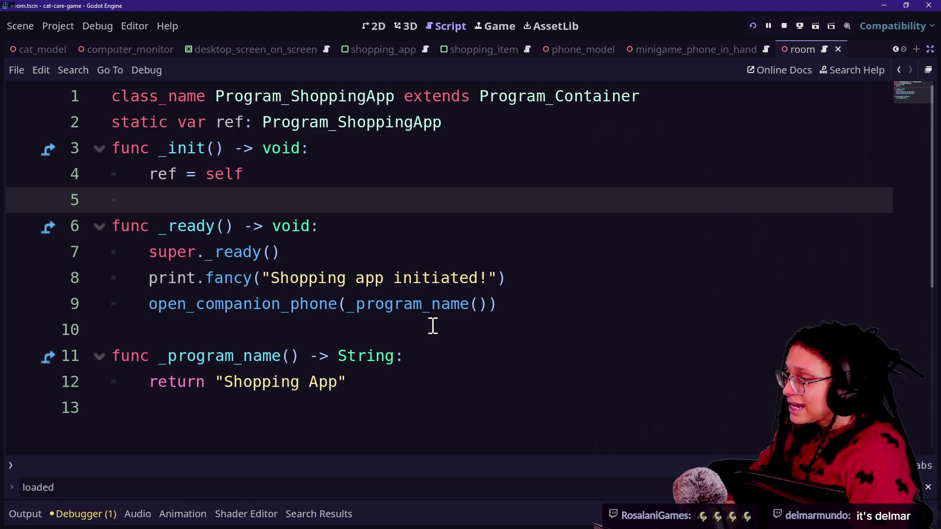
{"action": "key", "text": "shift+alt+o"}
{"action": "type", "text": "mi"}
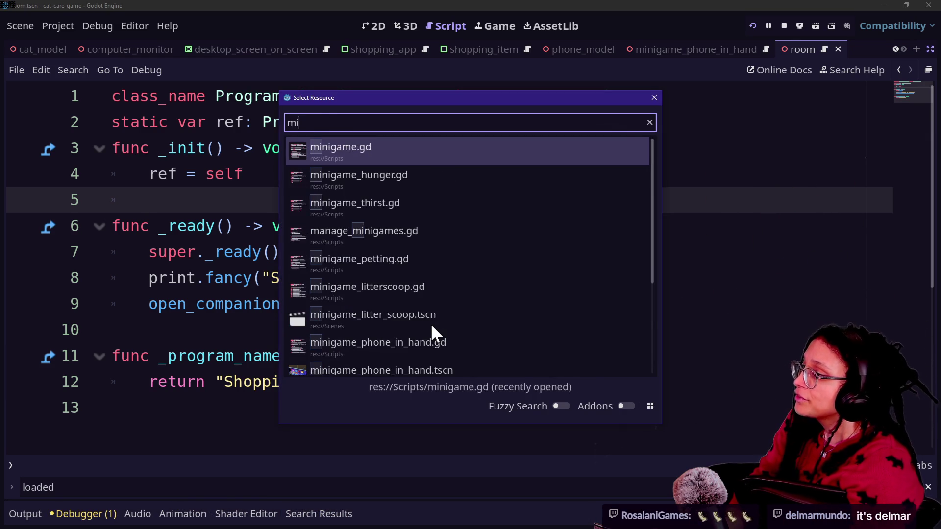
{"action": "type", "text": "nigame_phon"}
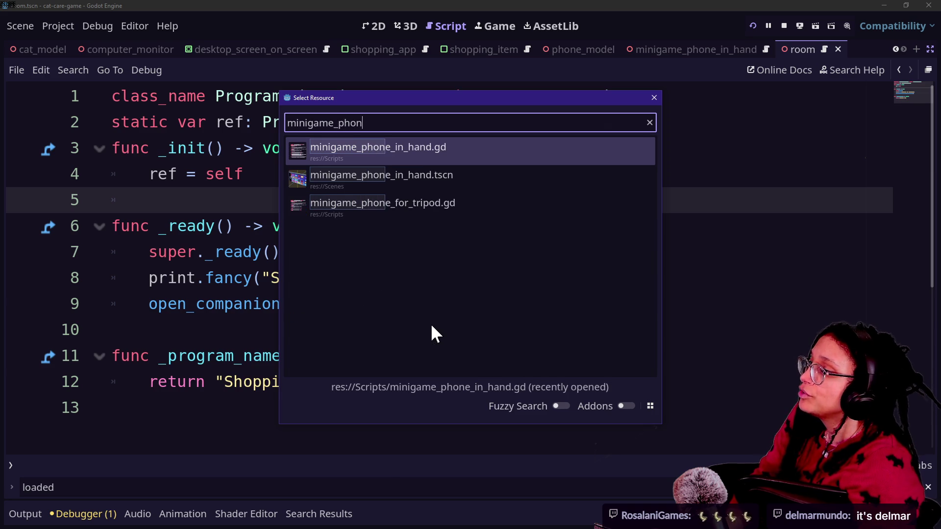
{"action": "key", "text": "Return"}
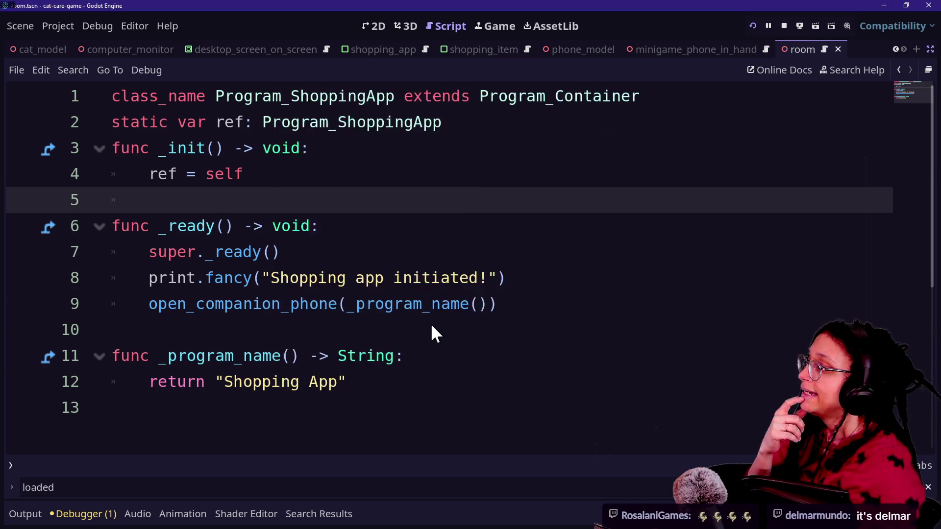
Step: Look over the script and jump to the Minigame base script definition
{"action": "left_click", "coordinate": [512, 122]}
{"action": "left_click", "coordinate": [530, 245]}
{"action": "left_click", "coordinate": [505, 195]}
{"action": "left_click", "coordinate": [499, 179]}
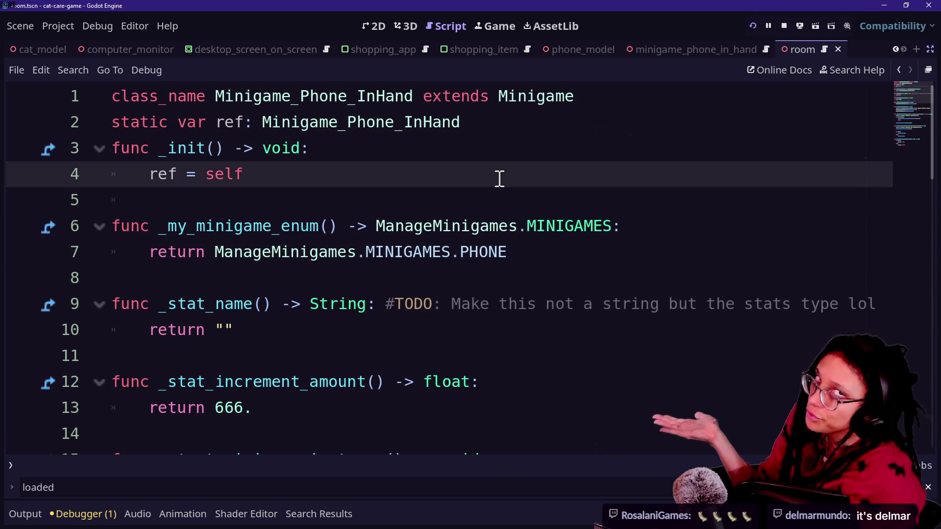
{"action": "key", "text": "Down"}
{"action": "left_click", "coordinate": [499, 178]}
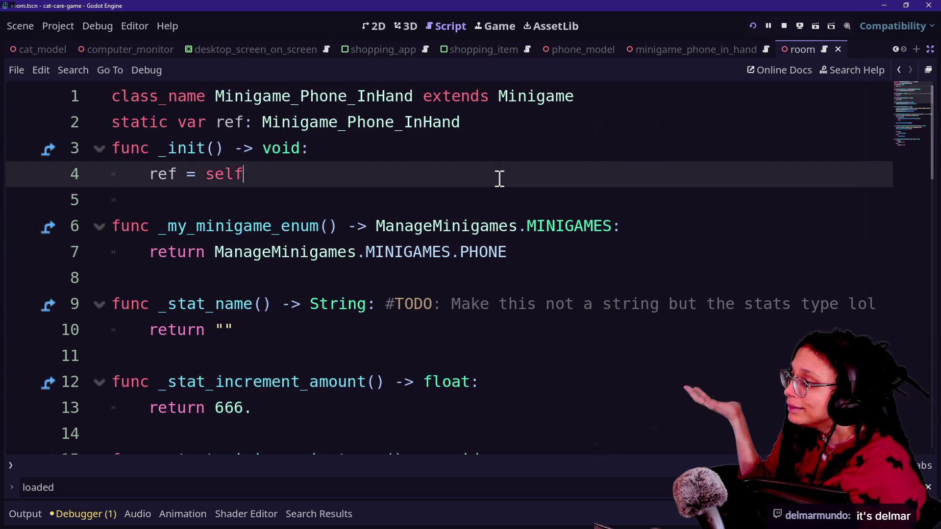
{"action": "scroll", "coordinate": [500, 178], "scroll_direction": "down", "scroll_amount": 2}
{"action": "scroll", "coordinate": [500, 179], "scroll_direction": "up", "scroll_amount": 1}
{"action": "scroll", "coordinate": [499, 178], "scroll_direction": "down", "scroll_amount": 2}
{"action": "scroll", "coordinate": [500, 178], "scroll_direction": "down", "scroll_amount": 2}
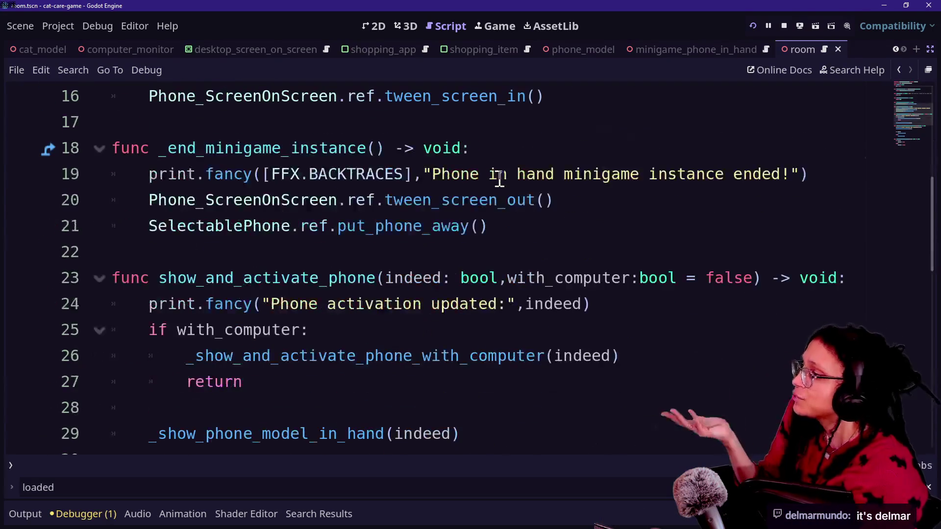
{"action": "scroll", "coordinate": [499, 179], "scroll_direction": "down", "scroll_amount": 2}
{"action": "scroll", "coordinate": [499, 178], "scroll_direction": "up", "scroll_amount": 4}
{"action": "scroll", "coordinate": [500, 178], "scroll_direction": "up", "scroll_amount": 3}
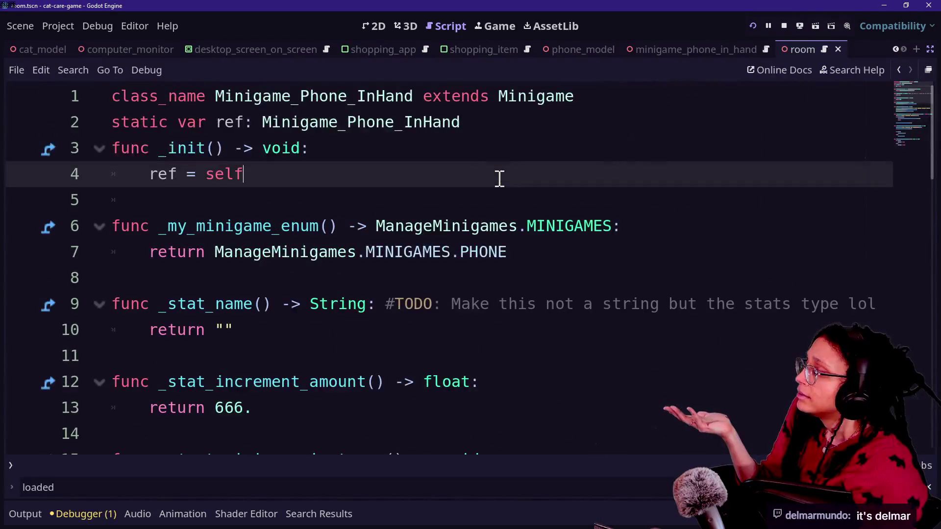
{"action": "left_click", "coordinate": [541, 96], "text": "ctrl"}
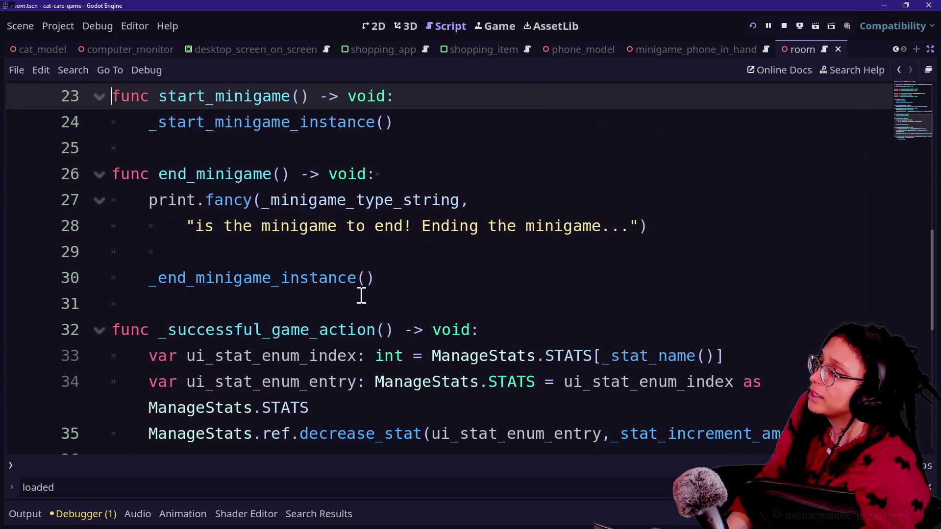
{"action": "scroll", "coordinate": [361, 295], "scroll_direction": "up", "scroll_amount": 7}
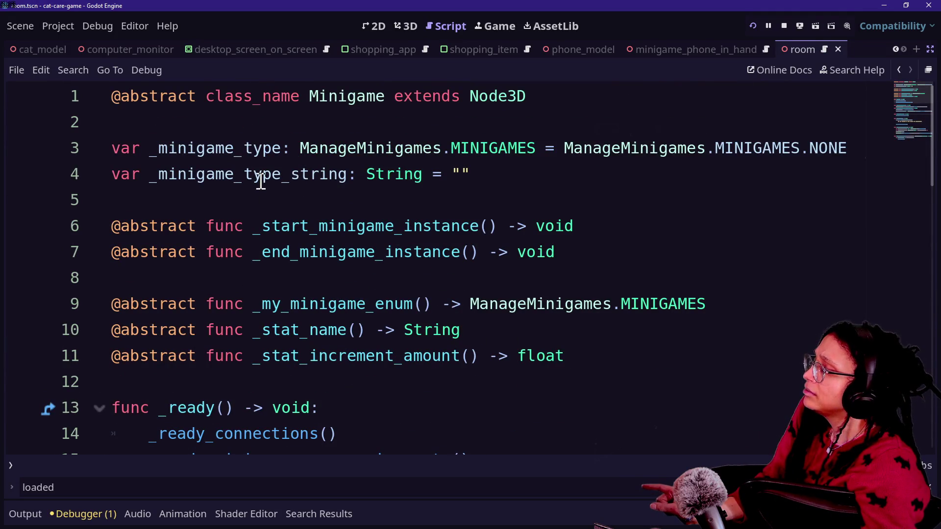
{"action": "scroll", "coordinate": [258, 178], "scroll_direction": "down", "scroll_amount": 1}
{"action": "scroll", "coordinate": [260, 180], "scroll_direction": "up", "scroll_amount": 1}
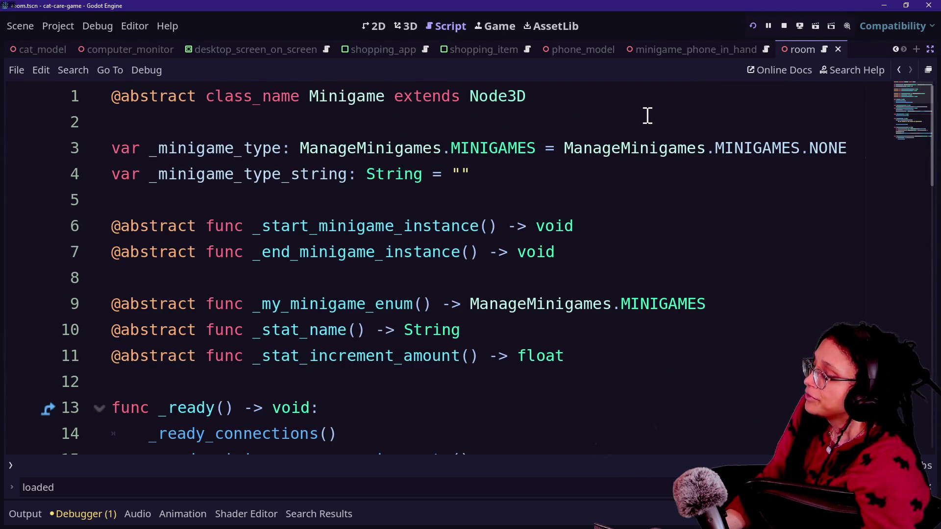
Step: Reopen minigame_phone_in_hand.gd and insert new lines after line 4 of _init
{"action": "key", "text": "shift+alt+o"}
{"action": "type", "text": "minigame"}
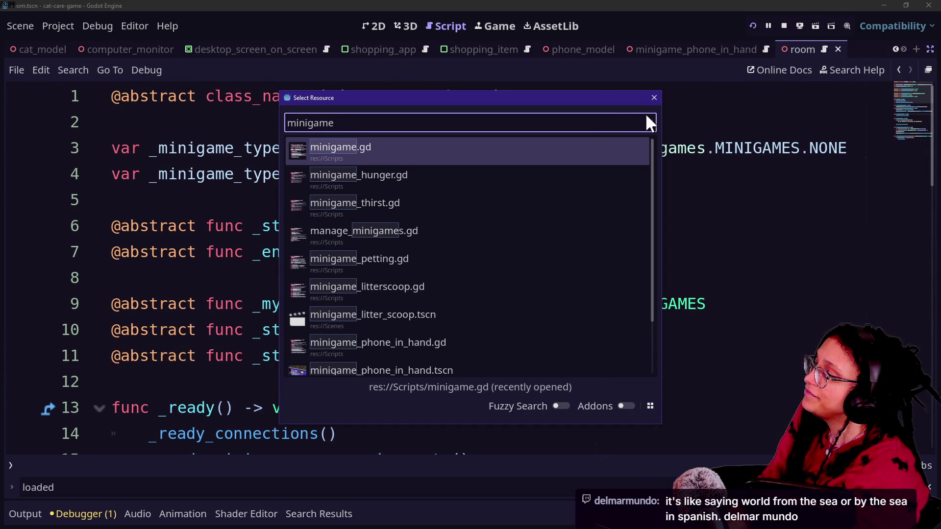
{"action": "left_click", "coordinate": [387, 345]}
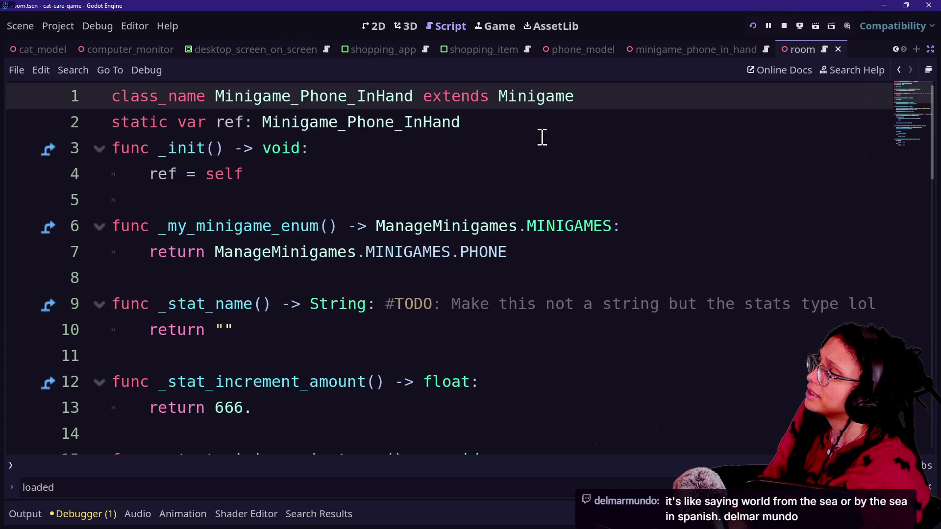
{"action": "left_click", "coordinate": [453, 196]}
{"action": "left_click", "coordinate": [448, 185]}
{"action": "key", "text": "Return"}
{"action": "key", "text": "Return"}
Step: Type a draft variable line, then insert blank lines after _end_minigame_instance on line 23
{"action": "type", "text": "var ph"}
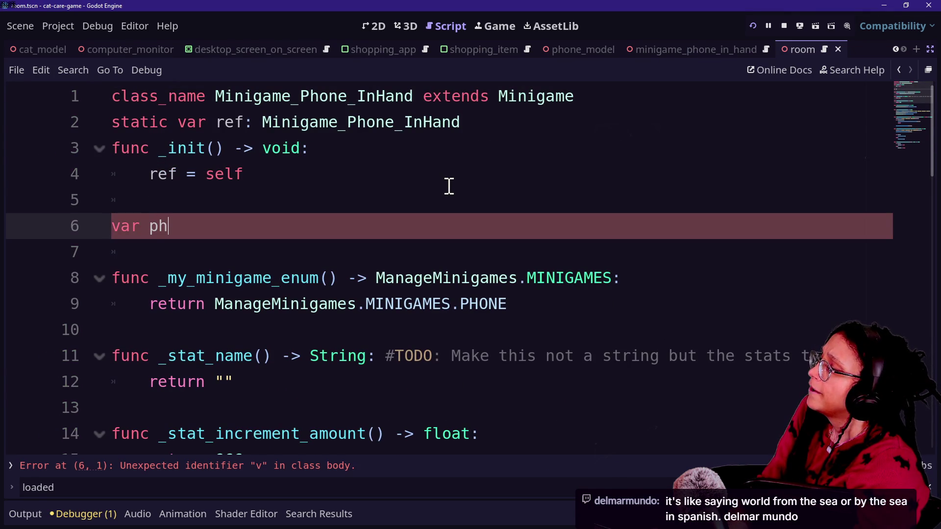
{"action": "key", "text": "BackSpace"}
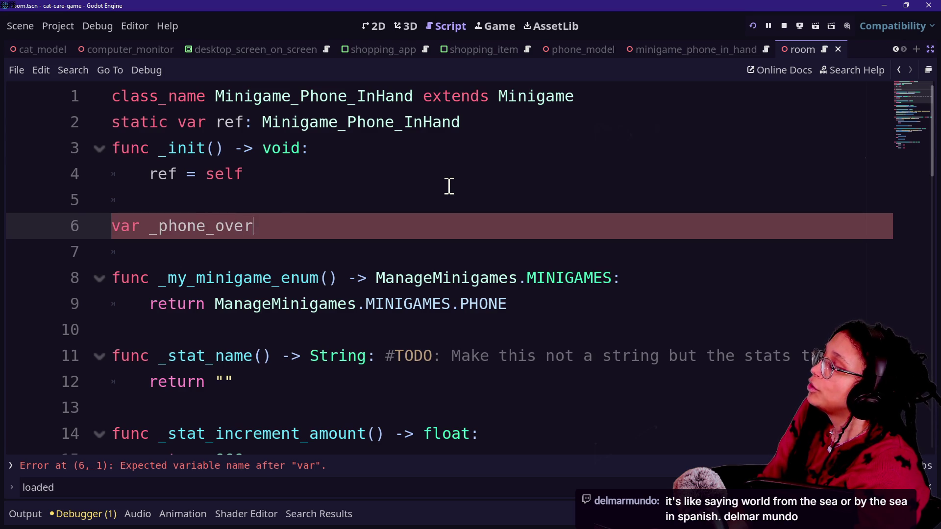
{"action": "type", "text": "lay_is_actie"}
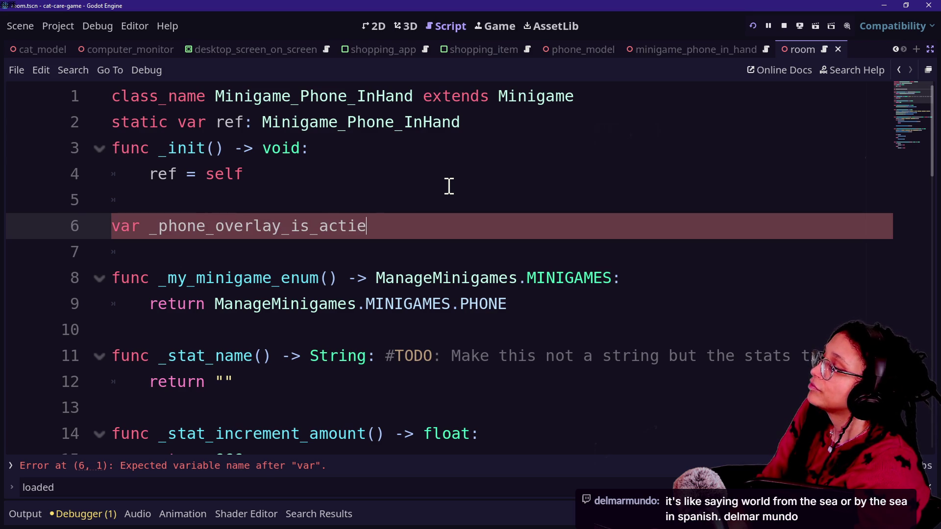
{"action": "type", "text": "alse"}
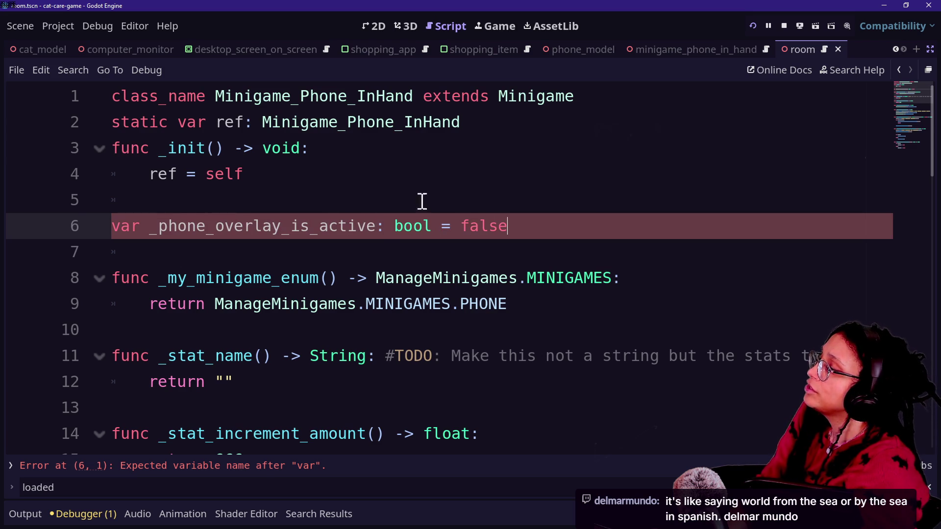
{"action": "scroll", "coordinate": [356, 242], "scroll_direction": "down", "scroll_amount": 5}
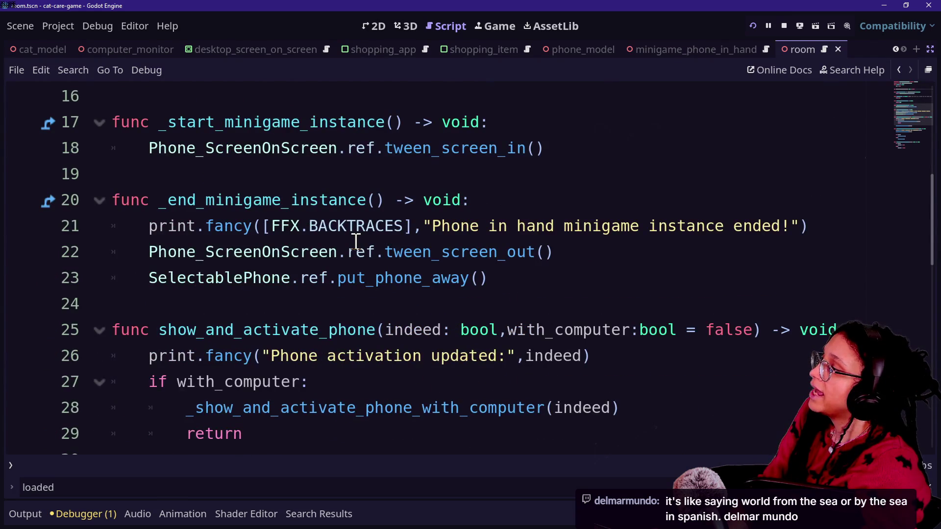
{"action": "scroll", "coordinate": [357, 240], "scroll_direction": "down", "scroll_amount": 3}
{"action": "scroll", "coordinate": [356, 240], "scroll_direction": "up", "scroll_amount": 2}
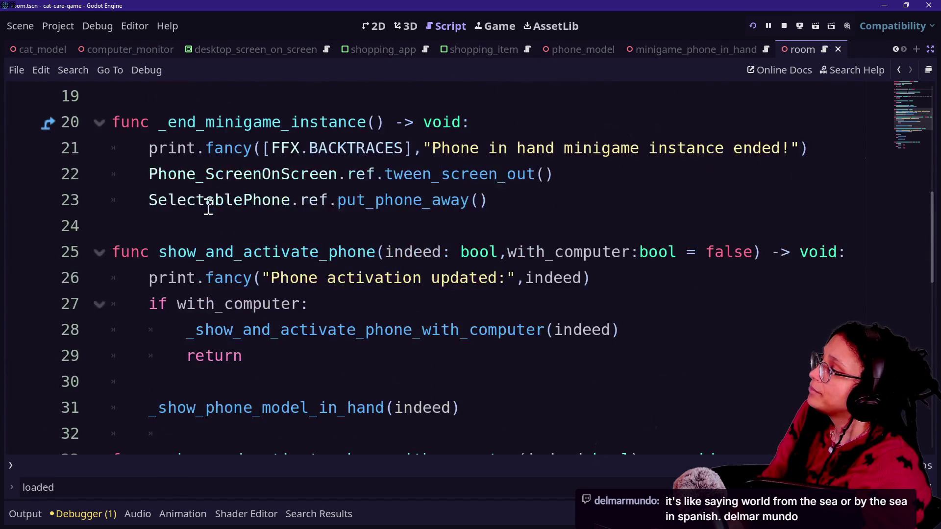
{"action": "left_click_drag", "start_coordinate": [355, 236], "coordinate": [405, 252]}
{"action": "left_click_drag", "start_coordinate": [161, 123], "coordinate": [513, 193]}
{"action": "left_click", "coordinate": [534, 203]}
{"action": "left_click", "coordinate": [585, 220]}
{"action": "left_click", "coordinate": [582, 210]}
{"action": "key", "text": "Return"}
{"action": "key", "text": "Return"}
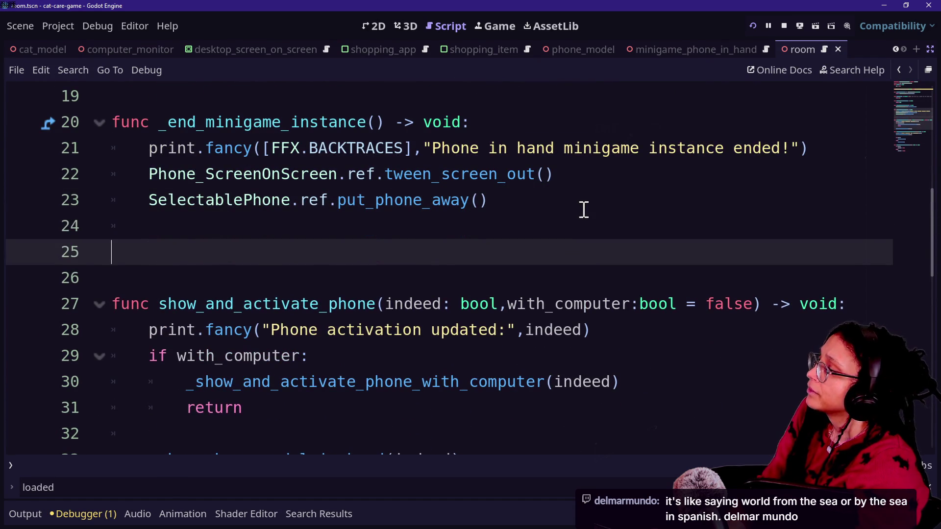
Step: Name the new function overlay_visibility_status with a bool return type
{"action": "scroll", "coordinate": [584, 210], "scroll_direction": "up", "scroll_amount": 8}
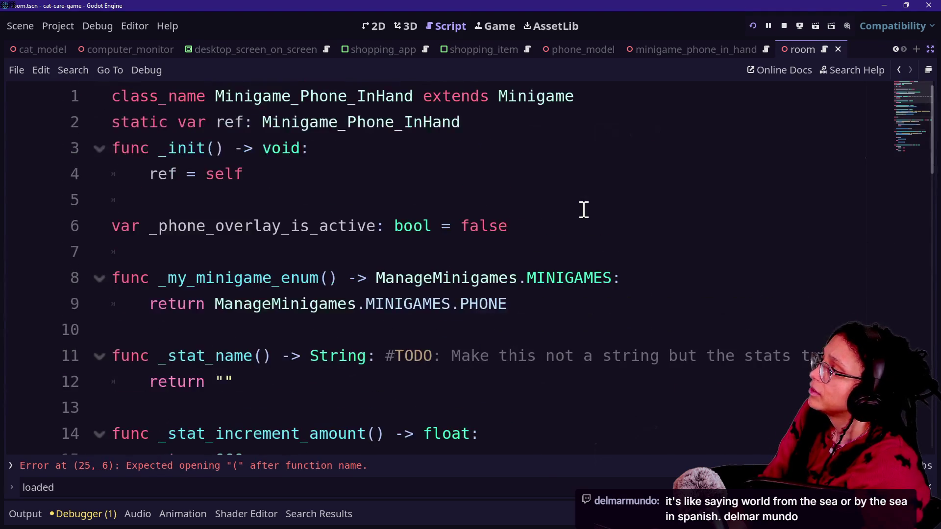
{"action": "scroll", "coordinate": [584, 210], "scroll_direction": "down", "scroll_amount": 6}
{"action": "type", "text": "p"}
{"action": "key", "text": "BackSpace"}
{"action": "type", "text": "over"}
{"action": "key", "text": "BackSpace"}
{"action": "key", "text": "BackSpace"}
{"action": "key", "text": "BackSpace"}
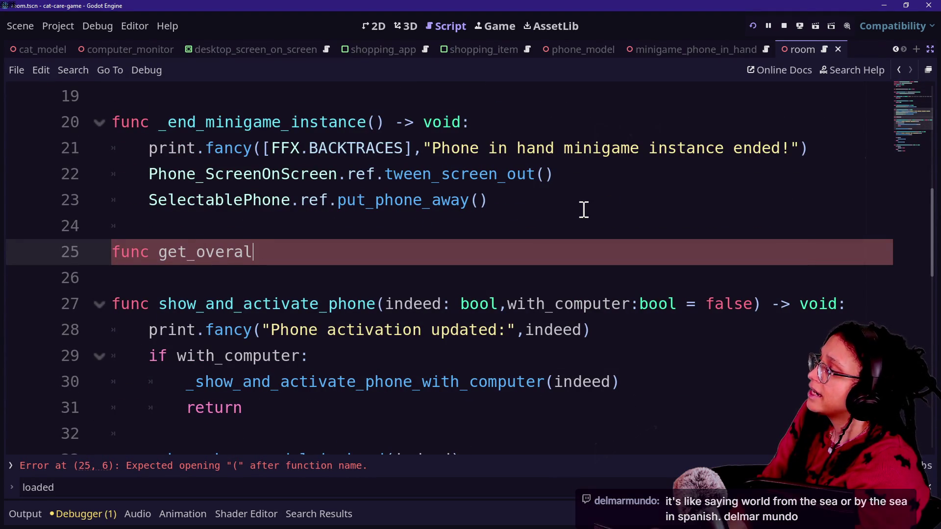
{"action": "type", "text": "overlay"}
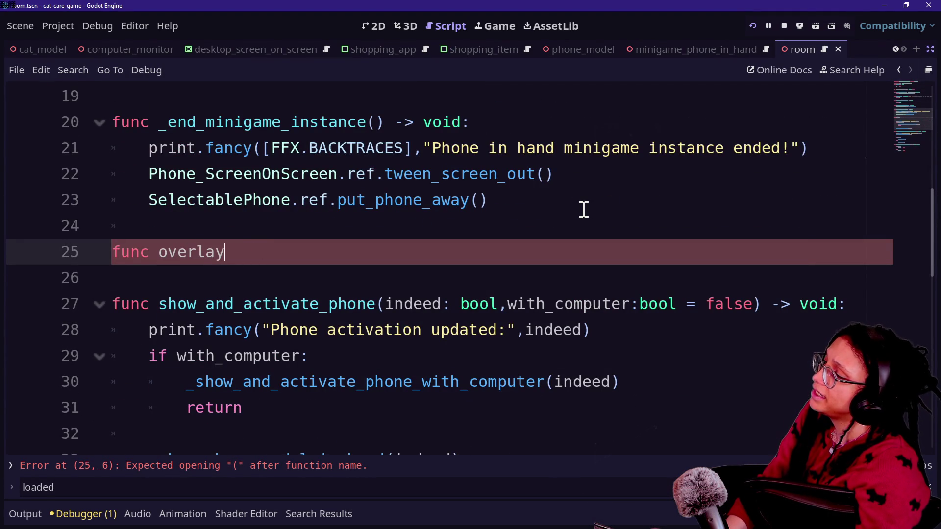
{"action": "type", "text": "_status"}
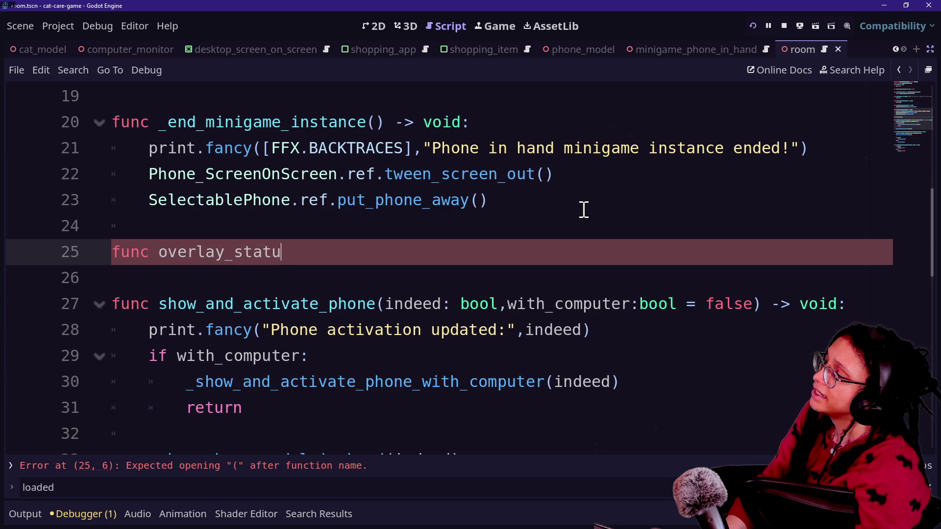
{"action": "key", "text": "BackSpace"}
{"action": "key", "text": "BackSpace"}
{"action": "key", "text": "BackSpace"}
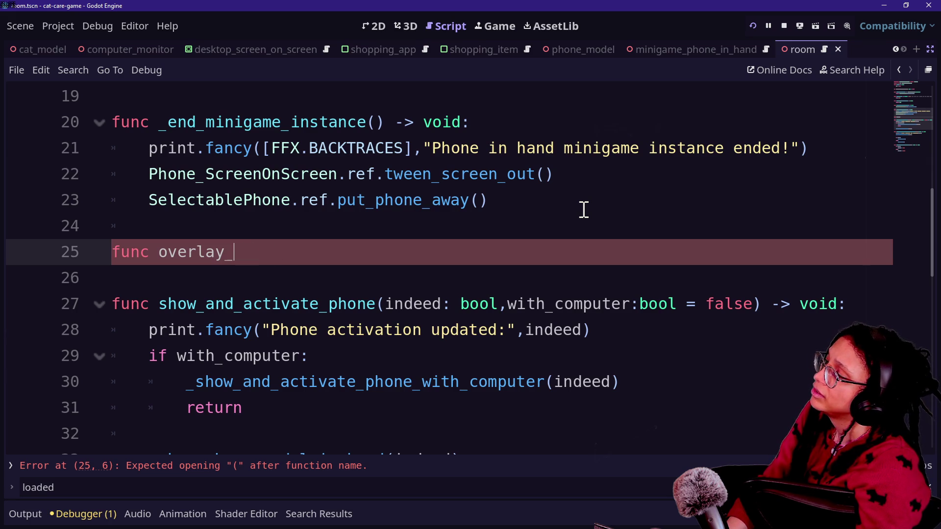
{"action": "type", "text": "visibilit"}
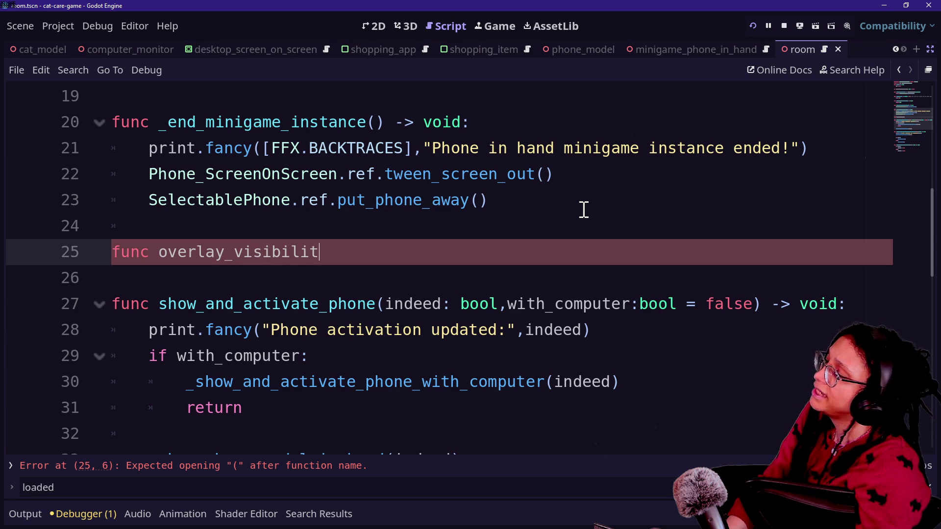
{"action": "key", "text": "BackSpace"}
{"action": "key", "text": "BackSpace"}
{"action": "key", "text": "BackSpace"}
{"action": "type", "text": "ove"}
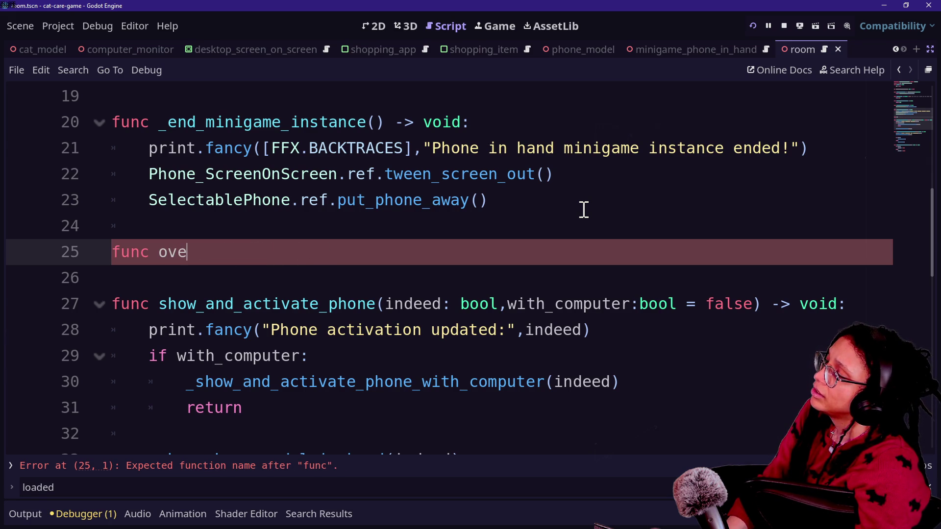
{"action": "type", "text": "rlay_status"}
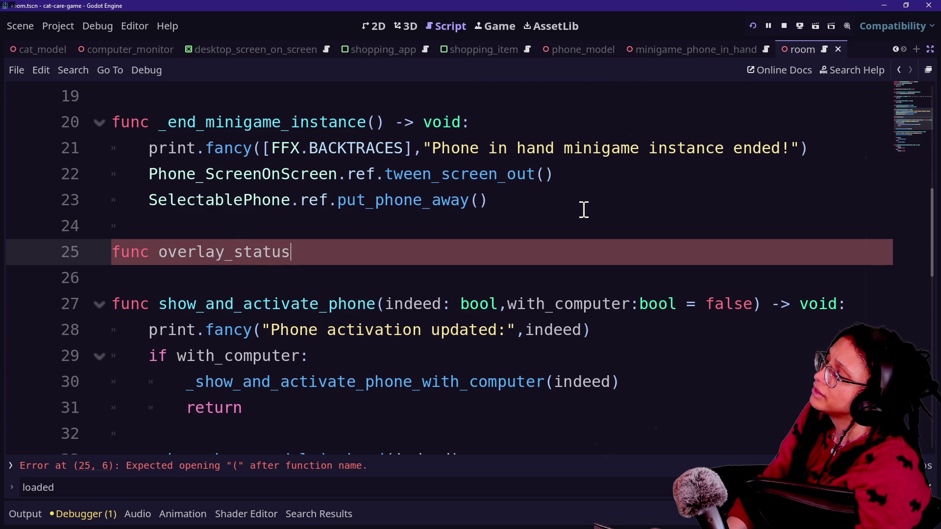
{"action": "type", "text": "bo"}
{"action": "key", "text": "BackSpace"}
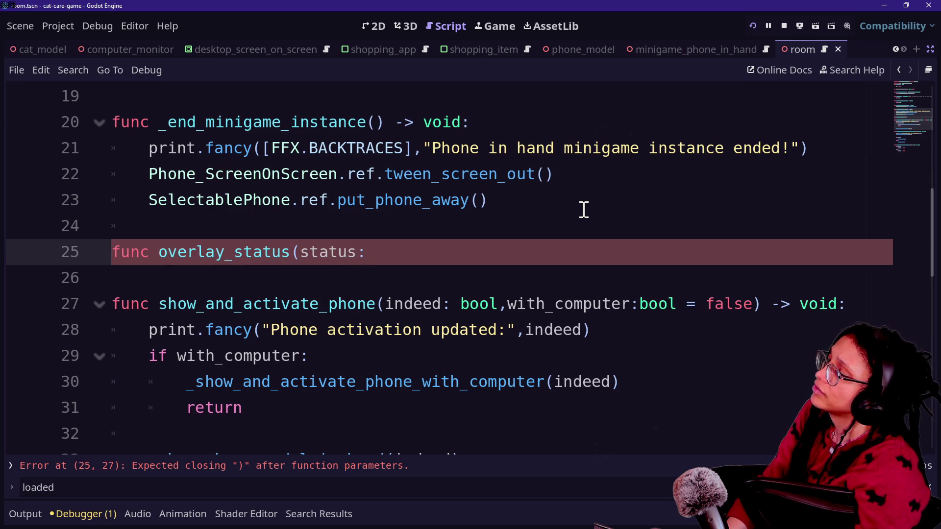
{"action": "left_click_drag", "start_coordinate": [584, 210], "coordinate": [332, 235]}
{"action": "left_click", "coordinate": [226, 253]}
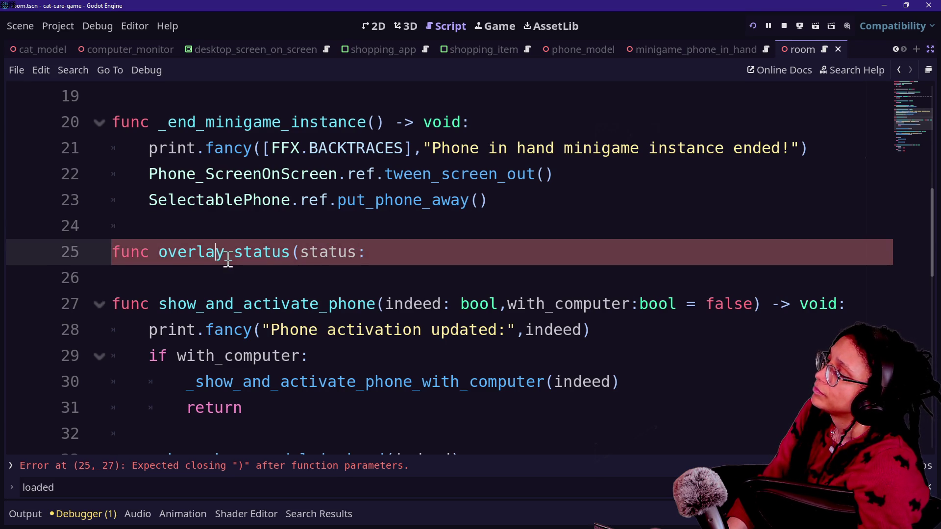
{"action": "type", "text": "_visibility"}
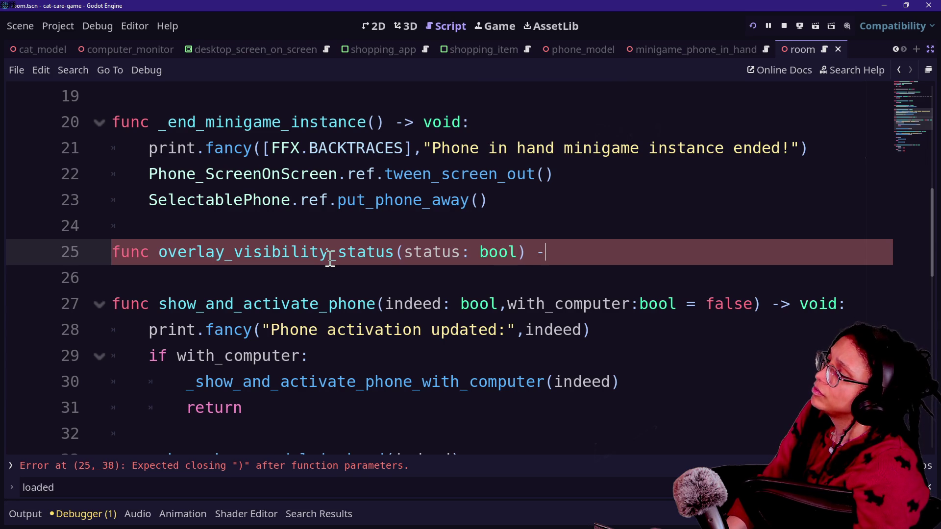
{"action": "type", "text": "ol:"}
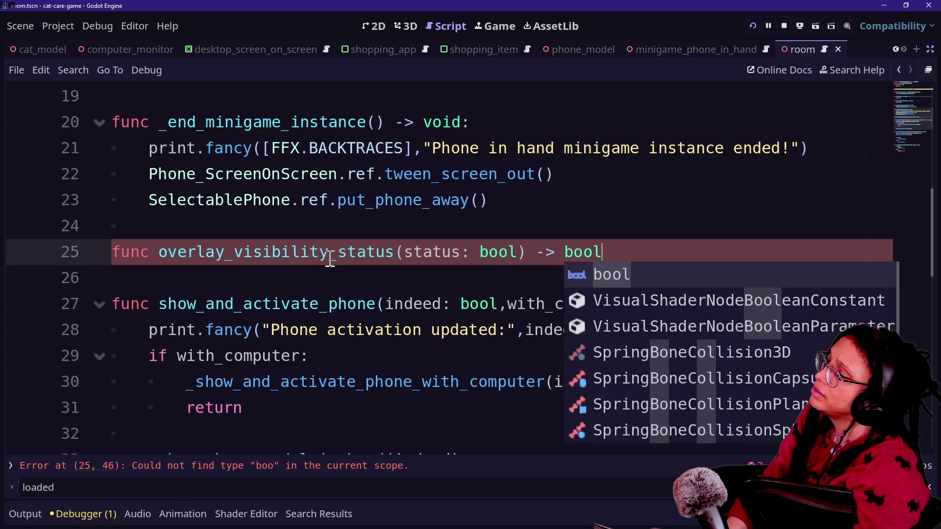
{"action": "key", "text": "Return"}
Step: Remove the status parameter, return _phone_overlay_is_active, and save the script
{"action": "left_click_drag", "start_coordinate": [405, 252], "coordinate": [524, 253]}
{"action": "key", "text": "BackSpace"}
{"action": "left_click", "coordinate": [440, 276]}
{"action": "type", "text": "return _"}
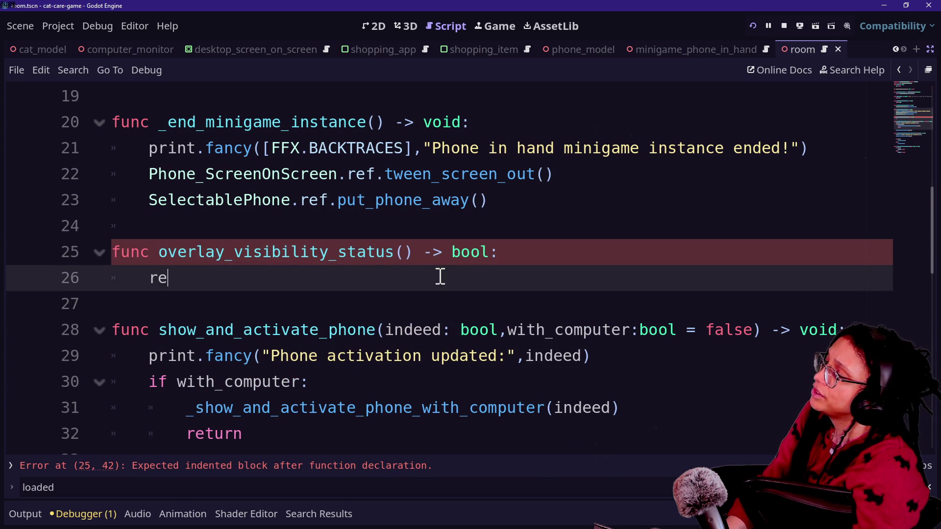
{"action": "key", "text": "Down"}
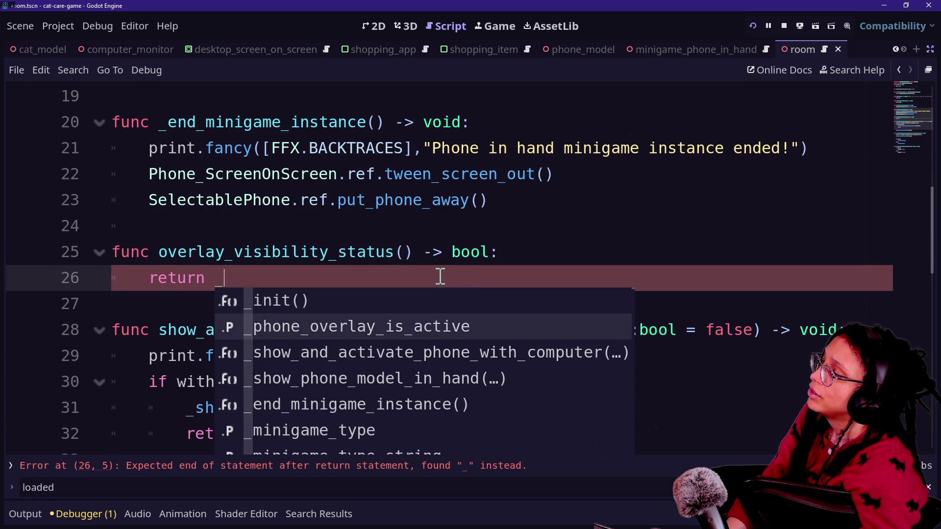
{"action": "key", "text": "Return"}
{"action": "key", "text": "Up"}
{"action": "key", "text": "Up"}
{"action": "key", "text": "ctrl+s"}
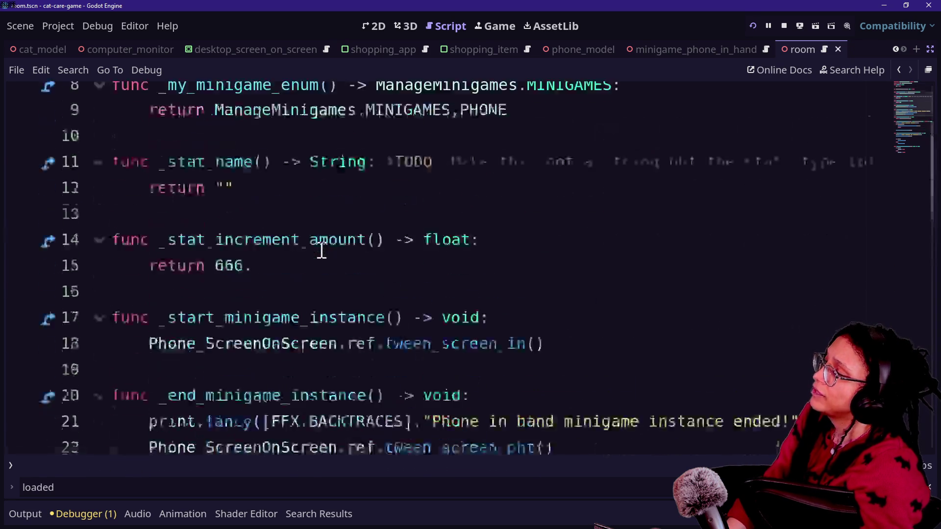
Step: Add '_phone_overlay_is_active = true' under tween_screen_in() in the start function
{"action": "scroll", "coordinate": [322, 251], "scroll_direction": "up", "scroll_amount": 3}
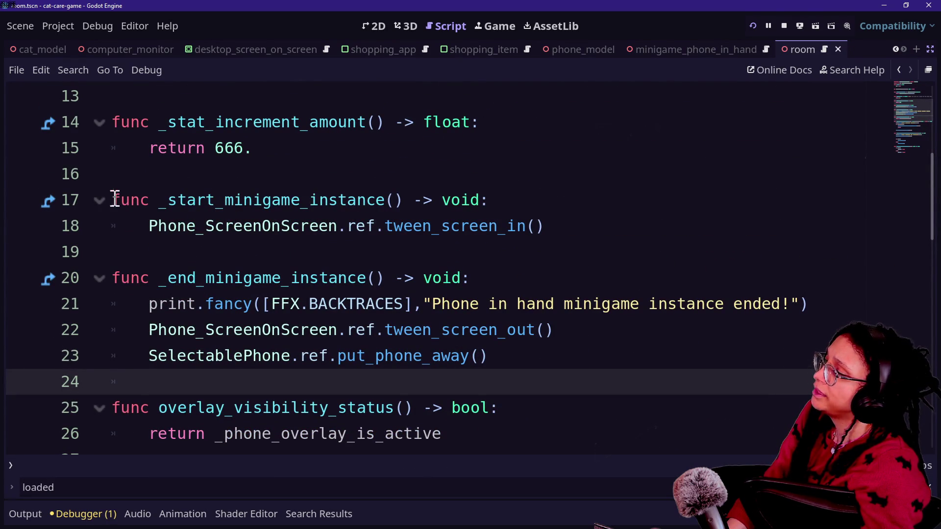
{"action": "left_click", "coordinate": [489, 226]}
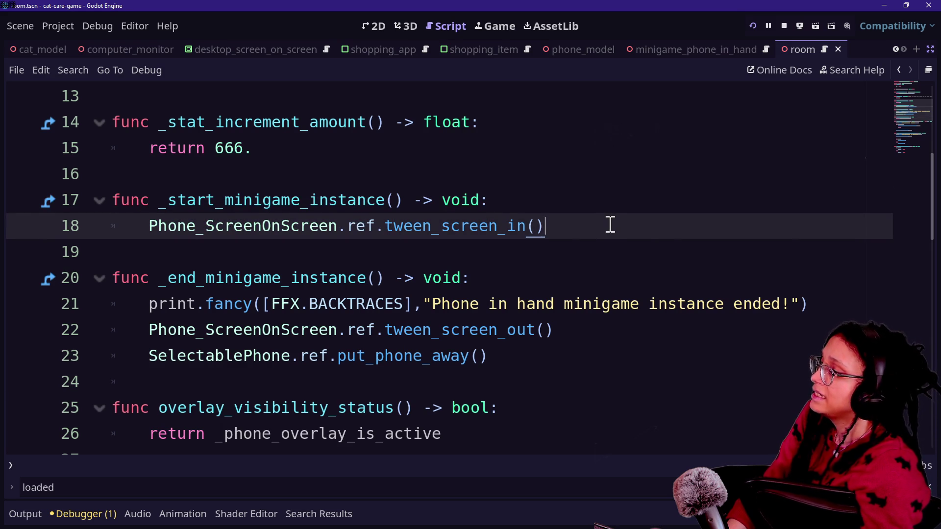
{"action": "scroll", "coordinate": [611, 224], "scroll_direction": "down", "scroll_amount": 2}
{"action": "scroll", "coordinate": [610, 225], "scroll_direction": "up", "scroll_amount": 2}
{"action": "key", "text": "Return"}
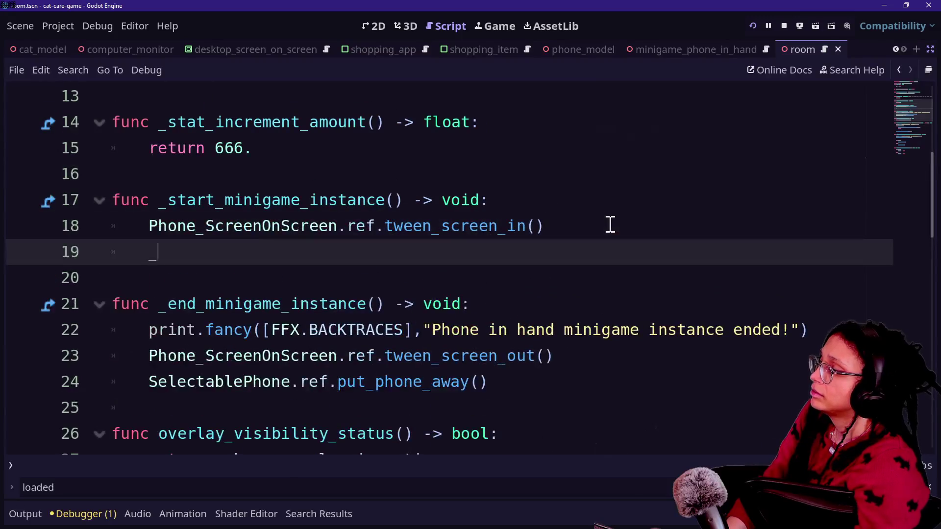
{"action": "type", "text": "_"}
{"action": "key", "text": "Return"}
{"action": "type", "text": "= true"}
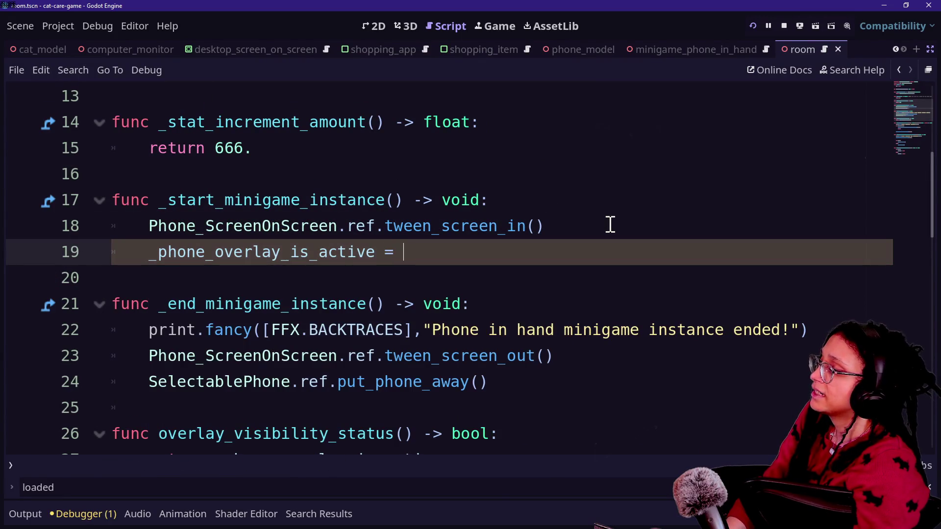
Step: Search the script for 'twe' to locate the tween-out code on line 23
{"action": "scroll", "coordinate": [311, 250], "scroll_direction": "down", "scroll_amount": 1}
{"action": "scroll", "coordinate": [312, 248], "scroll_direction": "down", "scroll_amount": 7}
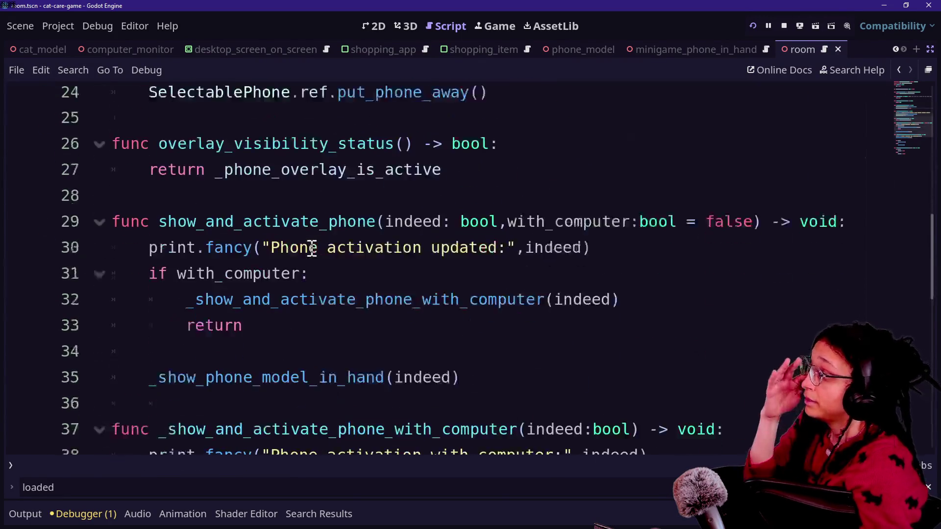
{"action": "scroll", "coordinate": [350, 376], "scroll_direction": "down", "scroll_amount": 1}
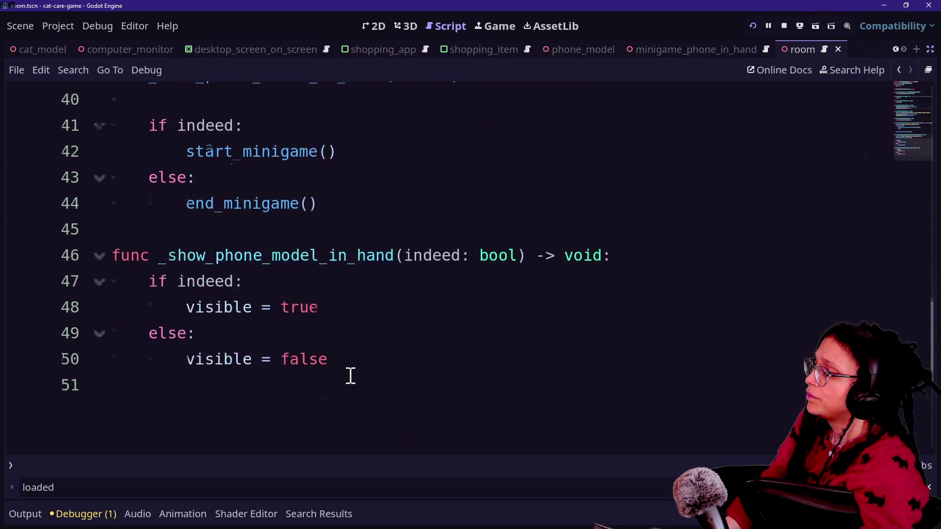
{"action": "scroll", "coordinate": [350, 376], "scroll_direction": "up", "scroll_amount": 6}
{"action": "scroll", "coordinate": [351, 376], "scroll_direction": "down", "scroll_amount": 4}
{"action": "key", "text": "ctrl+f"}
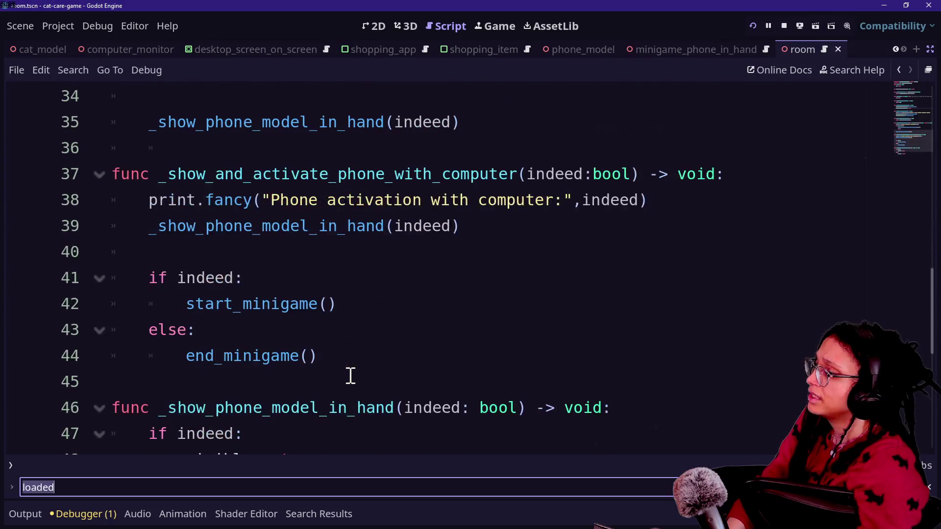
{"action": "type", "text": "finished"}
{"action": "key", "text": "ctrl+BackSpace"}
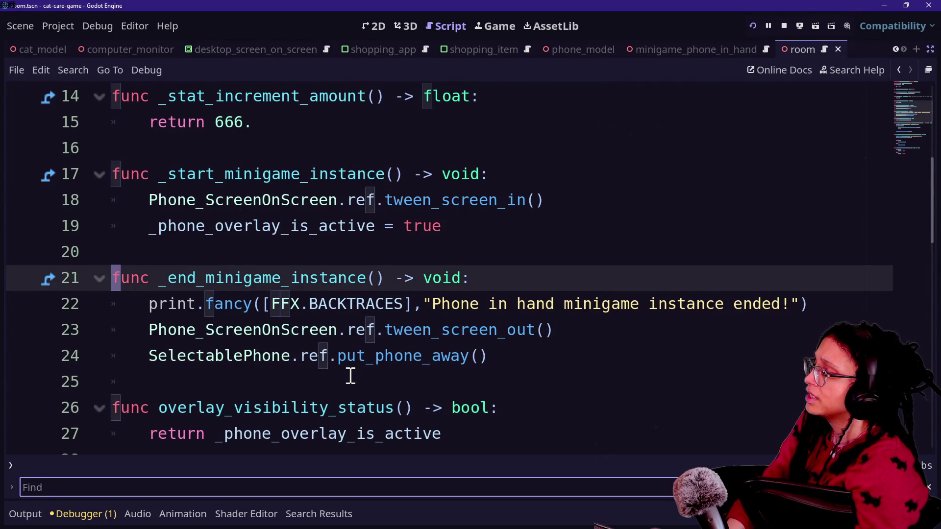
{"action": "type", "text": "twe"}
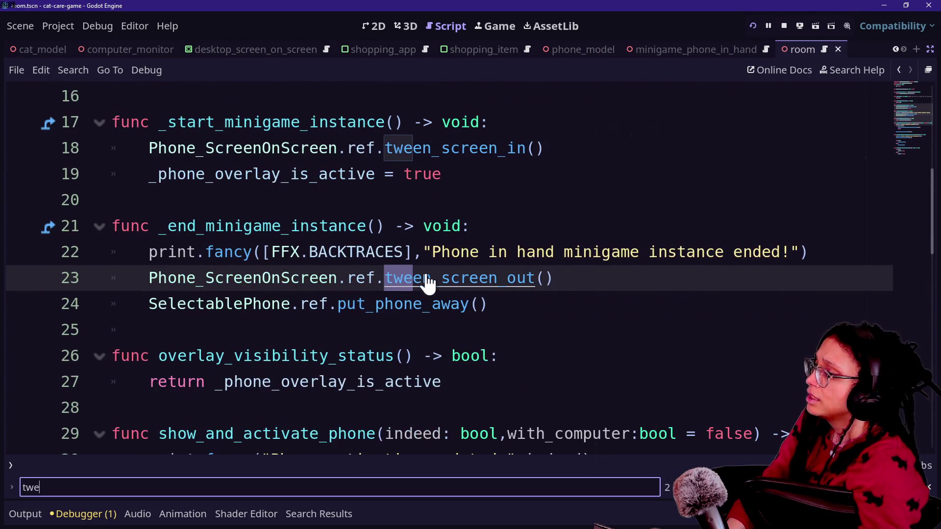
{"action": "left_click_drag", "start_coordinate": [378, 280], "coordinate": [551, 279]}
{"action": "left_click", "coordinate": [551, 279]}
{"action": "left_click", "coordinate": [301, 277]}
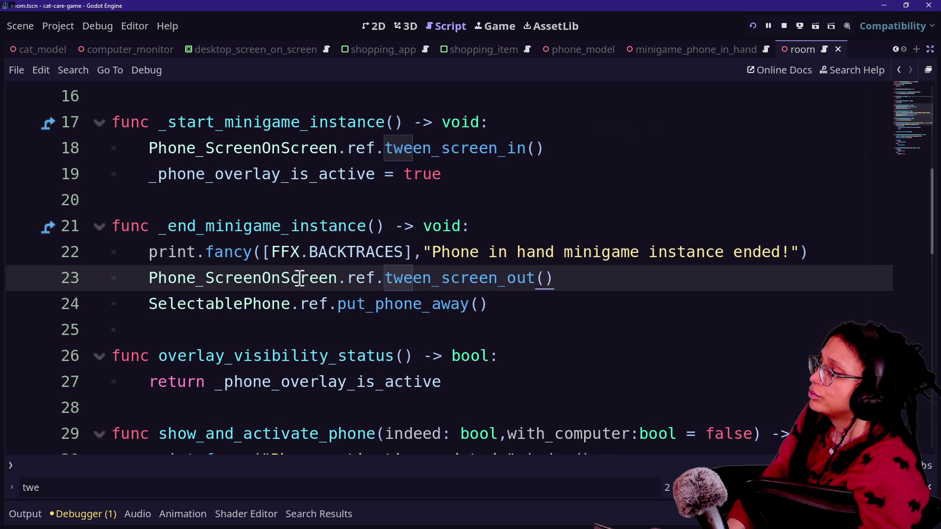
{"action": "key", "text": "ctrl+shift+Right"}
{"action": "key", "text": "ctrl+shift+Right"}
{"action": "key", "text": "ctrl+shift+Right"}
{"action": "left_click", "coordinate": [322, 273]}
{"action": "key", "text": "End"}
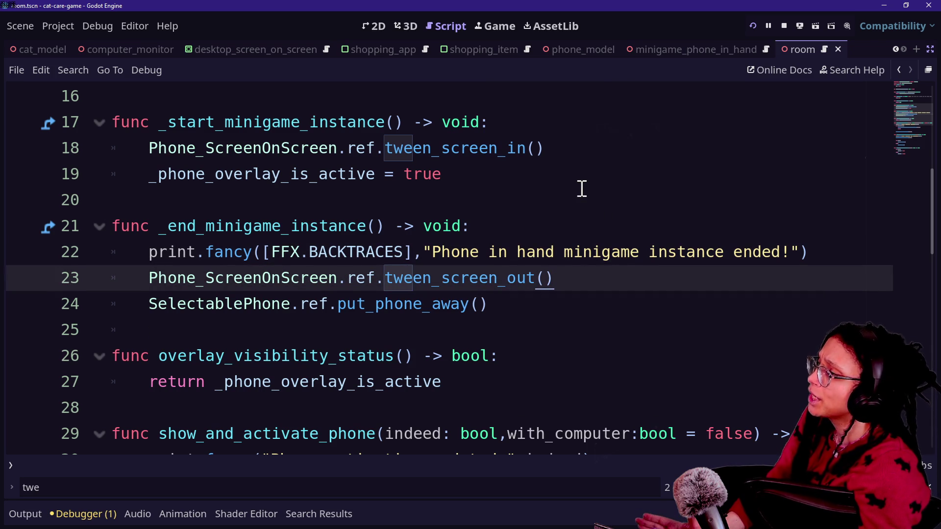
Step: Paste the assignment after put_phone_away(), change it to false, and save the script
{"action": "scroll", "coordinate": [580, 189], "scroll_direction": "up", "scroll_amount": 1}
{"action": "left_click", "coordinate": [549, 231]}
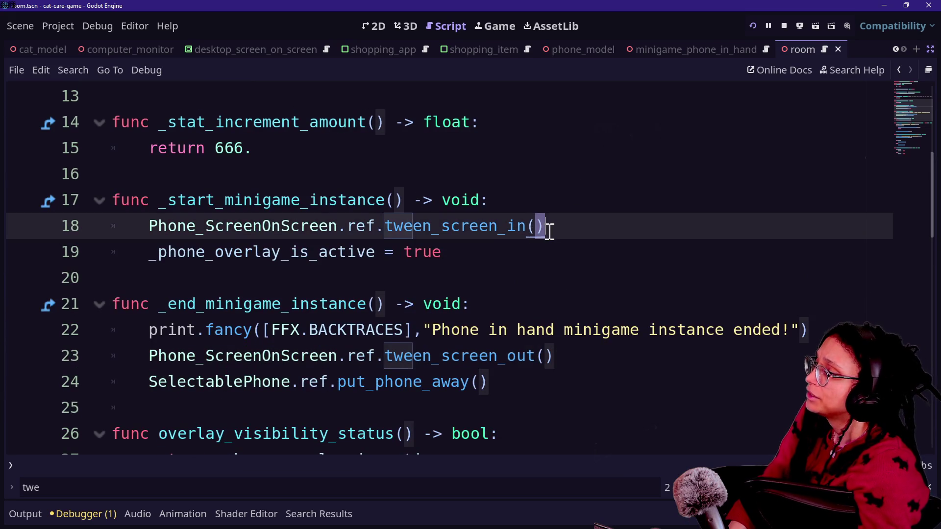
{"action": "triple_click", "coordinate": [581, 240]}
{"action": "key", "text": "ctrl+c"}
{"action": "left_click", "coordinate": [543, 384]}
{"action": "key", "text": "Return"}
{"action": "key", "text": "ctrl+v"}
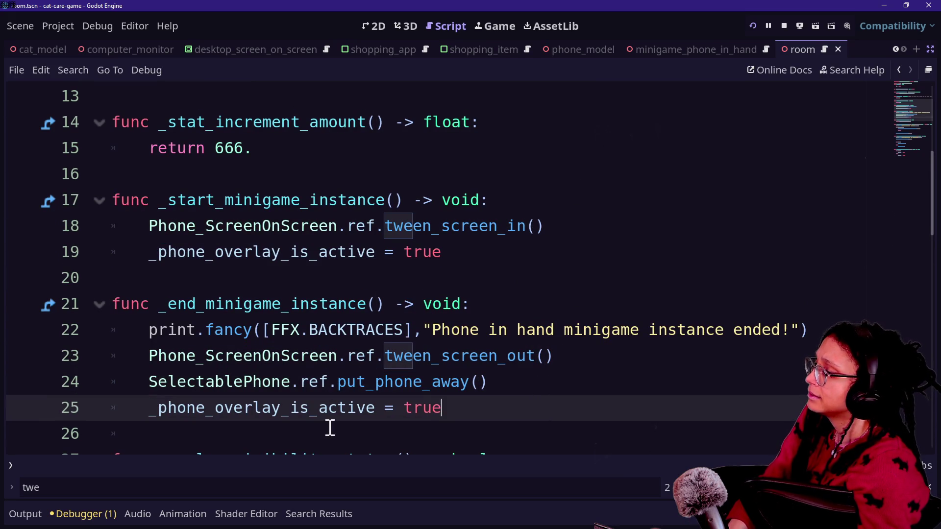
{"action": "double_click", "coordinate": [442, 410]}
{"action": "type", "text": "false"}
{"action": "left_click", "coordinate": [328, 252]}
{"action": "key", "text": "ctrl+s"}
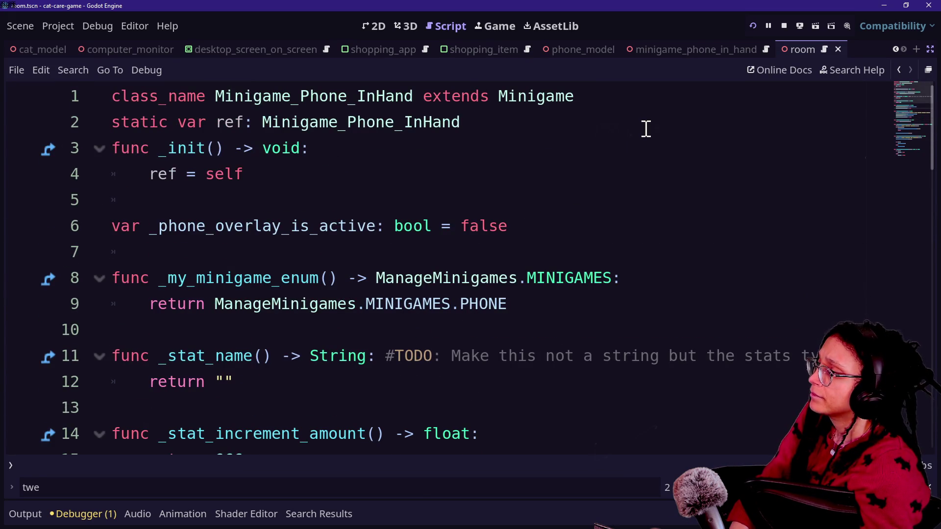
{"action": "key", "text": "shift+alt+o"}
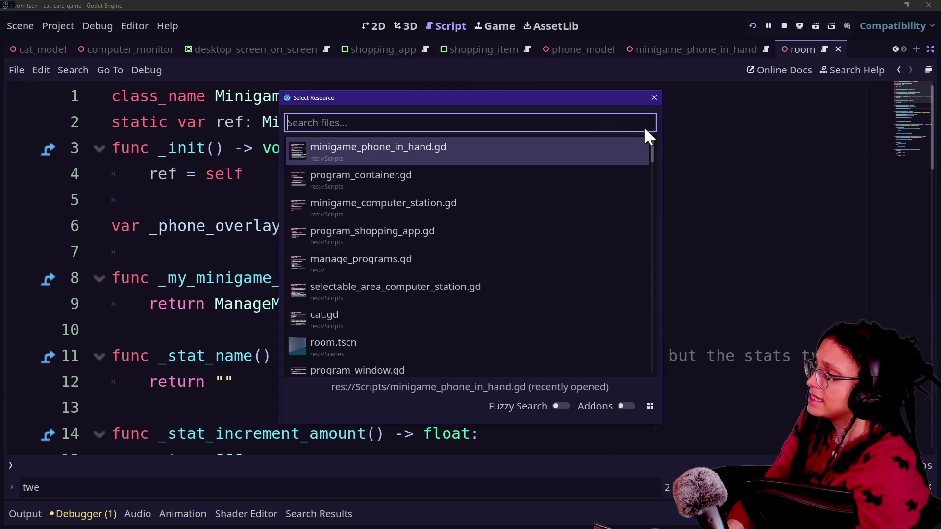
Step: Open program_shopping_app.gd from recent files and review its close_program code
{"action": "key", "text": "Down"}
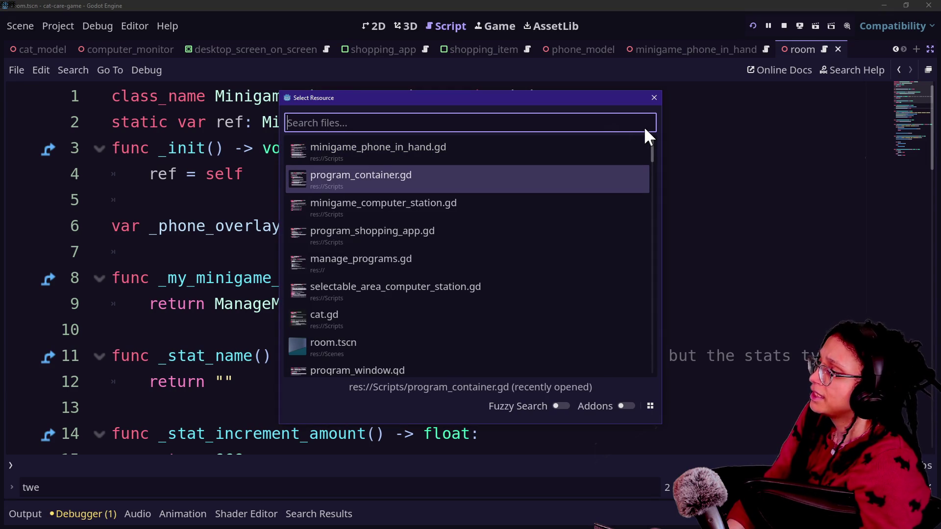
{"action": "key", "text": "Down"}
{"action": "key", "text": "Down"}
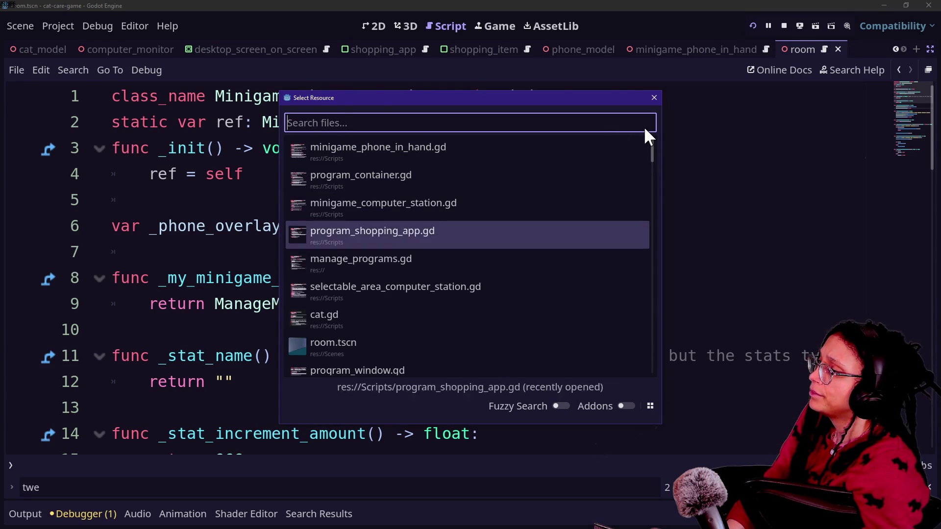
{"action": "key", "text": "Return"}
{"action": "left_click", "coordinate": [433, 226]}
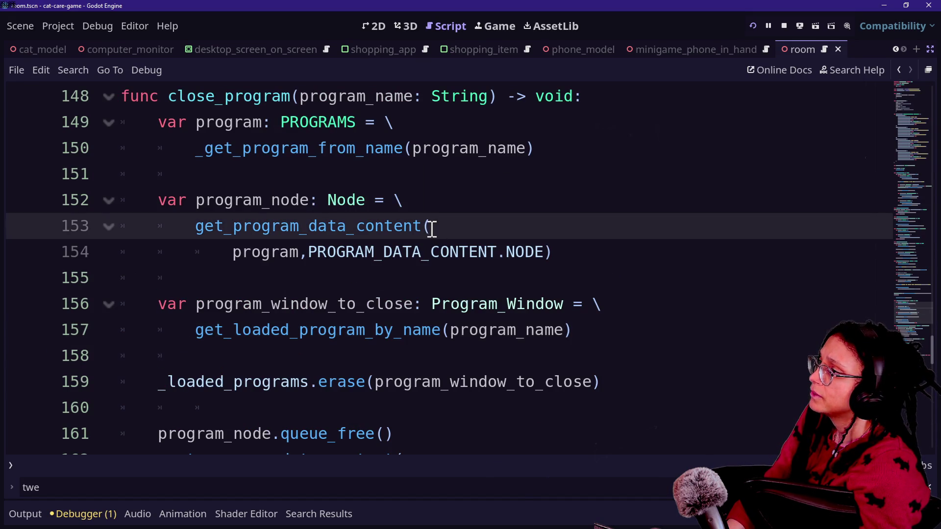
{"action": "scroll", "coordinate": [433, 229], "scroll_direction": "up", "scroll_amount": 2}
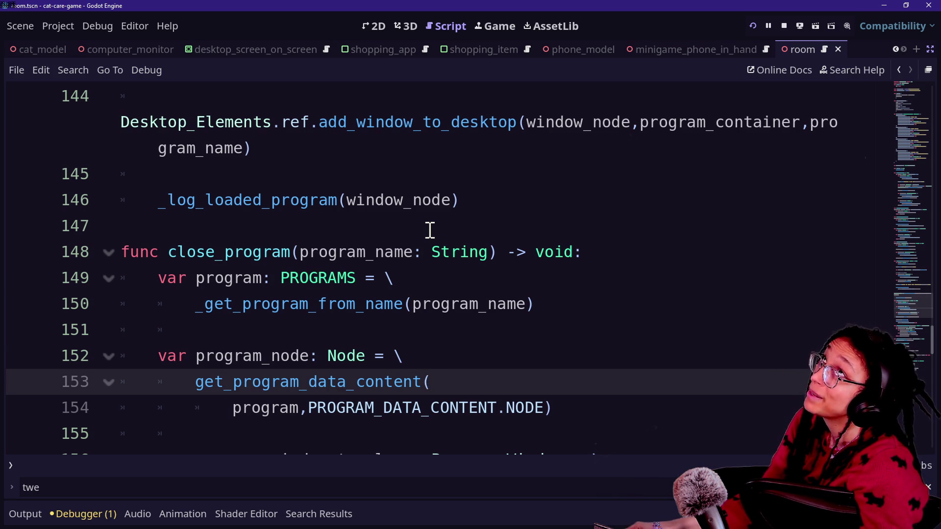
{"action": "left_click", "coordinate": [437, 219]}
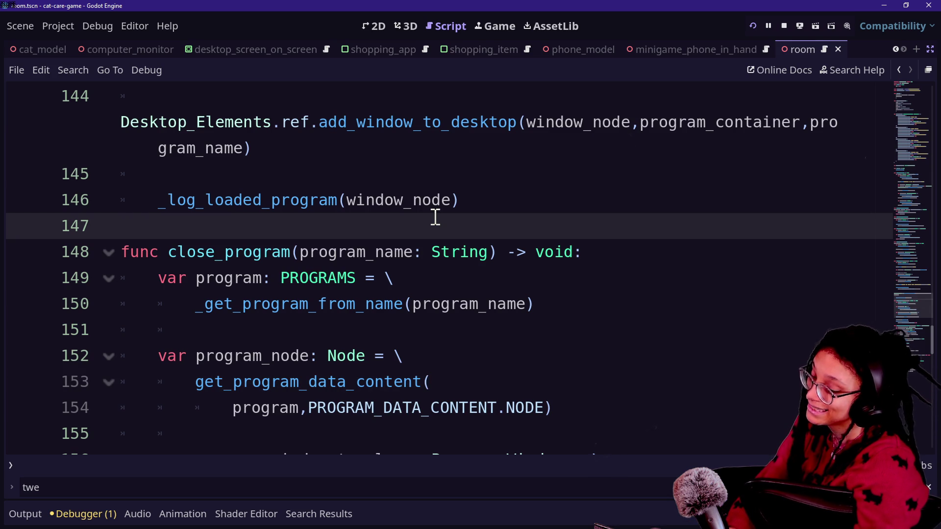
Step: Open program_window.gd by filtering the quick file search with 'program_'
{"action": "key", "text": "shift+alt+o"}
{"action": "type", "text": "program_"}
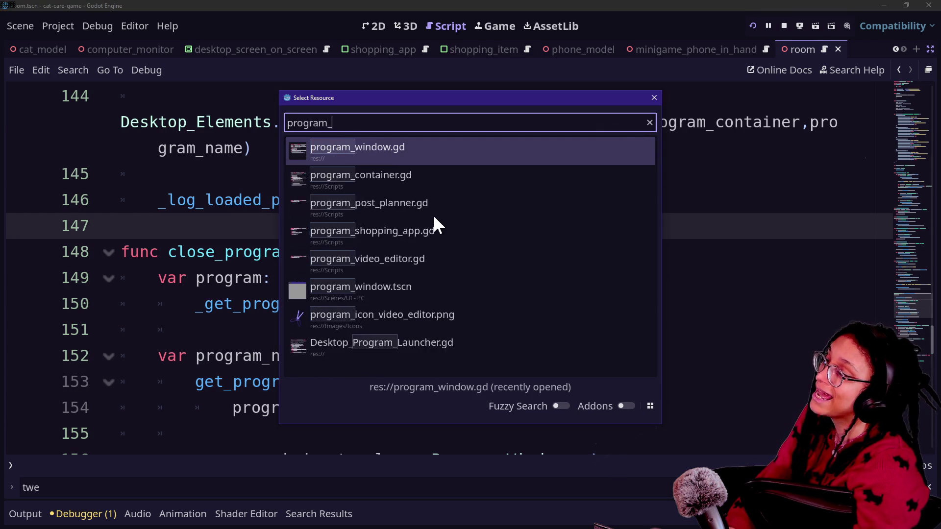
{"action": "key", "text": "Return"}
{"action": "scroll", "coordinate": [209, 205], "scroll_direction": "up", "scroll_amount": 1}
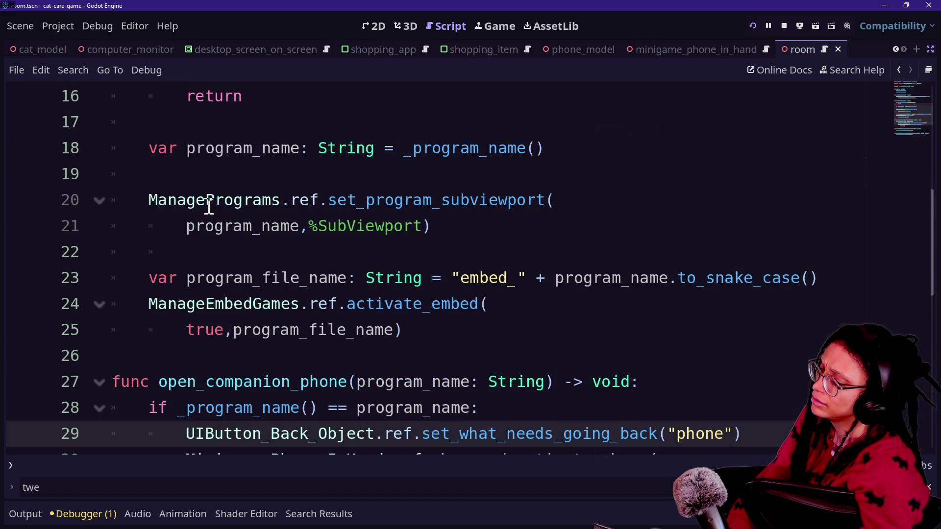
Step: Scroll through the Program_Container script to review its opening lines
{"action": "scroll", "coordinate": [209, 206], "scroll_direction": "up", "scroll_amount": 5}
{"action": "scroll", "coordinate": [209, 206], "scroll_direction": "down", "scroll_amount": 8}
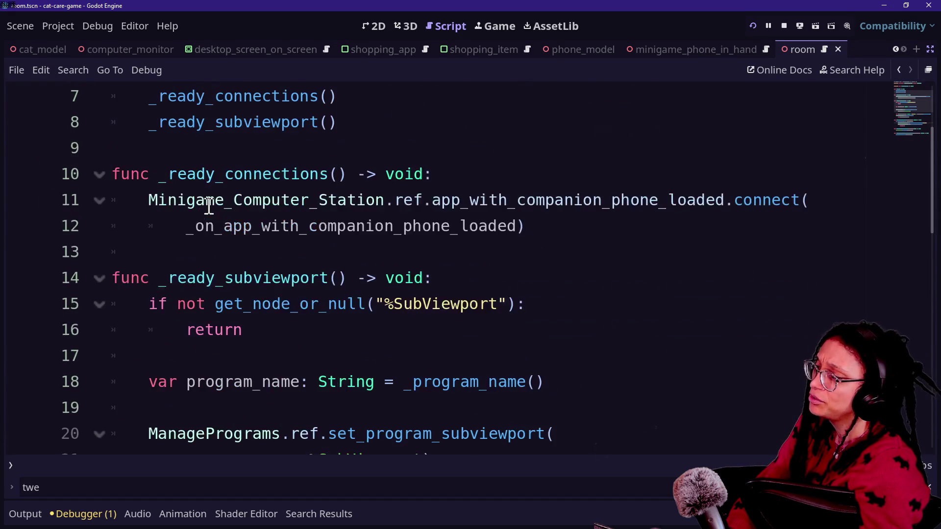
{"action": "scroll", "coordinate": [305, 266], "scroll_direction": "down", "scroll_amount": 1}
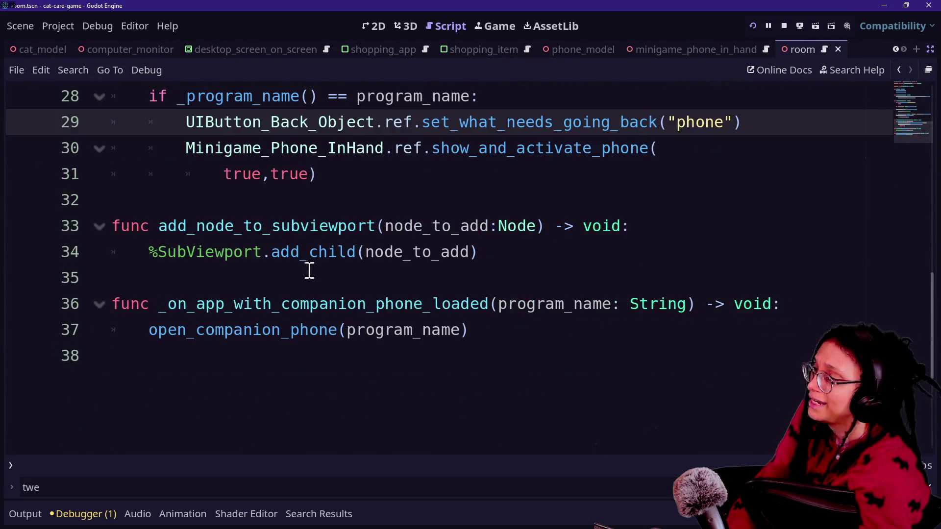
{"action": "scroll", "coordinate": [313, 272], "scroll_direction": "up", "scroll_amount": 1}
{"action": "scroll", "coordinate": [312, 272], "scroll_direction": "up", "scroll_amount": 3}
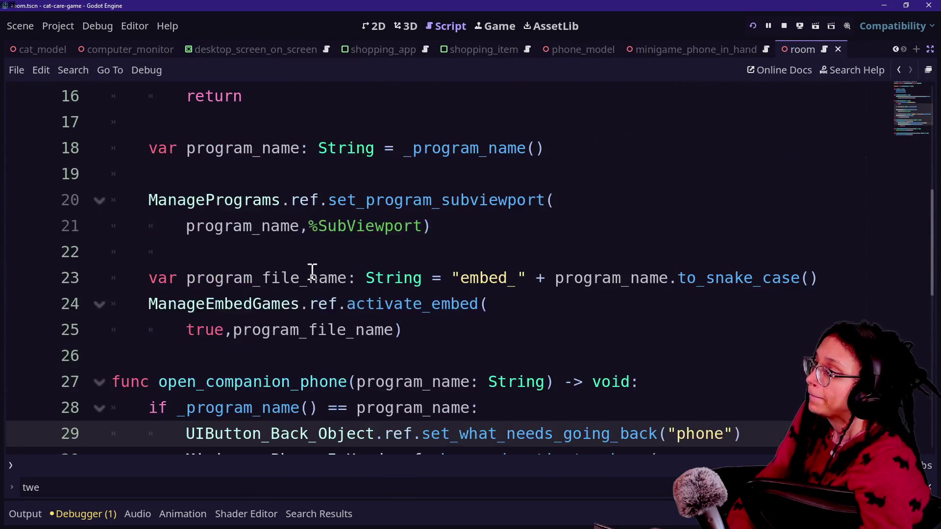
{"action": "scroll", "coordinate": [313, 270], "scroll_direction": "up", "scroll_amount": 5}
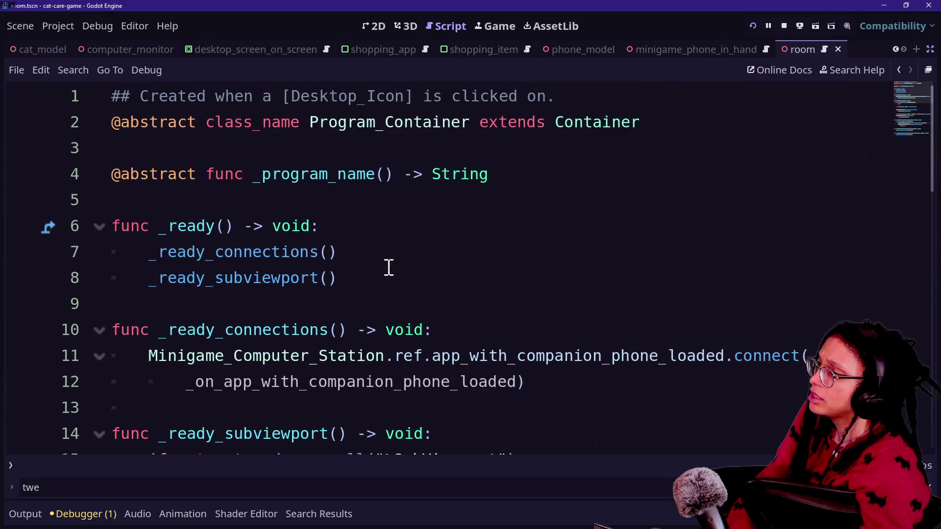
{"action": "left_click", "coordinate": [372, 232]}
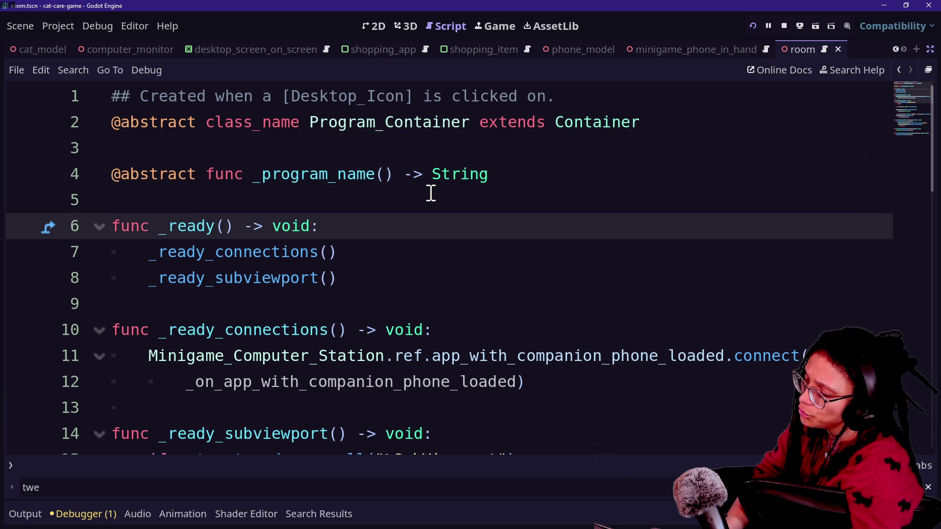
Step: Open program_window.gd from the quick file search filtered by 'program_'
{"action": "key", "text": "shift+alt+o"}
{"action": "type", "text": "program_"}
{"action": "key", "text": "Return"}
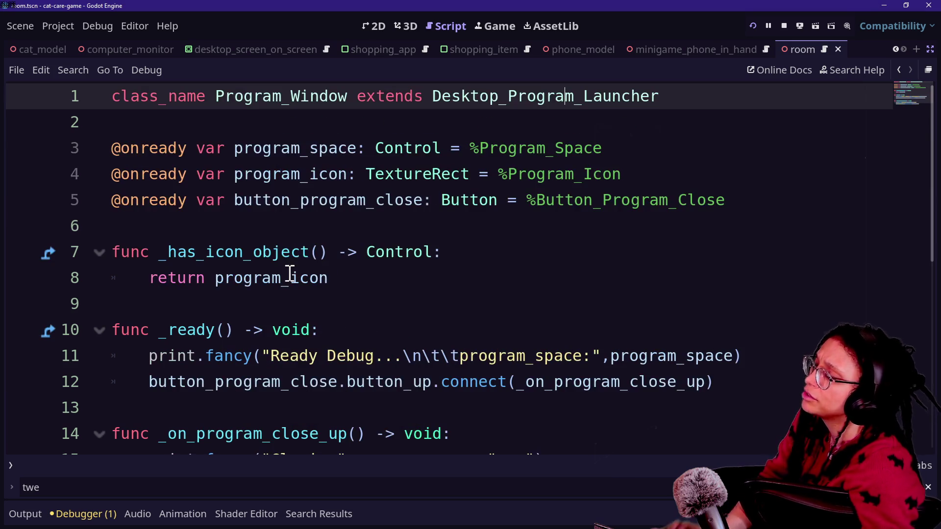
Step: Inspect the close handler's signal connection and function name on lines 12–14
{"action": "scroll", "coordinate": [294, 269], "scroll_direction": "down", "scroll_amount": 2}
{"action": "scroll", "coordinate": [299, 271], "scroll_direction": "up", "scroll_amount": 1}
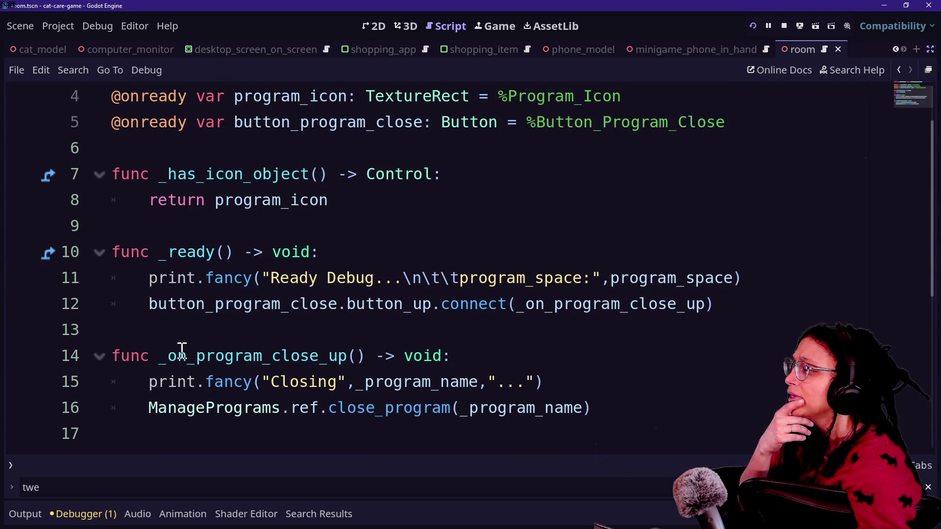
{"action": "left_click_drag", "start_coordinate": [183, 353], "coordinate": [311, 357]}
{"action": "left_click", "coordinate": [311, 357]}
{"action": "left_click", "coordinate": [385, 340]}
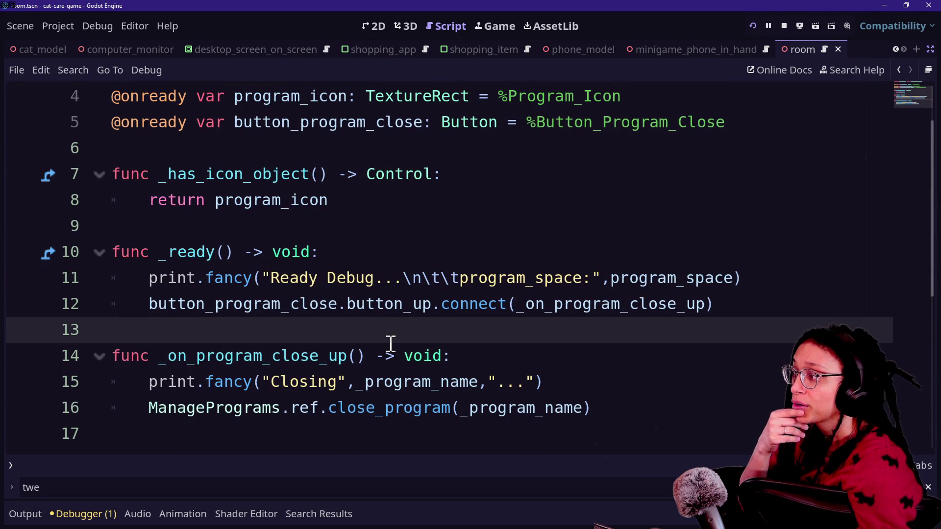
{"action": "left_click_drag", "start_coordinate": [272, 362], "coordinate": [360, 360]}
{"action": "left_click", "coordinate": [269, 387]}
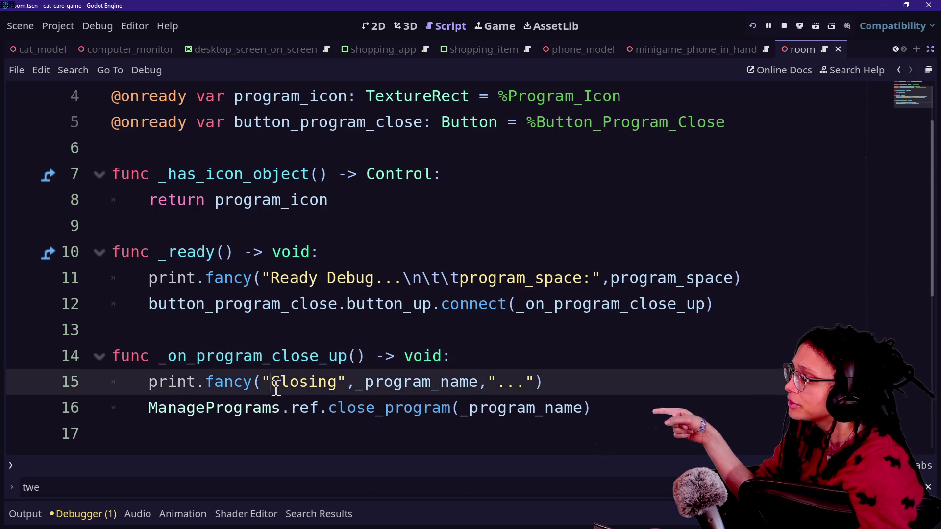
{"action": "left_click_drag", "start_coordinate": [271, 361], "coordinate": [357, 361]}
{"action": "left_click", "coordinate": [351, 363]}
{"action": "scroll", "coordinate": [349, 361], "scroll_direction": "up", "scroll_amount": 1}
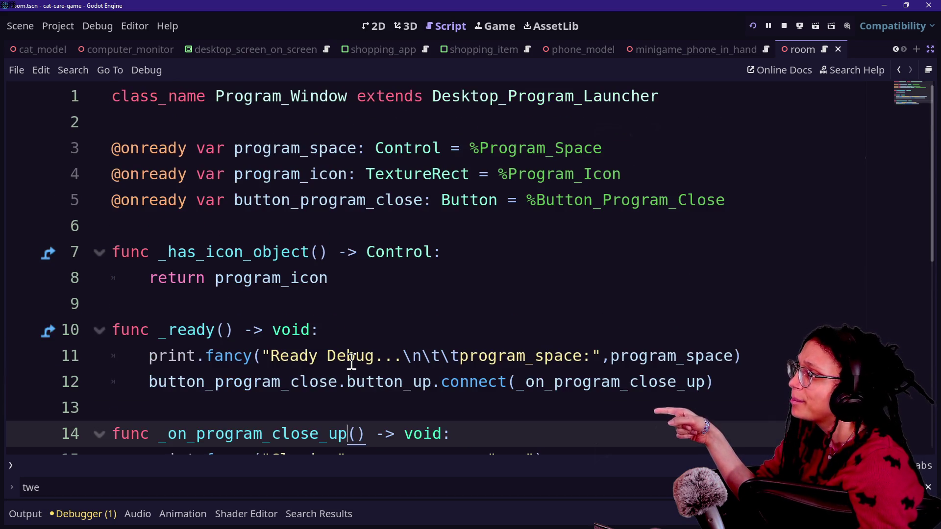
{"action": "scroll", "coordinate": [350, 359], "scroll_direction": "down", "scroll_amount": 1}
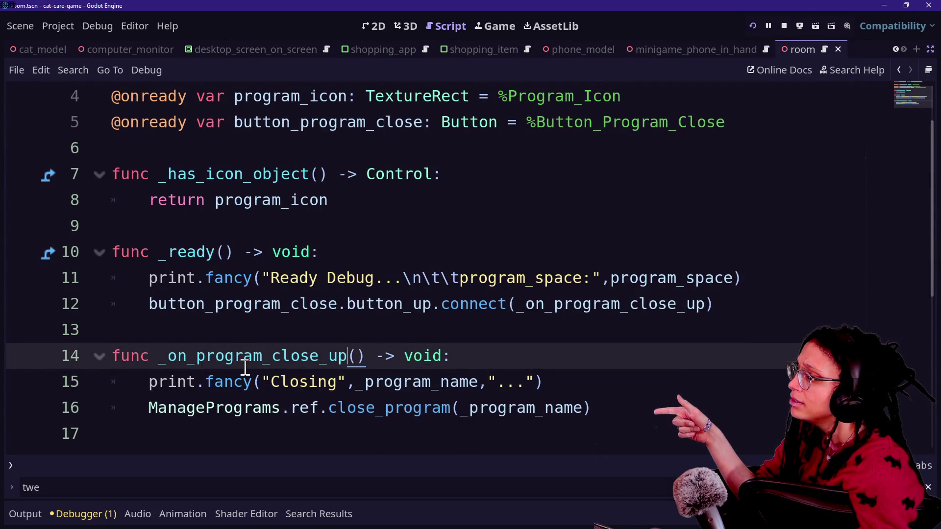
Step: Multi-select both _on_program_close_up occurrences and insert 'button_' after 'close_'
{"action": "left_click_drag", "start_coordinate": [168, 357], "coordinate": [348, 357]}
{"action": "key", "text": "ctrl+d"}
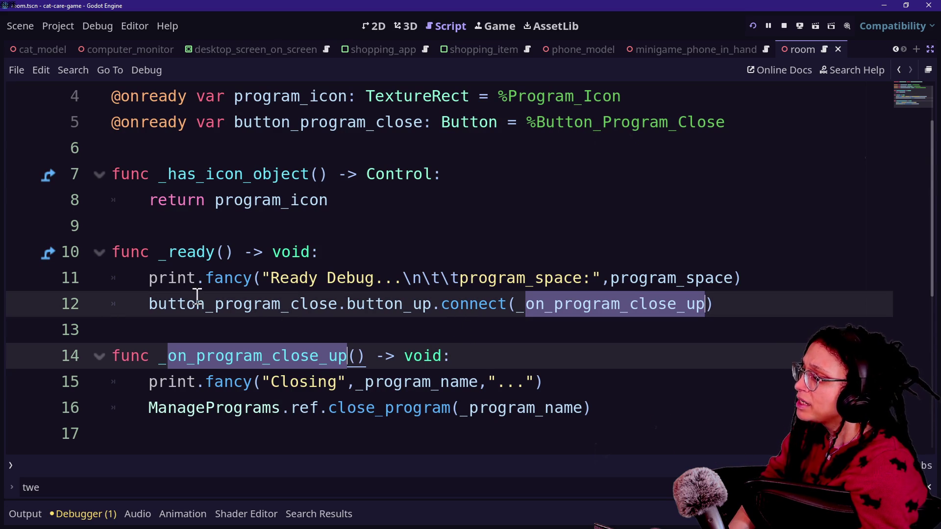
{"action": "left_click_drag", "start_coordinate": [337, 304], "coordinate": [451, 301]}
{"action": "left_click_drag", "start_coordinate": [350, 304], "coordinate": [470, 304]}
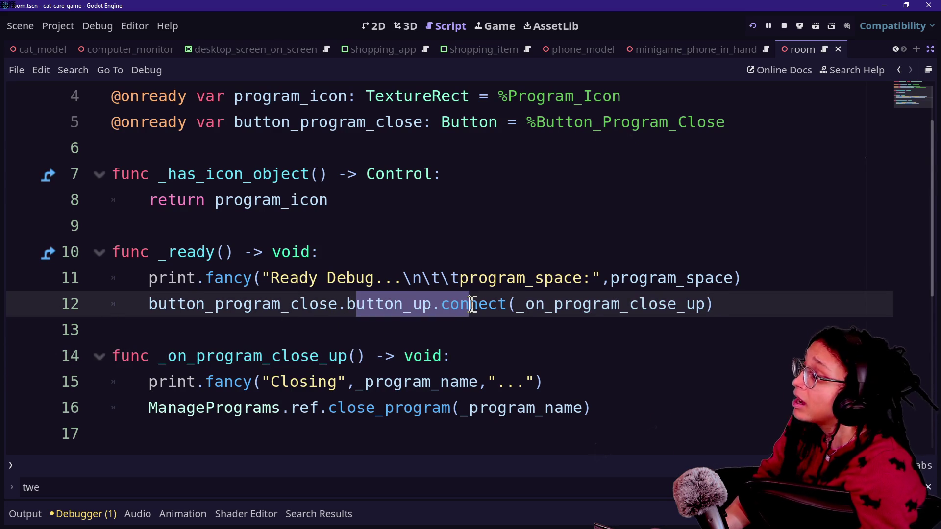
{"action": "left_click", "coordinate": [470, 304]}
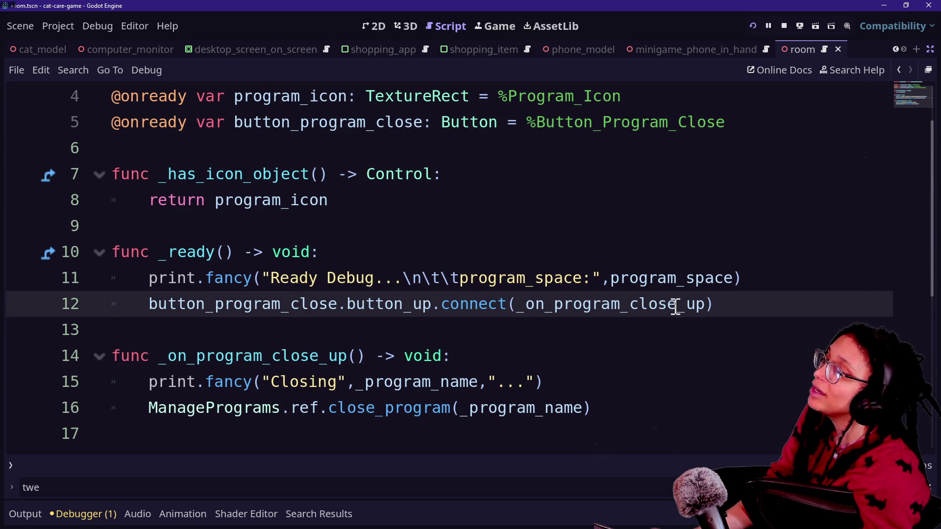
{"action": "left_click", "coordinate": [329, 356], "text": "alt"}
{"action": "type", "text": "button_"}
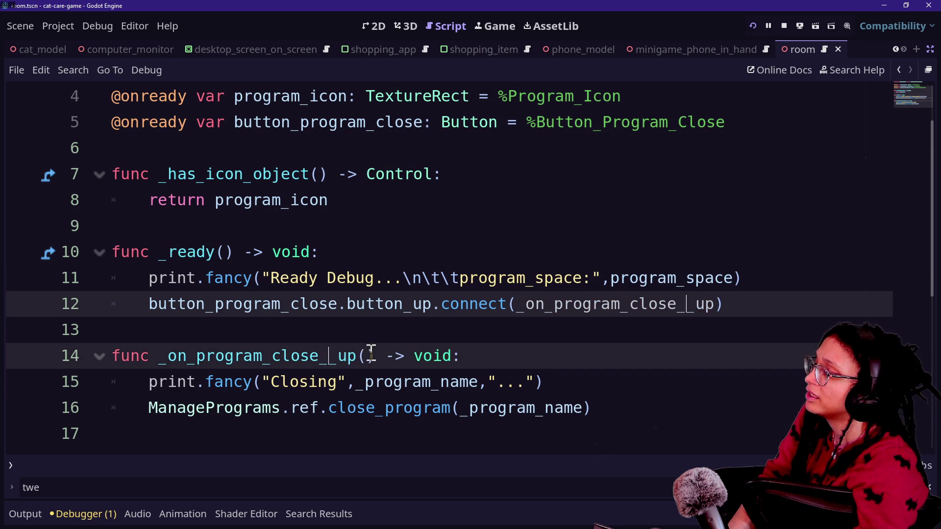
Step: Save the script and check the renamed _on_program_close_button_up handler
{"action": "left_click", "coordinate": [280, 279]}
{"action": "left_click_drag", "start_coordinate": [157, 353], "coordinate": [368, 355]}
{"action": "left_click", "coordinate": [542, 329]}
{"action": "key", "text": "ctrl+s"}
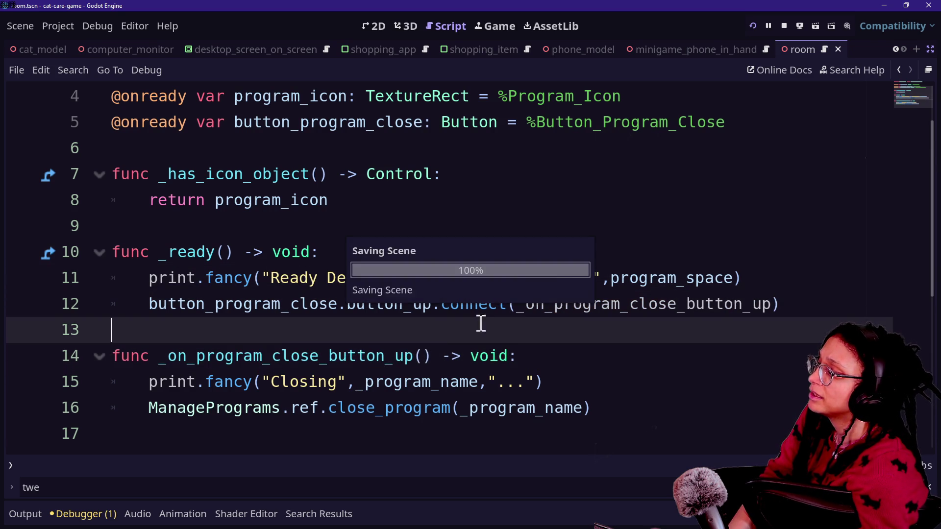
{"action": "left_click", "coordinate": [336, 372]}
{"action": "left_click", "coordinate": [432, 358]}
{"action": "left_click_drag", "start_coordinate": [434, 358], "coordinate": [395, 358]}
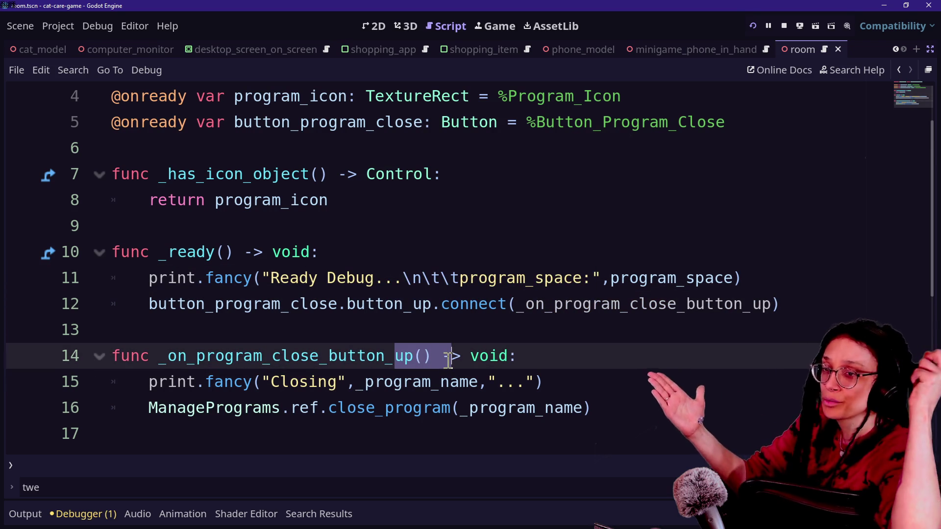
{"action": "left_click", "coordinate": [281, 399]}
{"action": "left_click", "coordinate": [580, 386]}
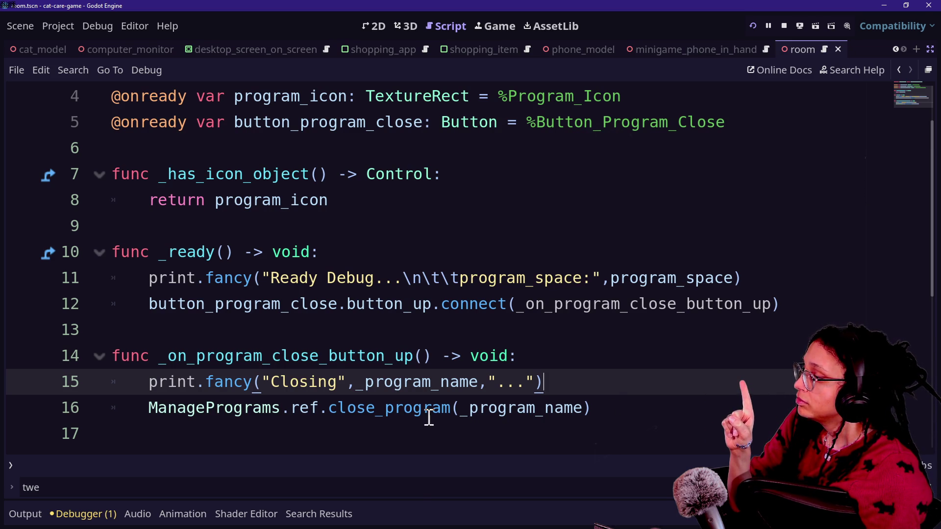
{"action": "key", "text": "Return"}
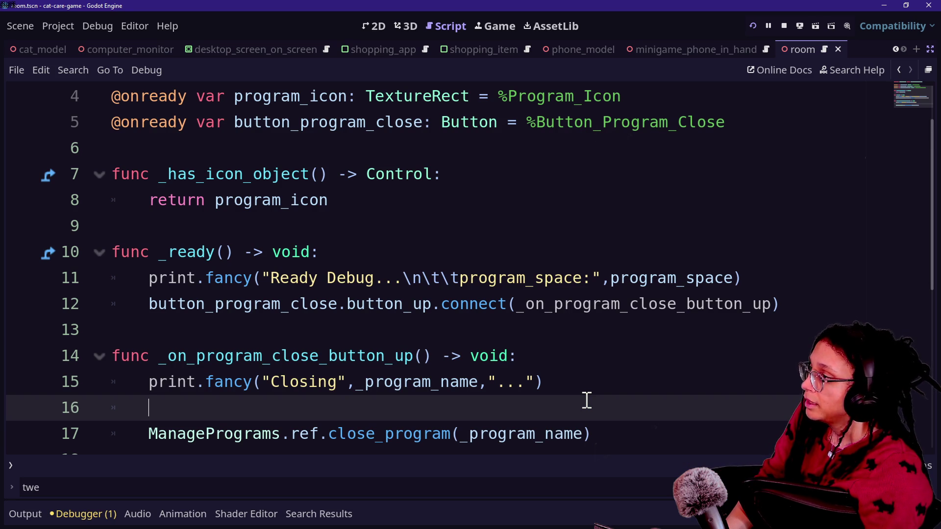
{"action": "key", "text": "BackSpace"}
{"action": "key", "text": "BackSpace"}
{"action": "scroll", "coordinate": [587, 400], "scroll_direction": "up", "scroll_amount": 2}
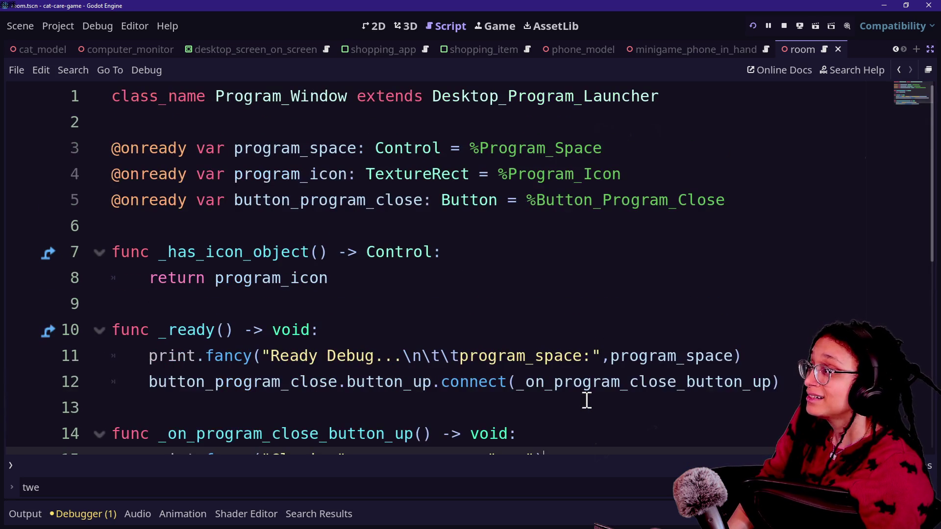
{"action": "scroll", "coordinate": [463, 414], "scroll_direction": "down", "scroll_amount": 2}
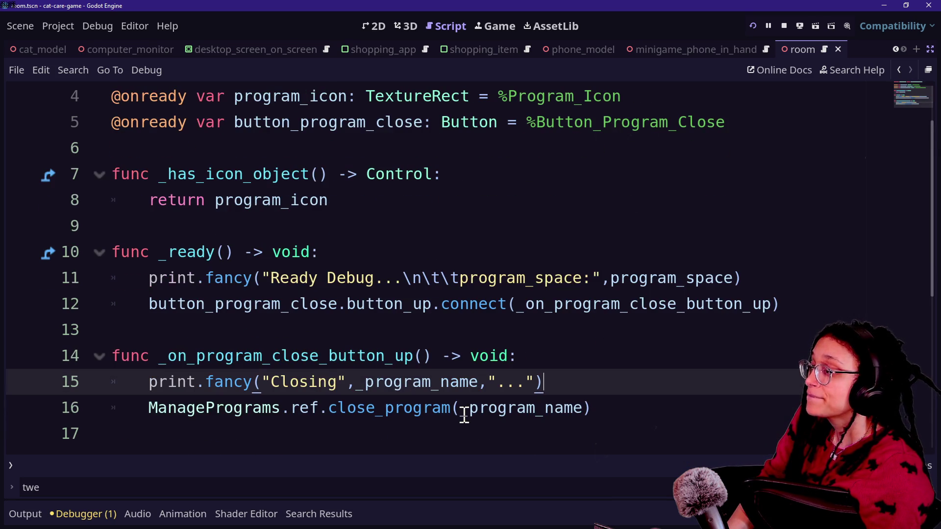
{"action": "scroll", "coordinate": [464, 415], "scroll_direction": "up", "scroll_amount": 2}
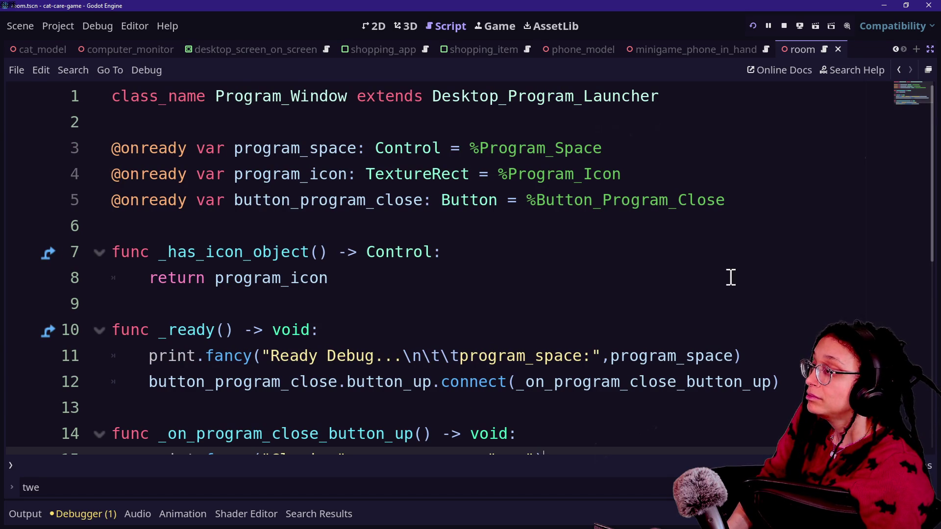
{"action": "left_click", "coordinate": [745, 206]}
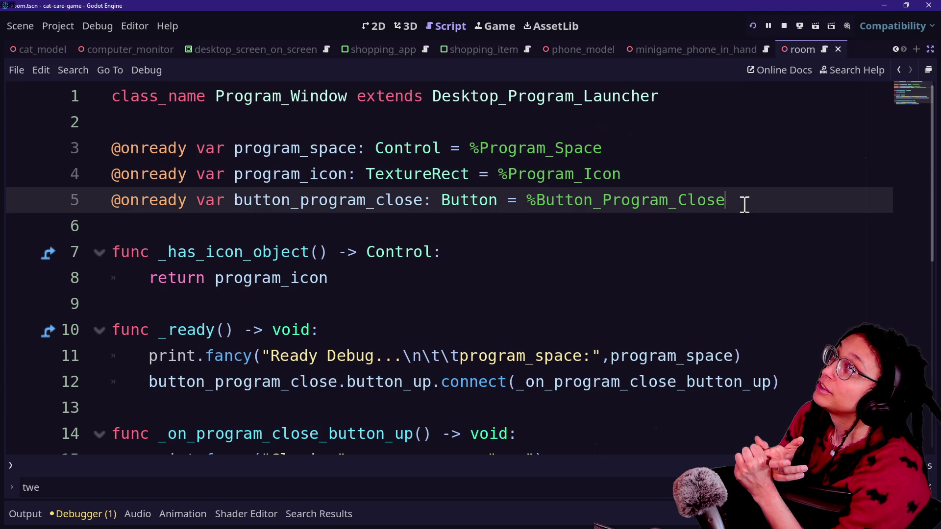
Step: Open minigame_computer_station.gd and highlight the _APPS_WITH_A_PHONE_COMPANION list on lines 8–10
{"action": "key", "text": "shift+alt+o"}
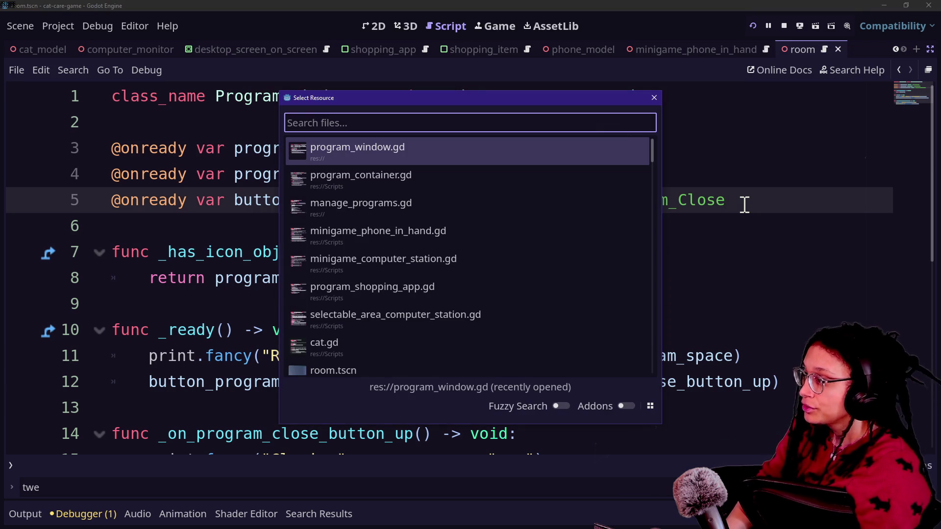
{"action": "key", "text": "Down"}
{"action": "key", "text": "Down"}
{"action": "key", "text": "Down"}
{"action": "key", "text": "Return"}
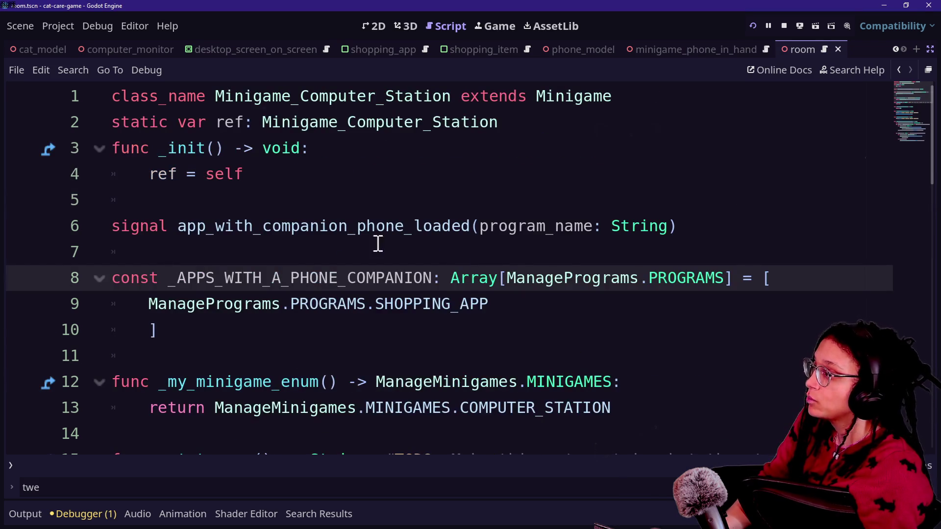
{"action": "mouse_move", "coordinate": [132, 287]}
{"action": "left_mouse_down"}
{"action": "mouse_move", "coordinate": [405, 336]}
{"action": "mouse_move", "coordinate": [109, 304]}
{"action": "mouse_move", "coordinate": [426, 336]}
{"action": "mouse_move", "coordinate": [377, 304]}
{"action": "mouse_move", "coordinate": [360, 257]}
{"action": "left_mouse_up"}
{"action": "left_click", "coordinate": [440, 309]}
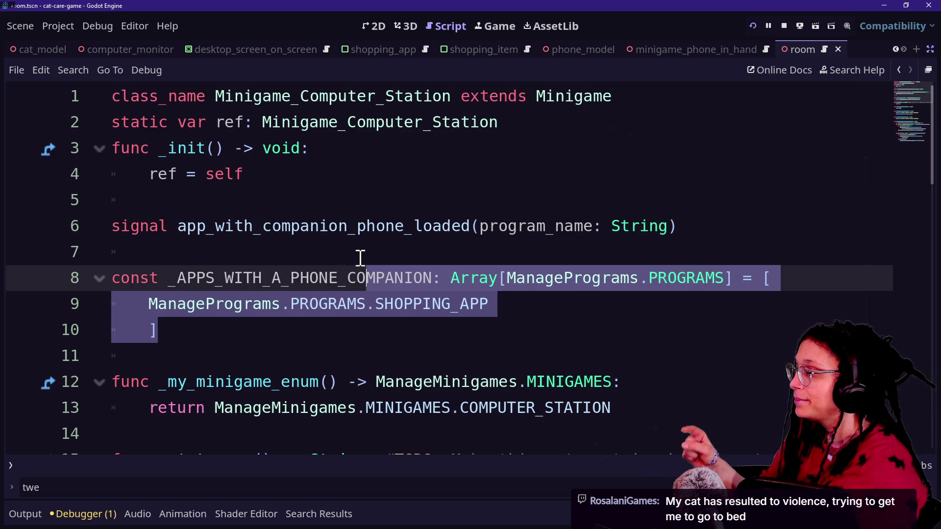
{"action": "left_click", "coordinate": [360, 258]}
{"action": "left_click_drag", "start_coordinate": [177, 278], "coordinate": [365, 304]}
{"action": "left_click_drag", "start_coordinate": [458, 304], "coordinate": [435, 278]}
{"action": "left_click", "coordinate": [414, 277]}
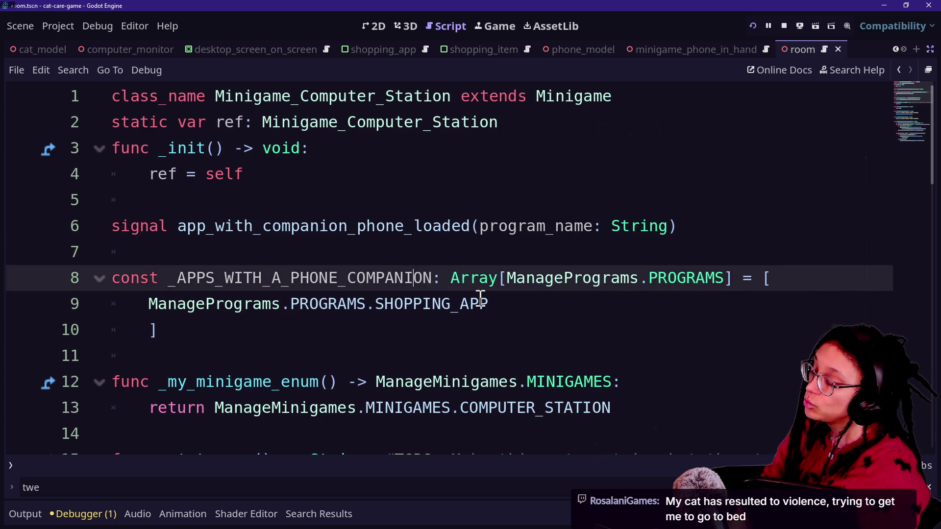
Step: Bring up the quick file search again and browse its file list
{"action": "key", "text": "shift+alt+o"}
{"action": "key", "text": "Down"}
{"action": "key", "text": "Up"}
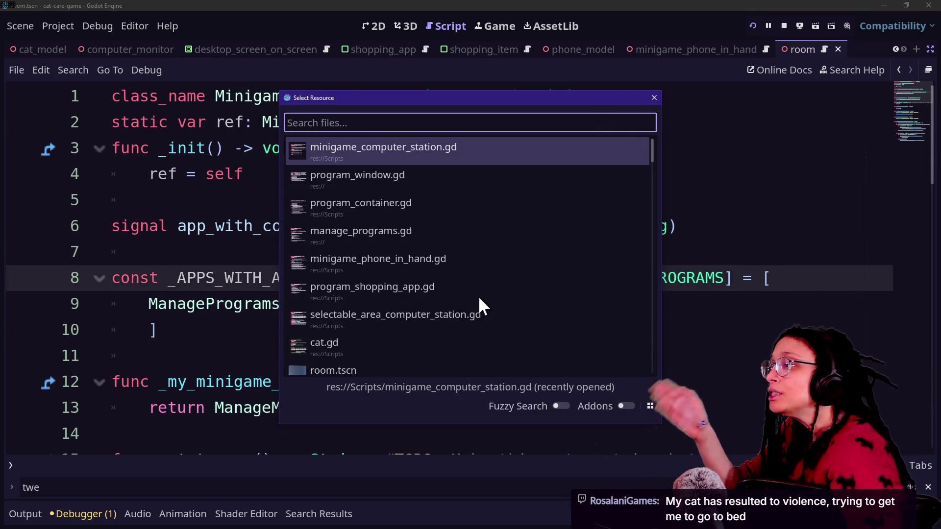
Step: Open program_window.gd and jump from its close_program call to the definition
{"action": "key", "text": "Down"}
{"action": "key", "text": "Down"}
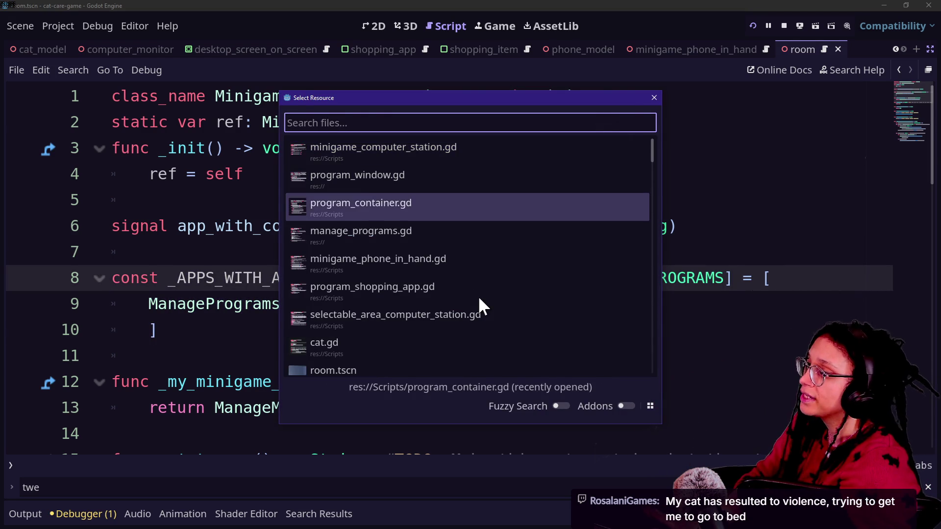
{"action": "key", "text": "Up"}
{"action": "key", "text": "Return"}
{"action": "scroll", "coordinate": [363, 316], "scroll_direction": "down", "scroll_amount": 4}
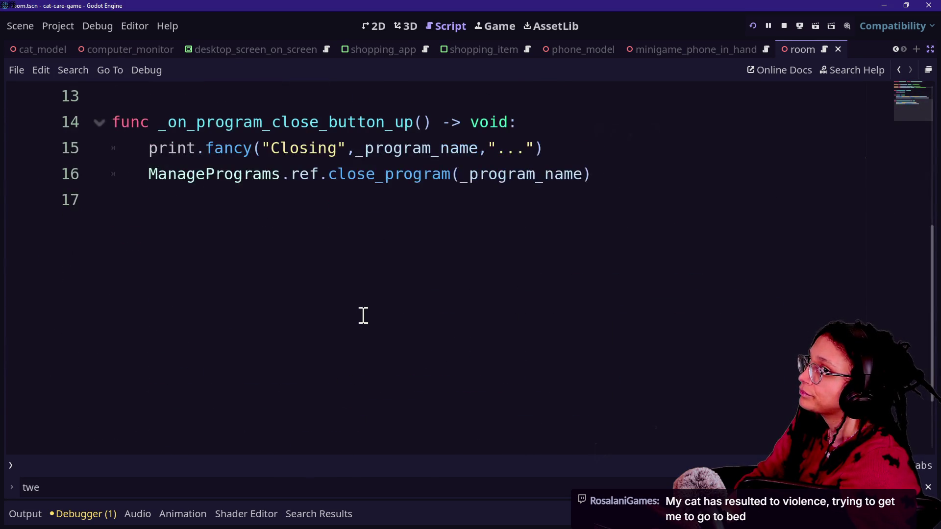
{"action": "scroll", "coordinate": [363, 316], "scroll_direction": "up", "scroll_amount": 3}
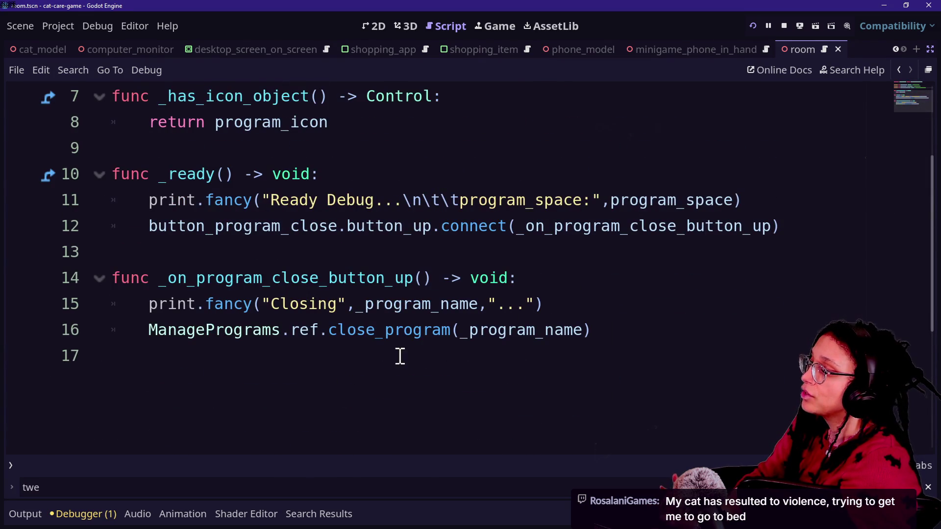
{"action": "left_click", "coordinate": [368, 329]}
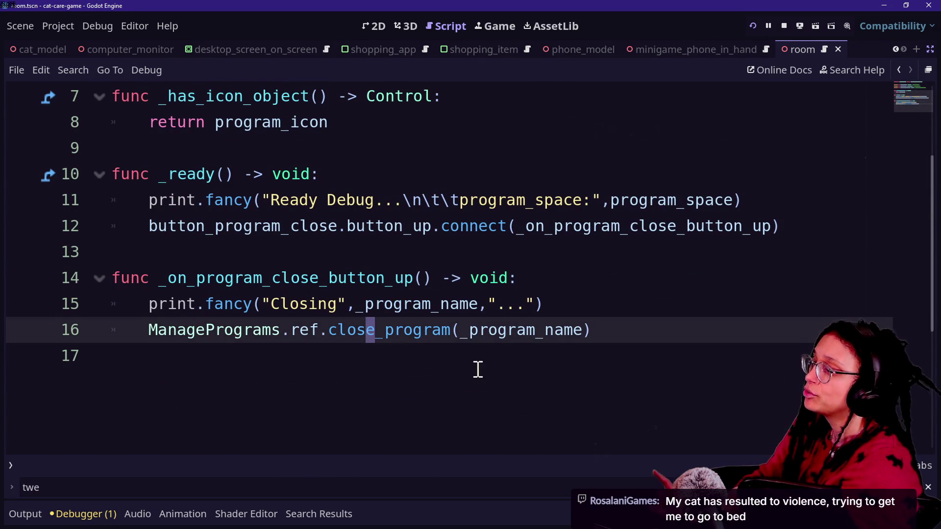
{"action": "left_click", "coordinate": [400, 342], "text": "ctrl"}
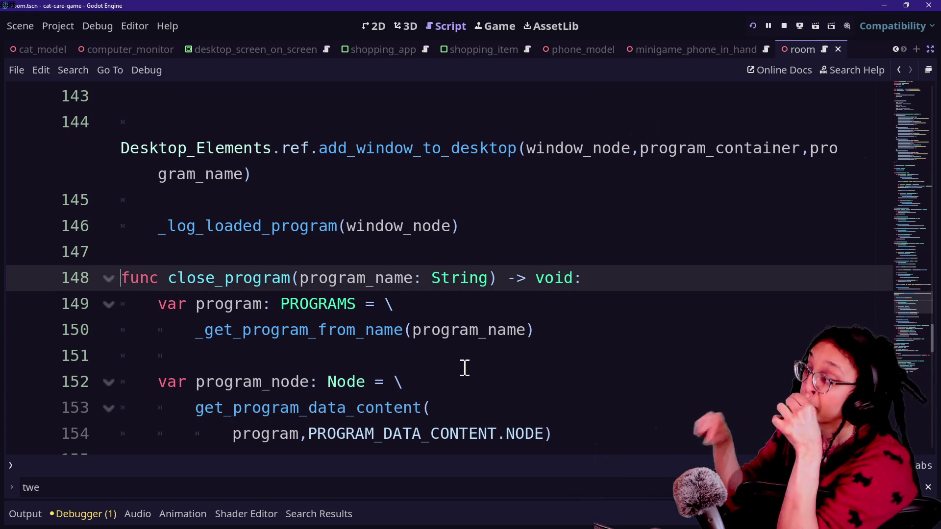
Step: Review close_program's body, including the erase call on program_window
{"action": "scroll", "coordinate": [475, 290], "scroll_direction": "down", "scroll_amount": 3}
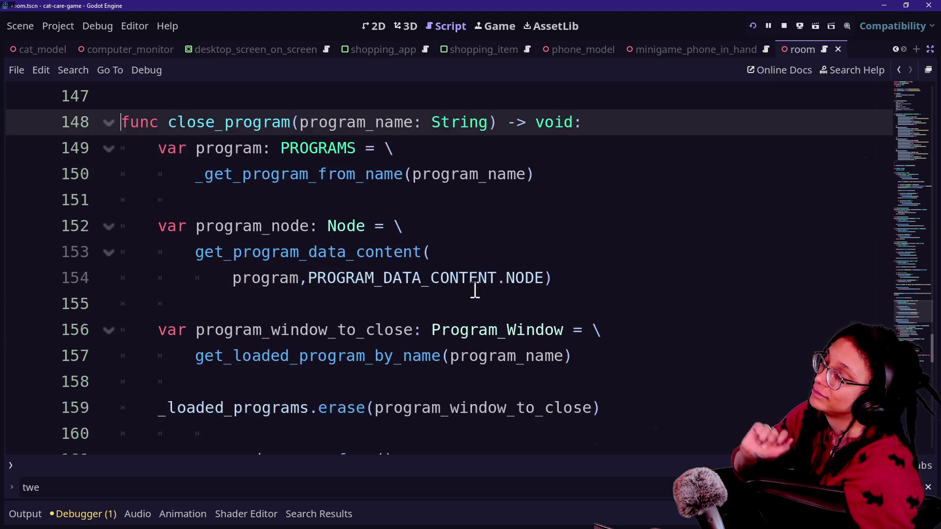
{"action": "scroll", "coordinate": [475, 290], "scroll_direction": "down", "scroll_amount": 1}
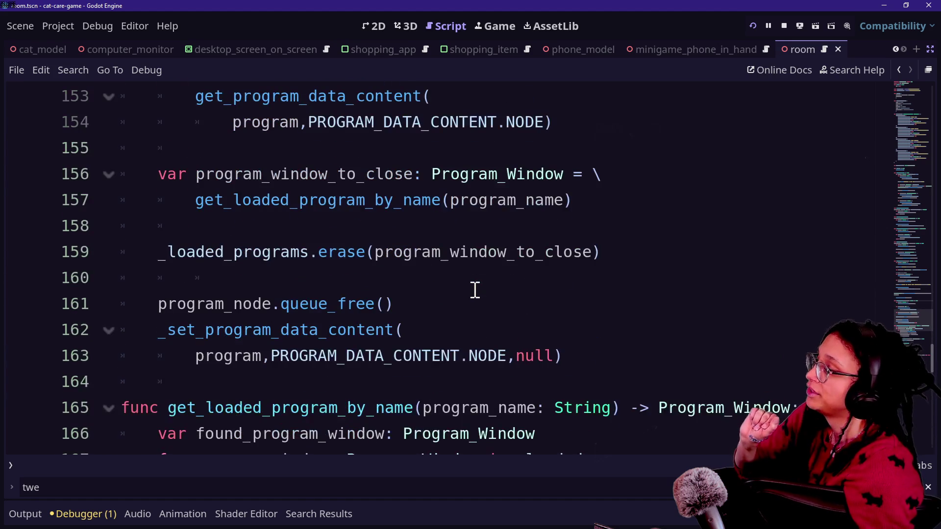
{"action": "left_click", "coordinate": [592, 355]}
{"action": "scroll", "coordinate": [593, 355], "scroll_direction": "up", "scroll_amount": 2}
{"action": "scroll", "coordinate": [592, 355], "scroll_direction": "down", "scroll_amount": 1}
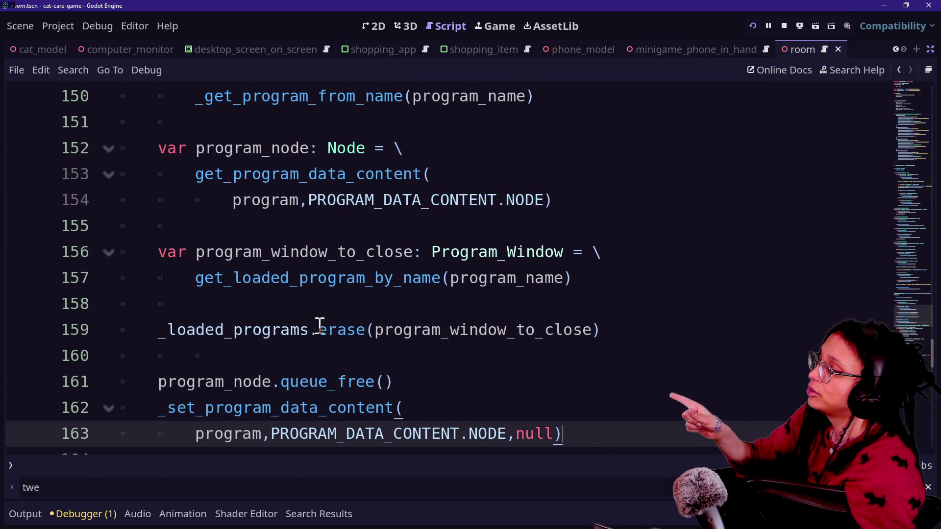
{"action": "mouse_move", "coordinate": [376, 329]}
{"action": "left_mouse_down"}
{"action": "mouse_move", "coordinate": [527, 329]}
{"action": "mouse_move", "coordinate": [507, 329]}
{"action": "left_mouse_up"}
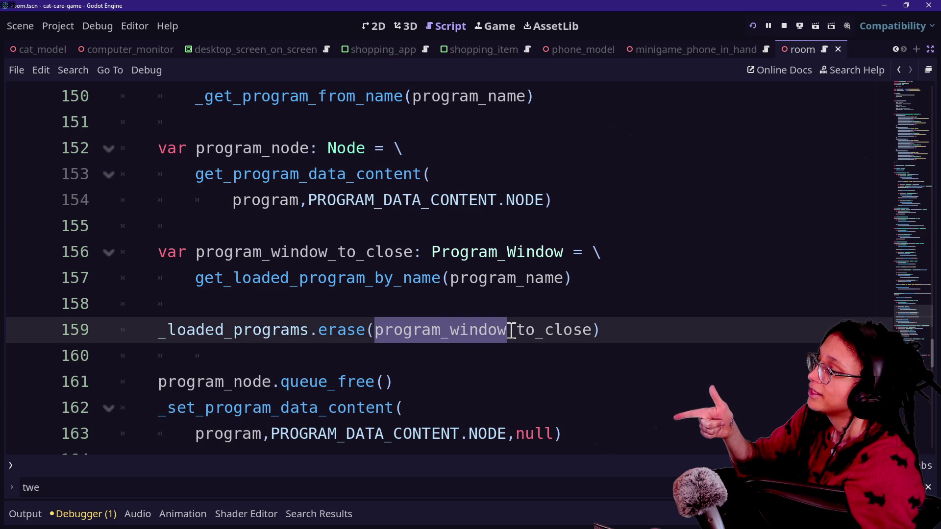
{"action": "mouse_move", "coordinate": [543, 331]}
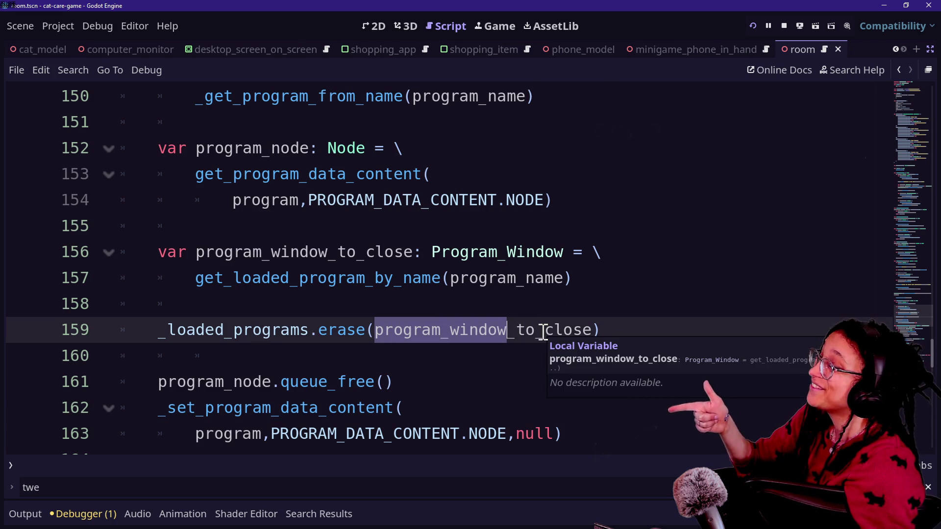
Step: Open a new blank line after the _get_program_from_name lookup on line 150
{"action": "left_click", "coordinate": [299, 280]}
{"action": "key", "text": "Up"}
{"action": "key", "text": "Up"}
{"action": "key", "text": "Up"}
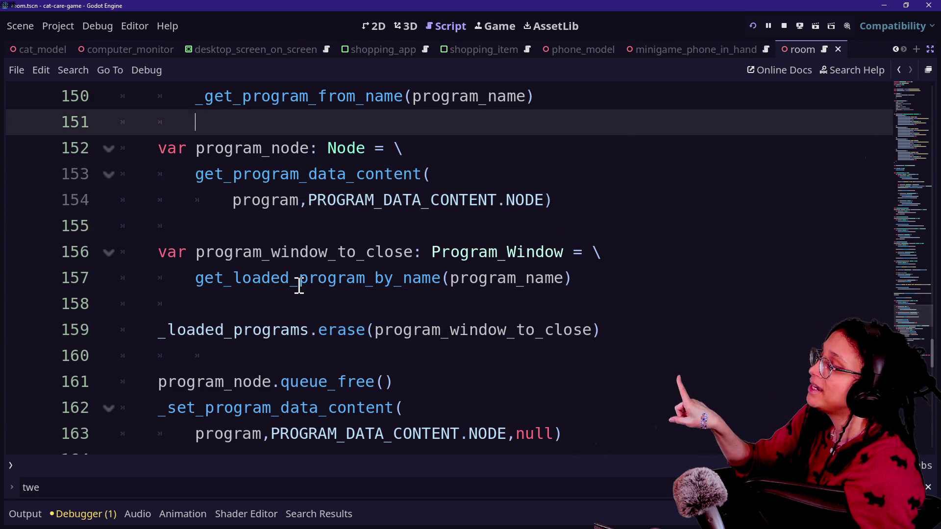
{"action": "left_click", "coordinate": [195, 147]}
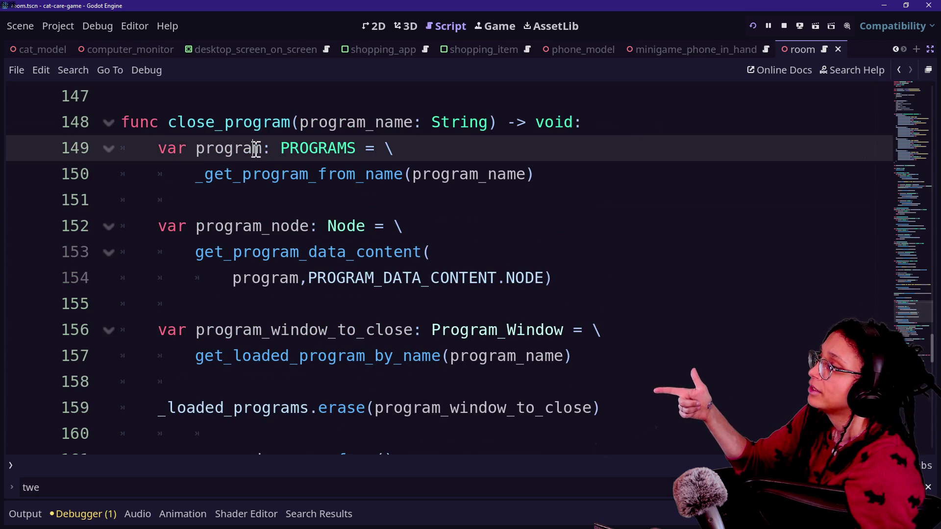
{"action": "left_click", "coordinate": [574, 178]}
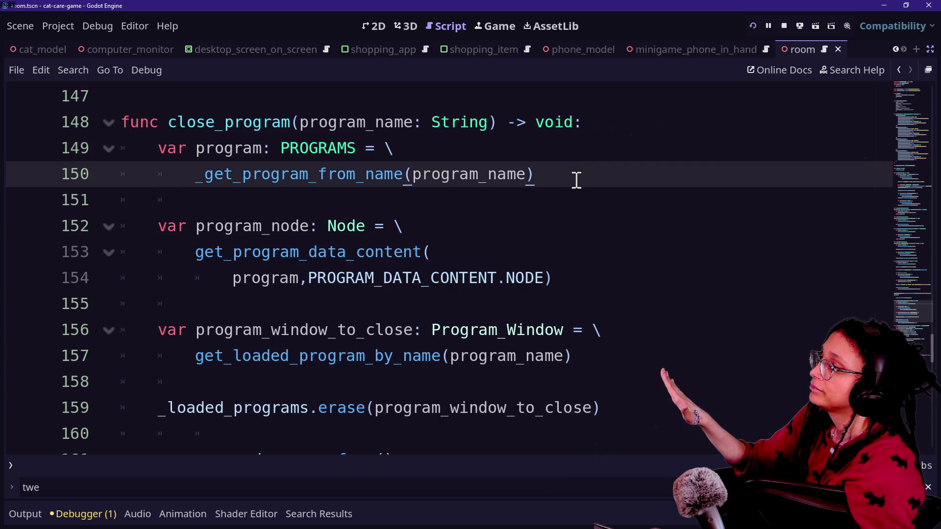
{"action": "key", "text": "Return"}
{"action": "key", "text": "Return"}
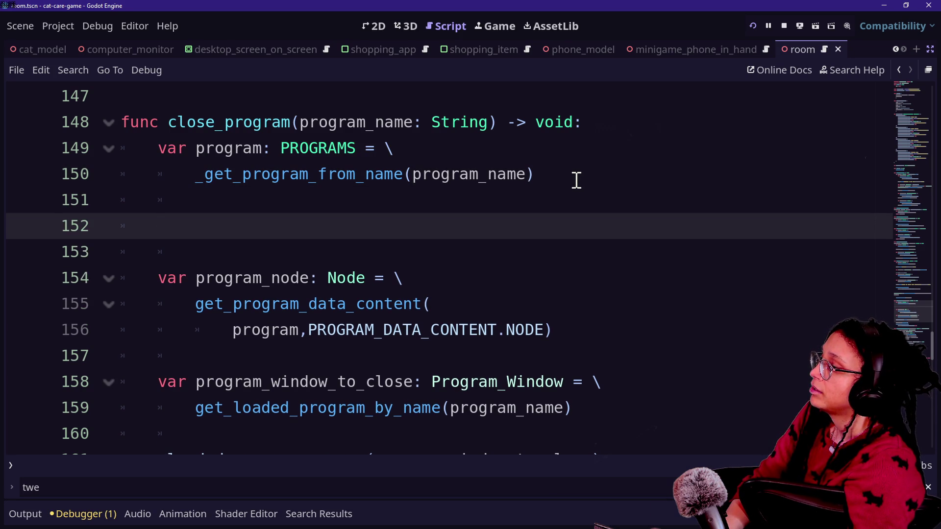
{"action": "scroll", "coordinate": [577, 180], "scroll_direction": "down", "scroll_amount": 1}
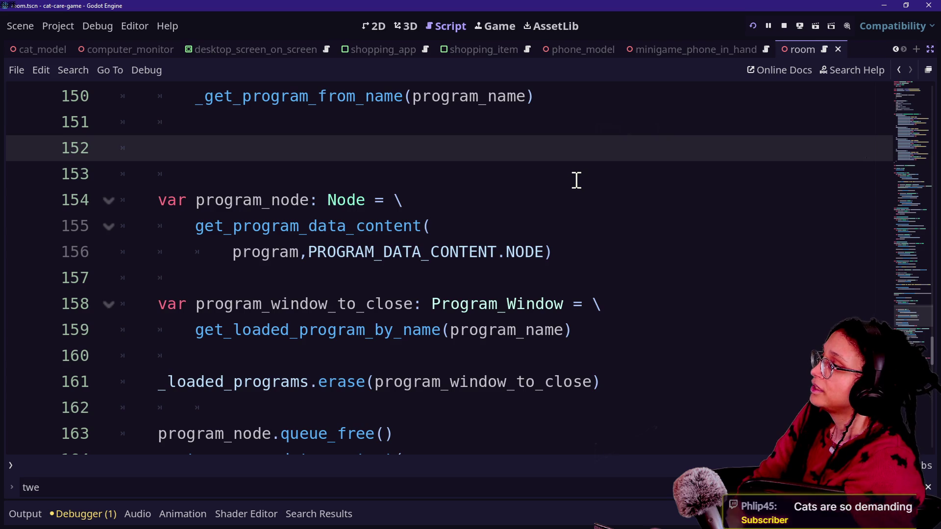
Step: Type _check_if_should_close_companion_phone(program) on line 152, correcting typos along the way
{"action": "scroll", "coordinate": [577, 181], "scroll_direction": "up", "scroll_amount": 1}
{"action": "type", "text": "program"}
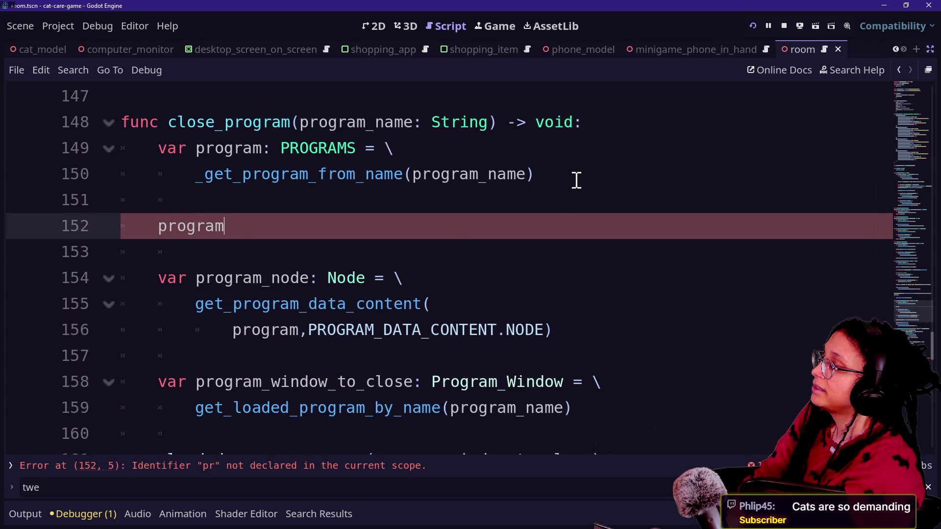
{"action": "key", "text": "BackSpace"}
{"action": "key", "text": "BackSpace"}
{"action": "key", "text": "BackSpace"}
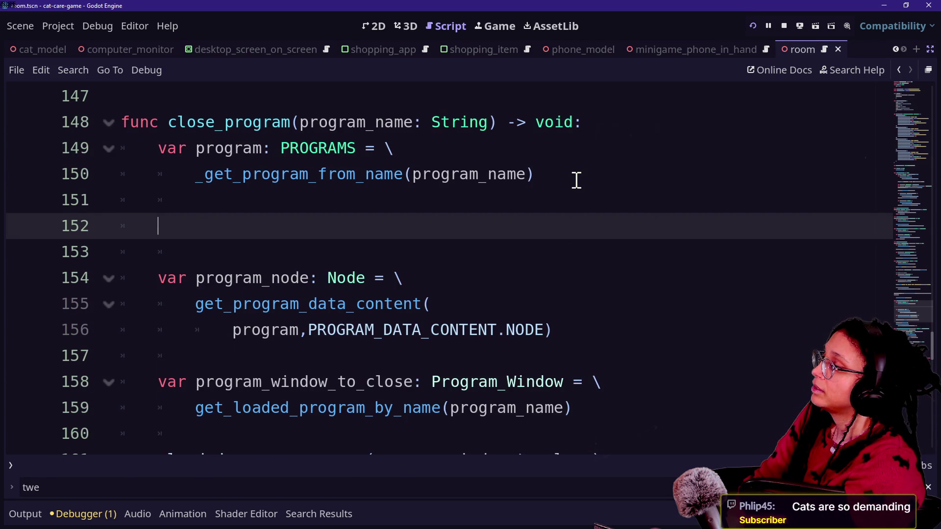
{"action": "type", "text": "_che"}
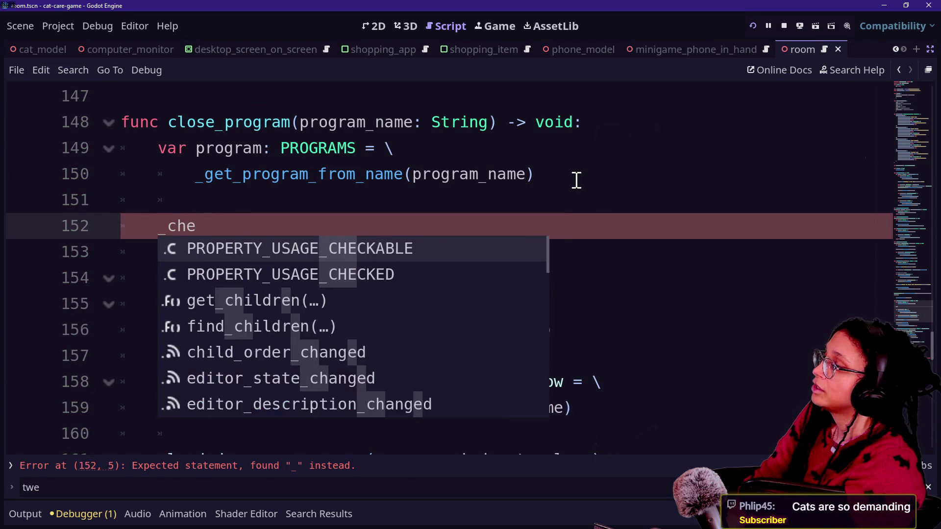
{"action": "key", "text": "BackSpace"}
{"action": "key", "text": "BackSpace"}
{"action": "key", "text": "BackSpace"}
{"action": "type", "text": "close_"}
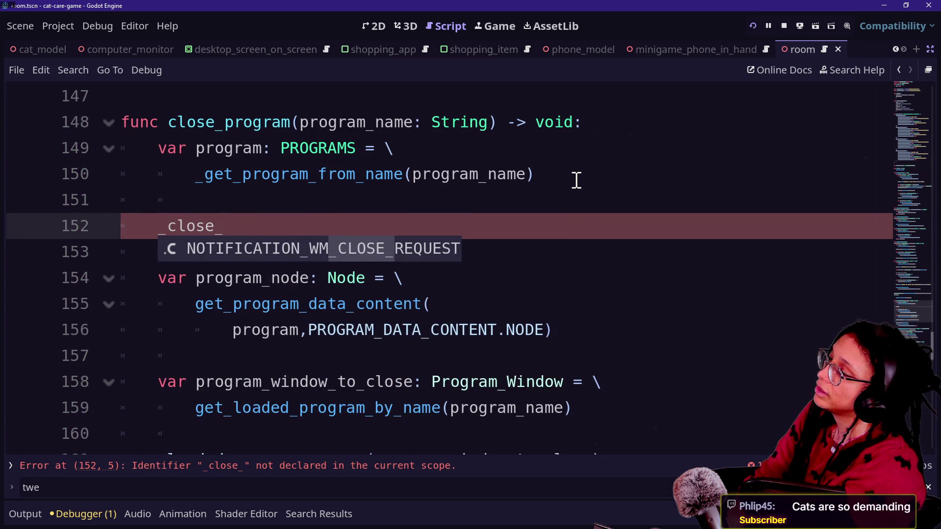
{"action": "type", "text": "companion_phone_if_"}
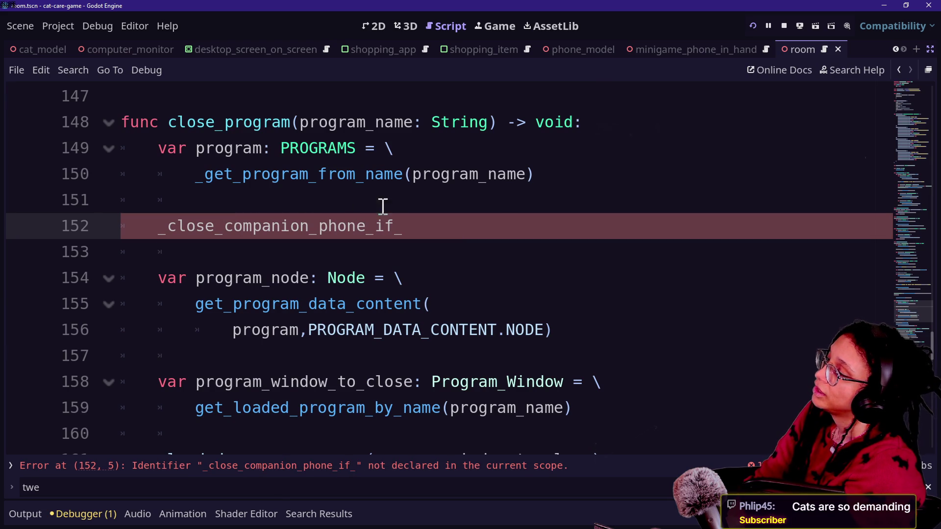
{"action": "left_click", "coordinate": [168, 227]}
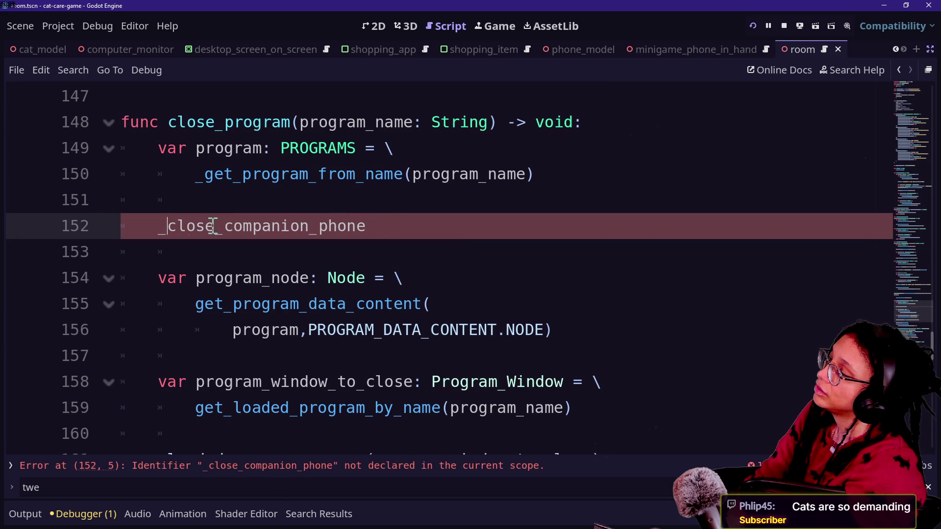
{"action": "type", "text": "check_if"}
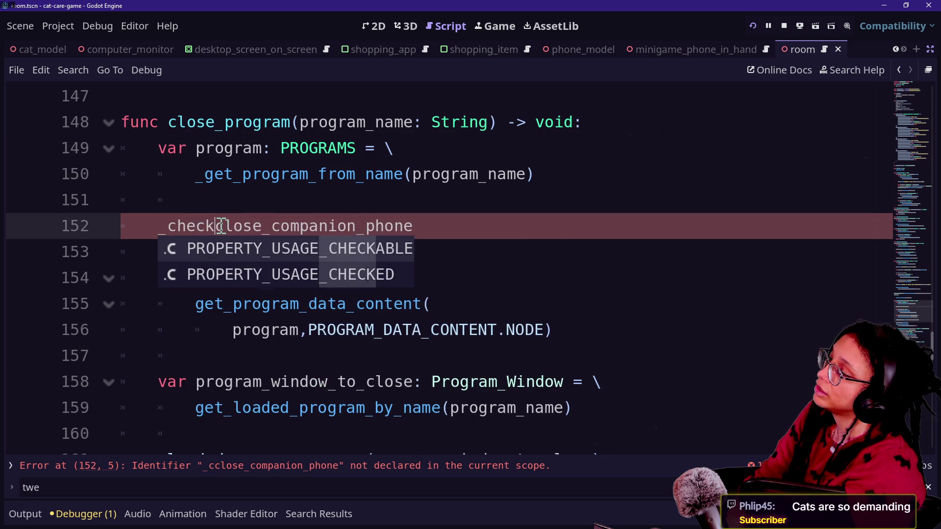
{"action": "type", "text": "_should_"}
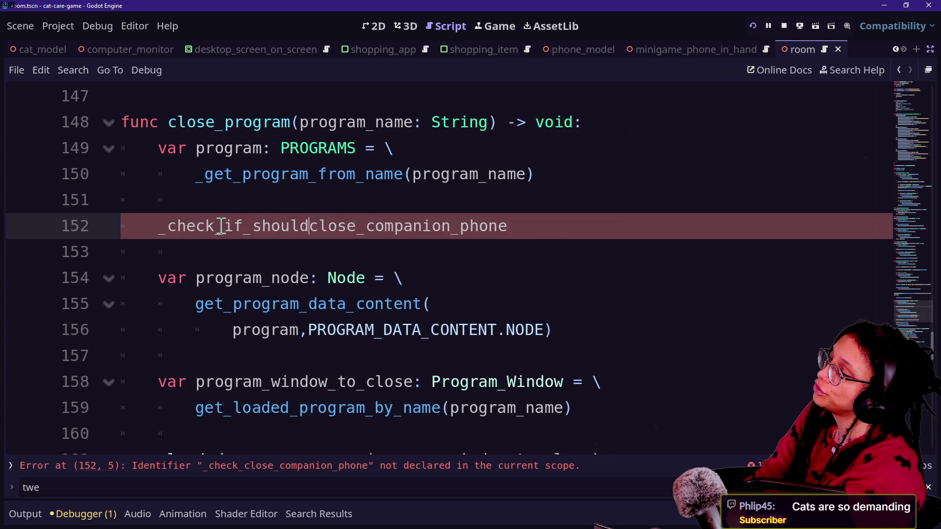
{"action": "left_click", "coordinate": [540, 224]}
{"action": "type", "text": "(program)"}
Step: Recheck the new call's line and leave the caret on empty line 153
{"action": "left_click", "coordinate": [612, 261]}
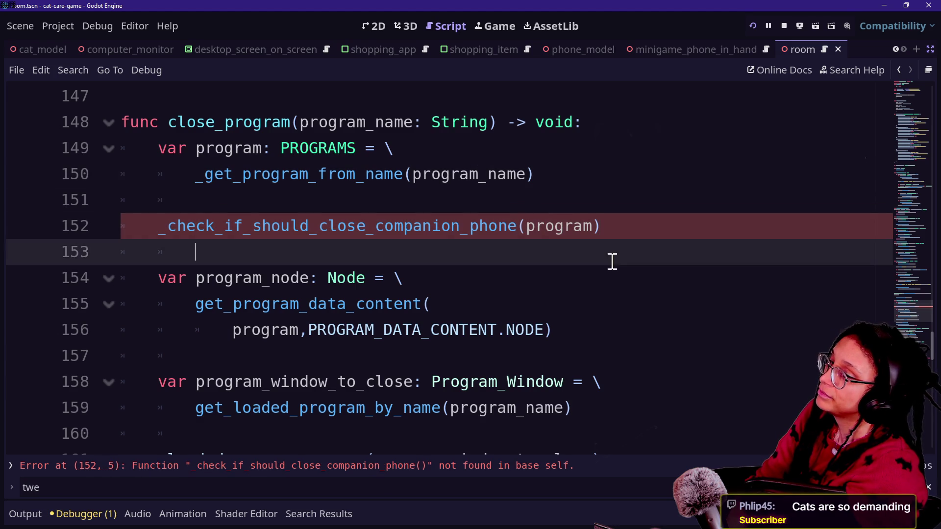
{"action": "left_click", "coordinate": [657, 204]}
{"action": "left_click", "coordinate": [631, 256]}
{"action": "left_click", "coordinate": [622, 211]}
{"action": "left_click", "coordinate": [625, 228]}
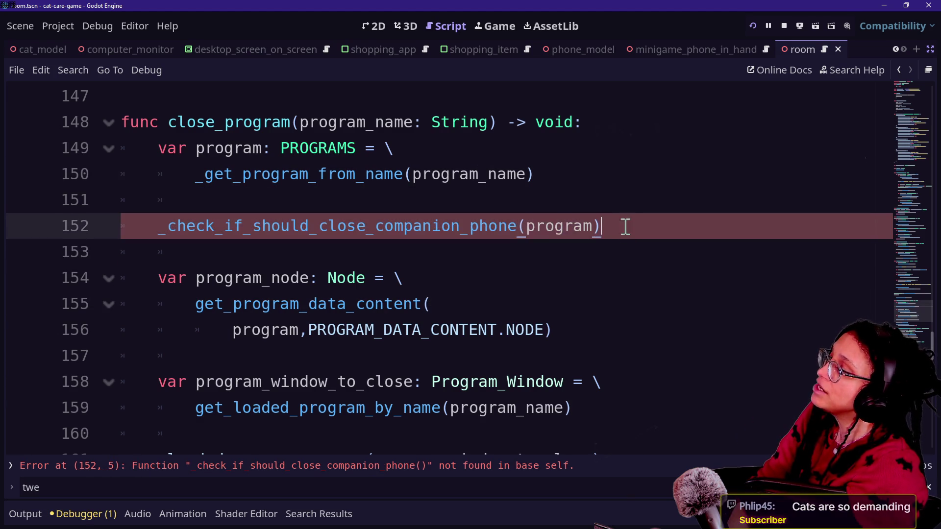
{"action": "key", "text": "Up"}
{"action": "left_click", "coordinate": [629, 263]}
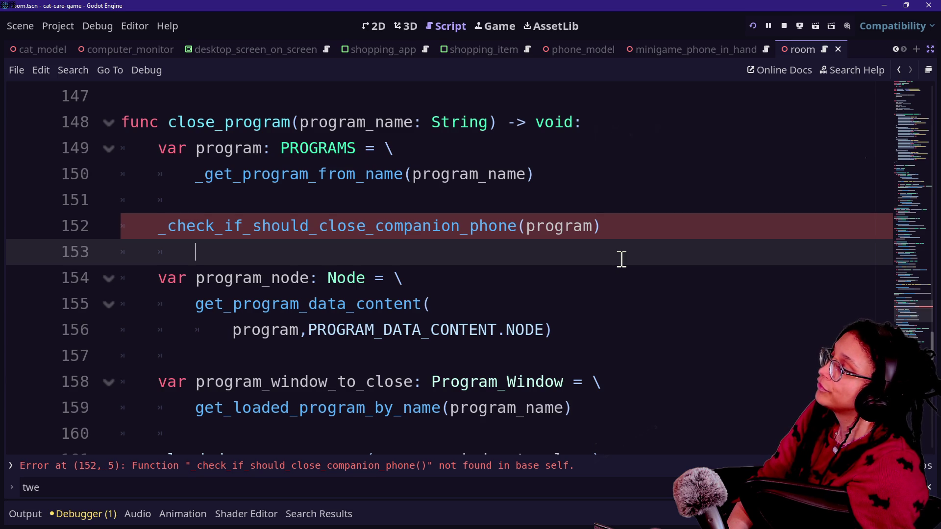
Step: Search the room script for 'companion'
{"action": "scroll", "coordinate": [402, 289], "scroll_direction": "down", "scroll_amount": 8}
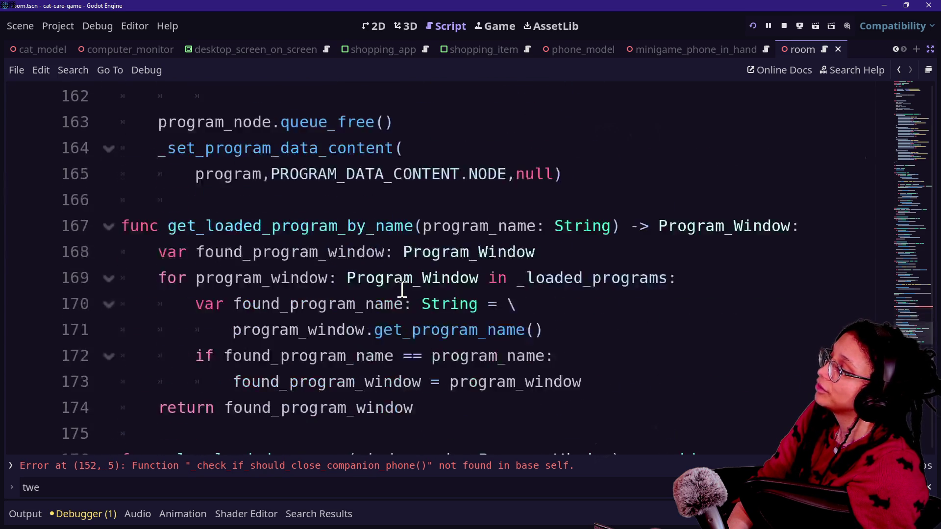
{"action": "scroll", "coordinate": [402, 289], "scroll_direction": "down", "scroll_amount": 4}
{"action": "key", "text": "ctrl+f"}
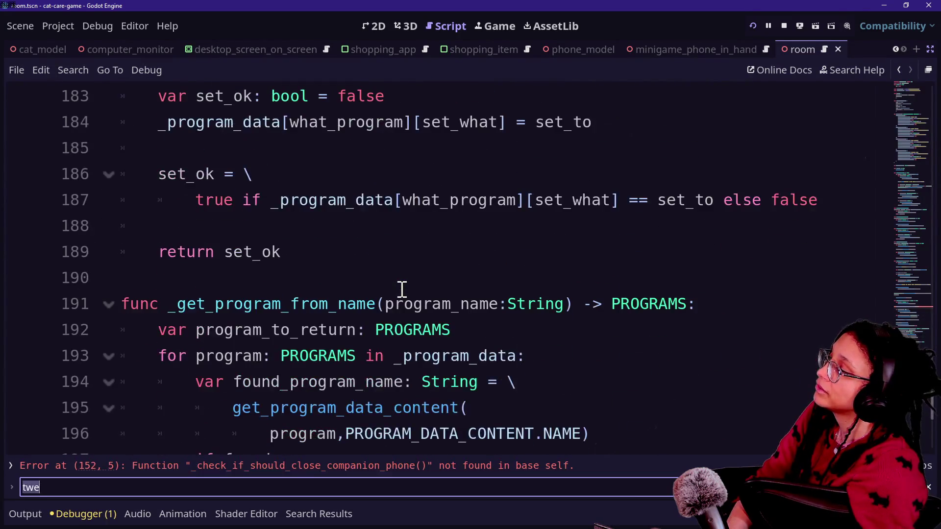
{"action": "type", "text": "companion"}
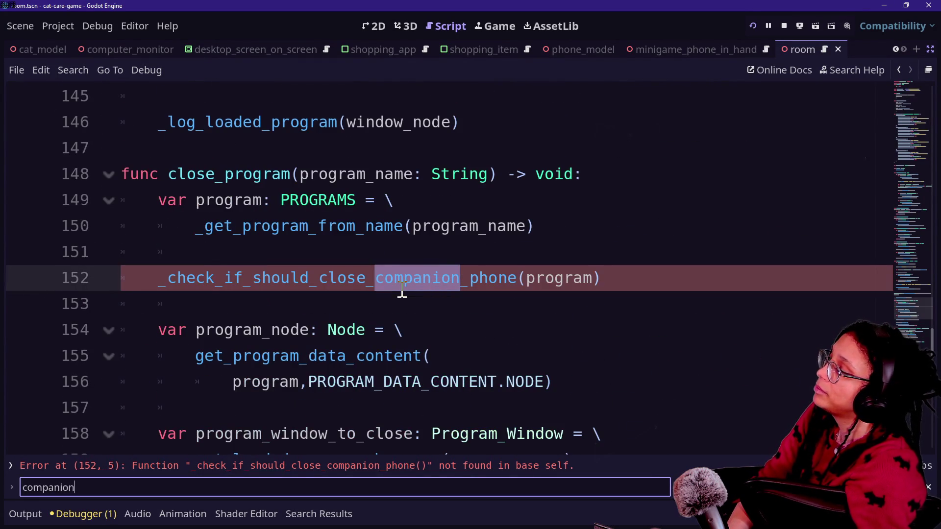
{"action": "scroll", "coordinate": [402, 292], "scroll_direction": "down", "scroll_amount": 18}
{"action": "scroll", "coordinate": [441, 333], "scroll_direction": "up", "scroll_amount": 3}
Step: Add func _check_if_should_close_companion_phone(program: PROGRAMS) -> void: at the script's end
{"action": "left_click", "coordinate": [481, 382]}
{"action": "key", "text": "Return"}
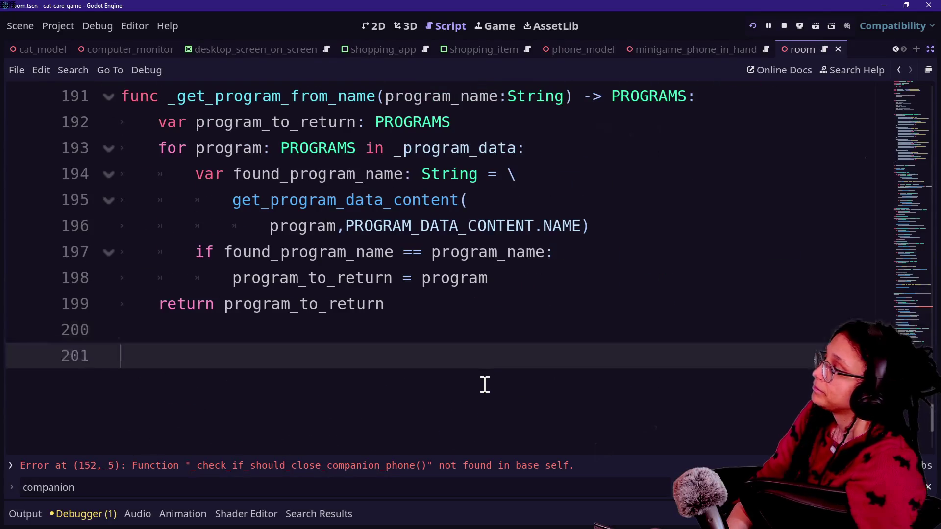
{"action": "type", "text": "cfun"}
{"action": "key", "text": "BackSpace"}
{"action": "key", "text": "BackSpace"}
{"action": "key", "text": "BackSpace"}
{"action": "type", "text": "func _check_if_should_close_companion"}
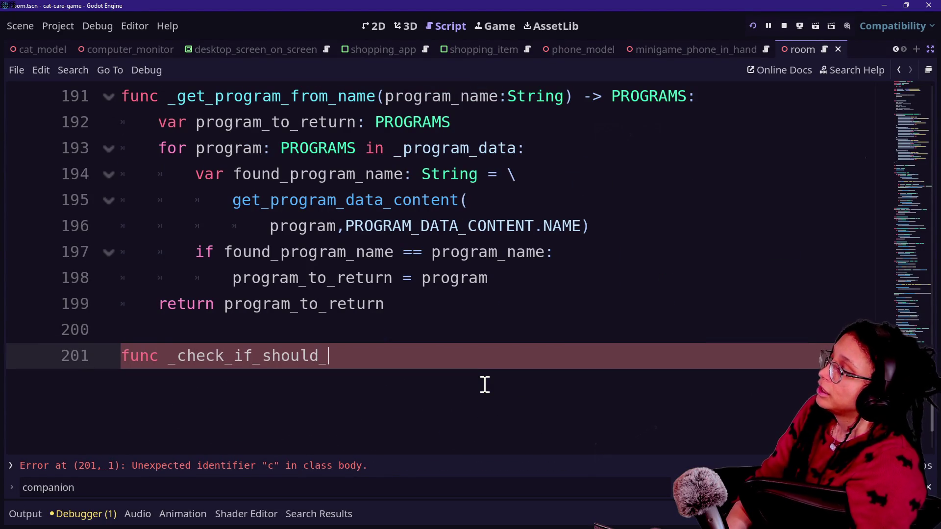
{"action": "type", "text": "_ph"}
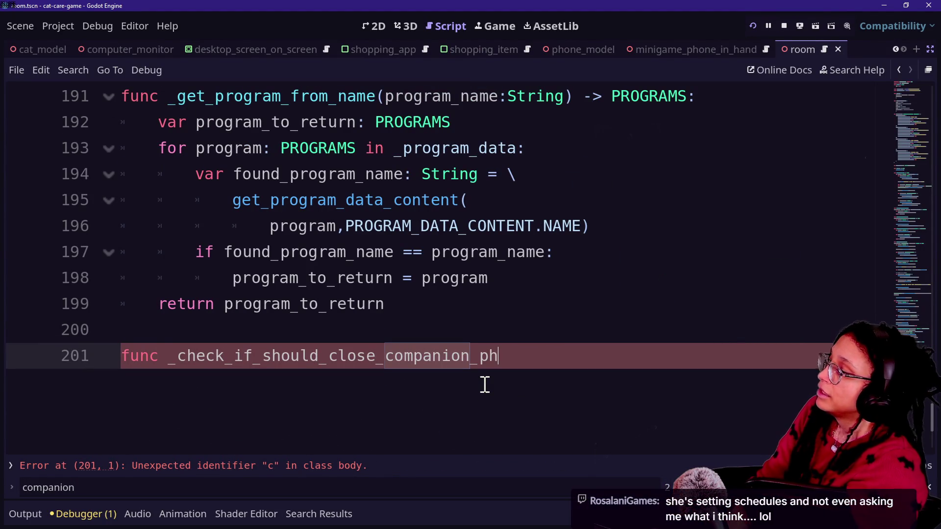
{"action": "type", "text": "one(program: "}
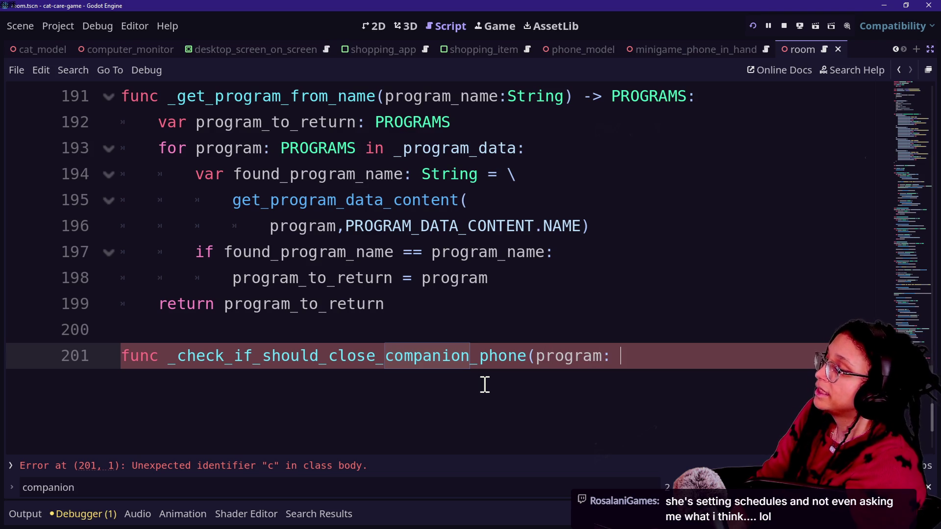
{"action": "type", "text": "PROGR"}
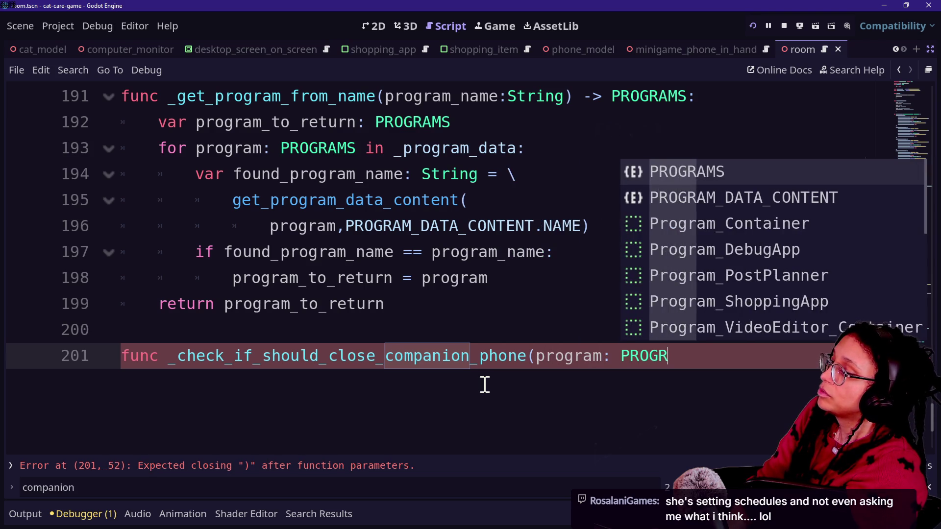
{"action": "type", "text": "AMS) -> void:"}
{"action": "key", "text": "Return"}
{"action": "type", "text": "if p"}
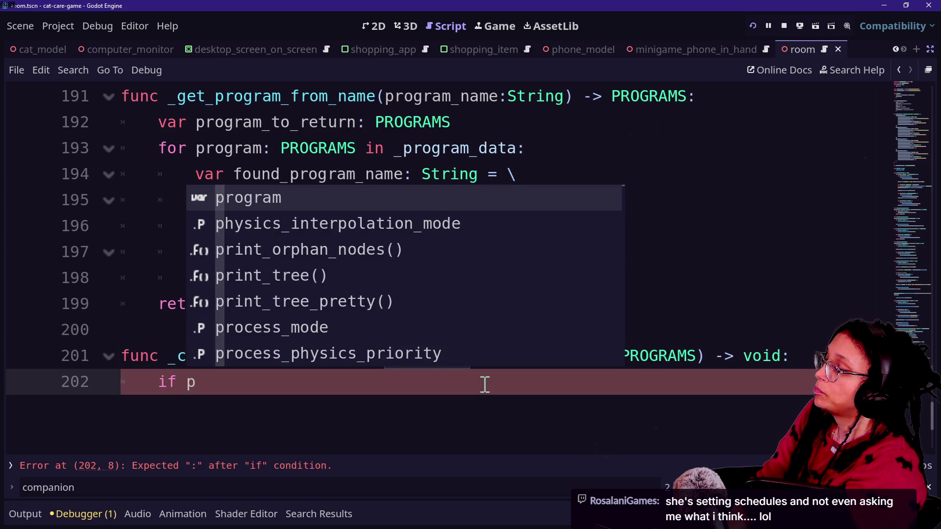
Step: Leave an unfinished 'if' in the body and delete the program parameter from the header
{"action": "key", "text": "BackSpace"}
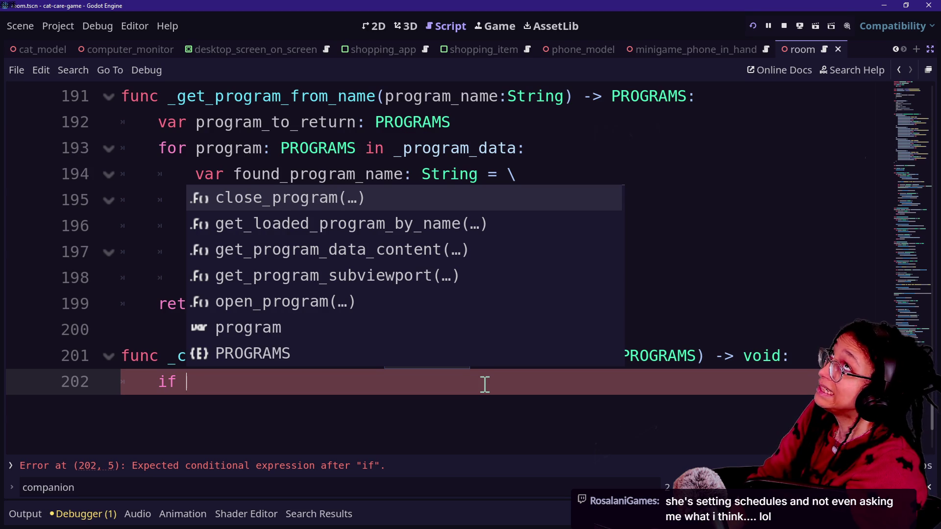
{"action": "key", "text": "Escape"}
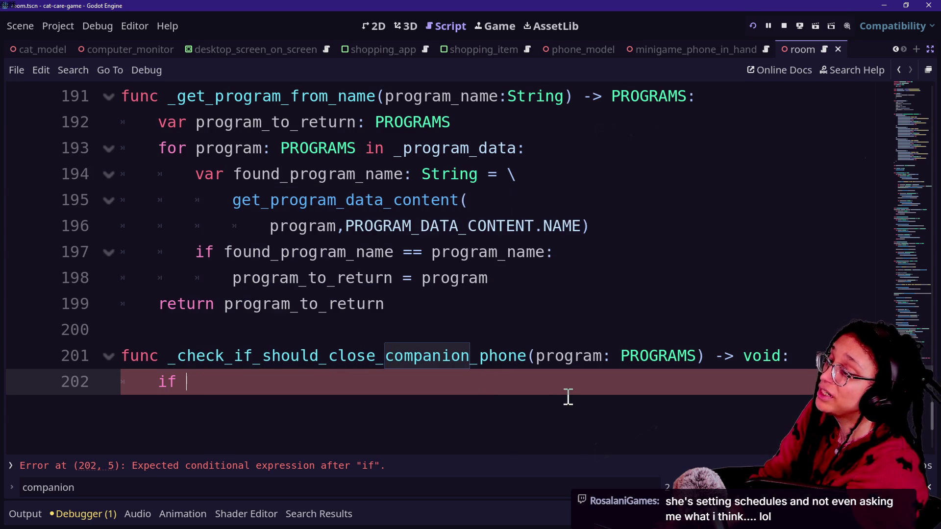
{"action": "left_click_drag", "start_coordinate": [536, 357], "coordinate": [696, 357]}
{"action": "key", "text": "BackSpace"}
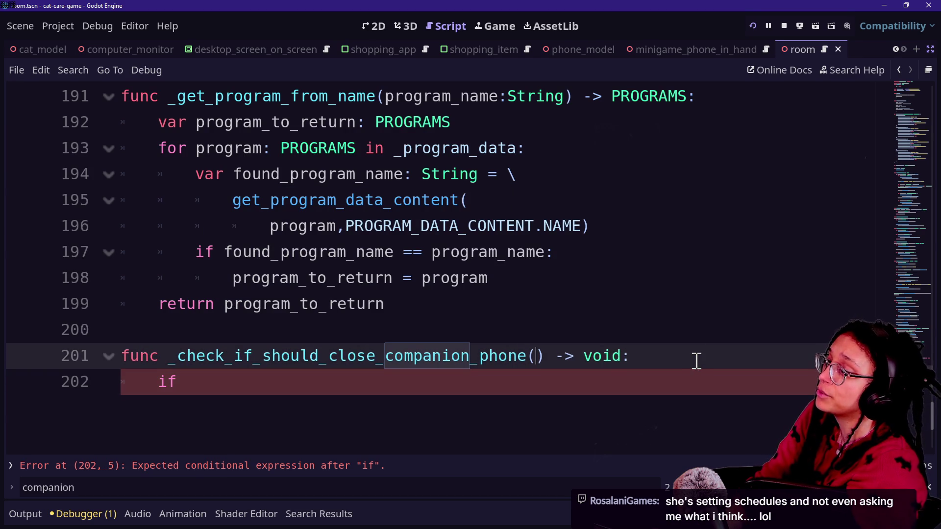
{"action": "scroll", "coordinate": [383, 275], "scroll_direction": "up", "scroll_amount": 15}
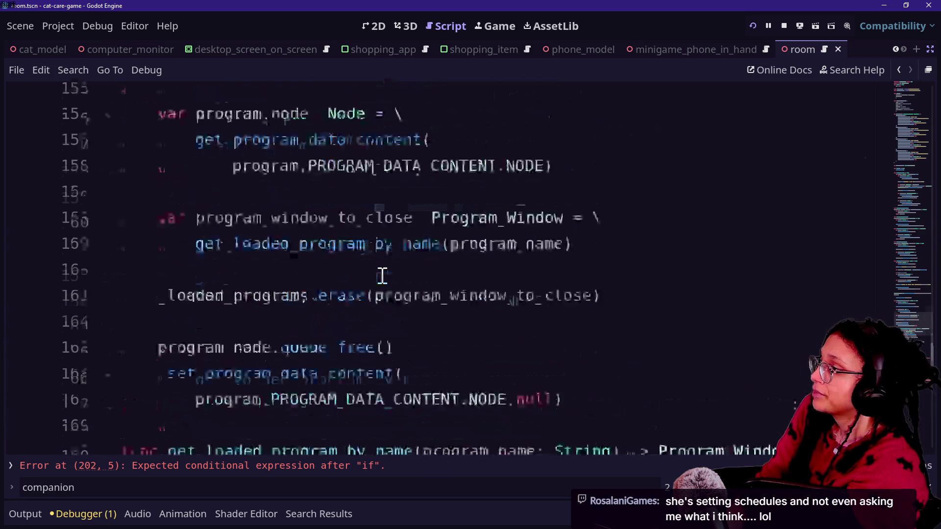
{"action": "scroll", "coordinate": [382, 274], "scroll_direction": "up", "scroll_amount": 10}
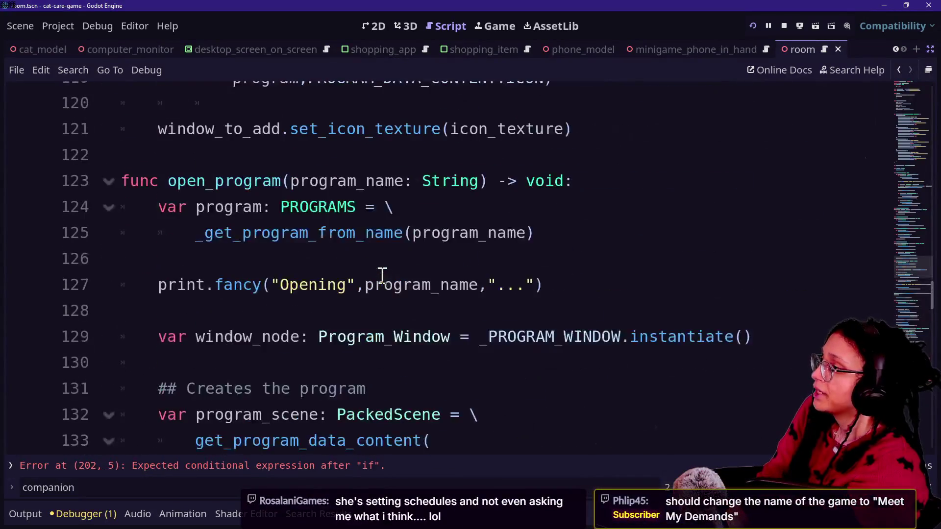
{"action": "scroll", "coordinate": [382, 275], "scroll_direction": "down", "scroll_amount": 4}
{"action": "scroll", "coordinate": [382, 274], "scroll_direction": "up", "scroll_amount": 2}
{"action": "scroll", "coordinate": [383, 275], "scroll_direction": "down", "scroll_amount": 1}
{"action": "scroll", "coordinate": [382, 274], "scroll_direction": "up", "scroll_amount": 2}
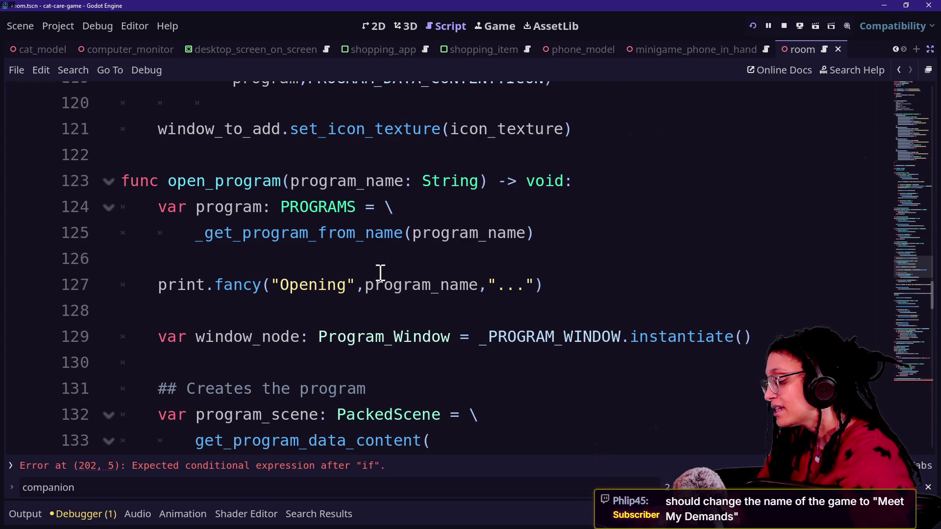
{"action": "left_click", "coordinate": [428, 273]}
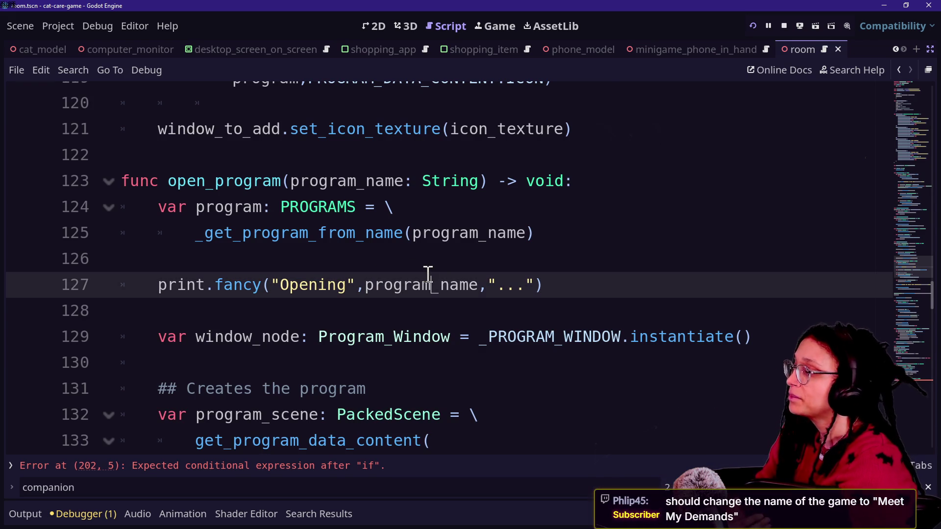
{"action": "left_click", "coordinate": [375, 233]}
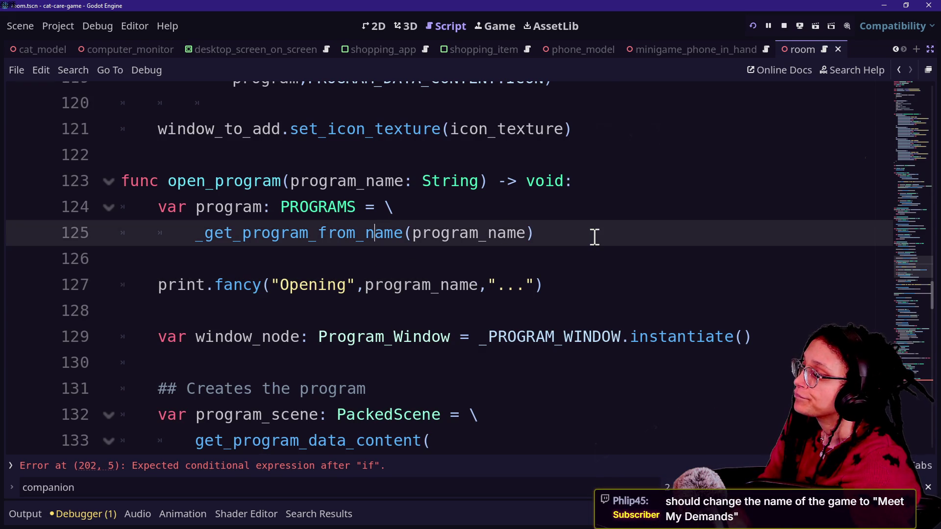
{"action": "scroll", "coordinate": [595, 237], "scroll_direction": "down", "scroll_amount": 1}
{"action": "scroll", "coordinate": [510, 296], "scroll_direction": "down", "scroll_amount": 1}
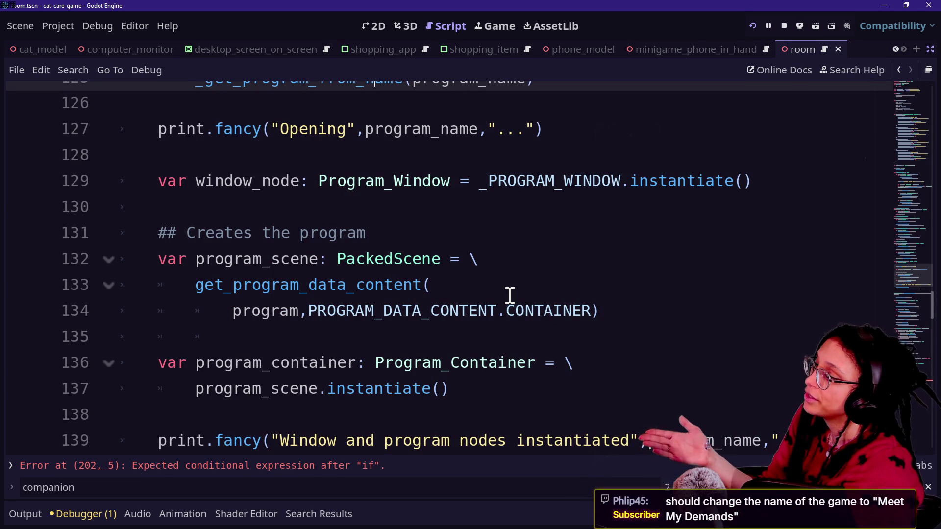
{"action": "scroll", "coordinate": [510, 296], "scroll_direction": "down", "scroll_amount": 1}
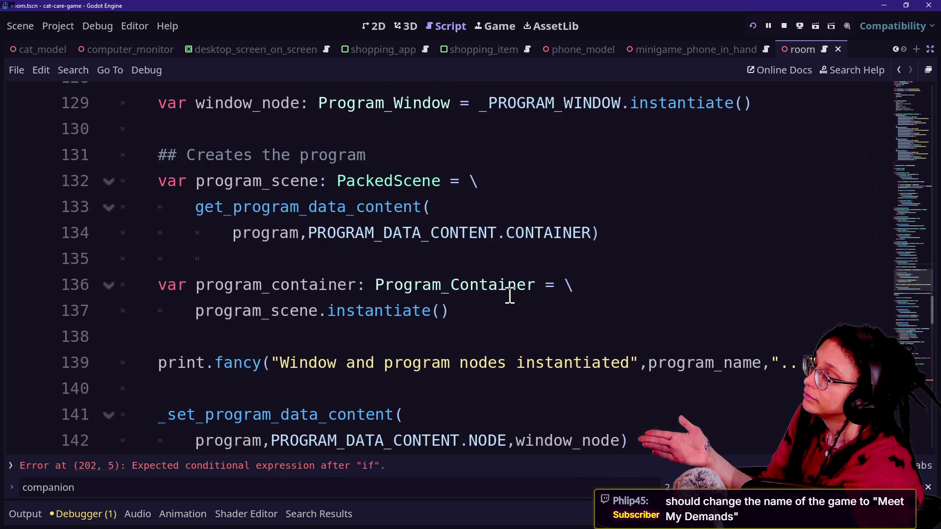
{"action": "scroll", "coordinate": [510, 296], "scroll_direction": "down", "scroll_amount": 7}
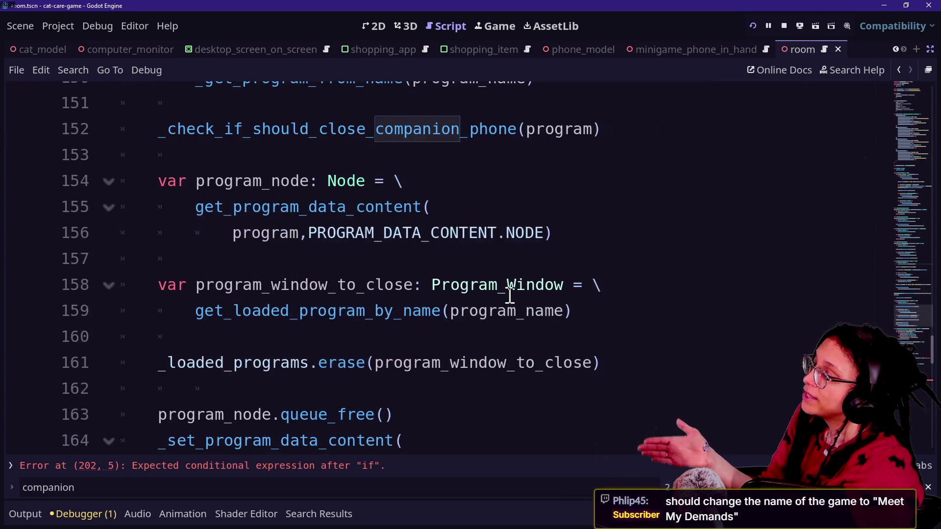
{"action": "scroll", "coordinate": [508, 294], "scroll_direction": "down", "scroll_amount": 6}
{"action": "scroll", "coordinate": [506, 294], "scroll_direction": "up", "scroll_amount": 2}
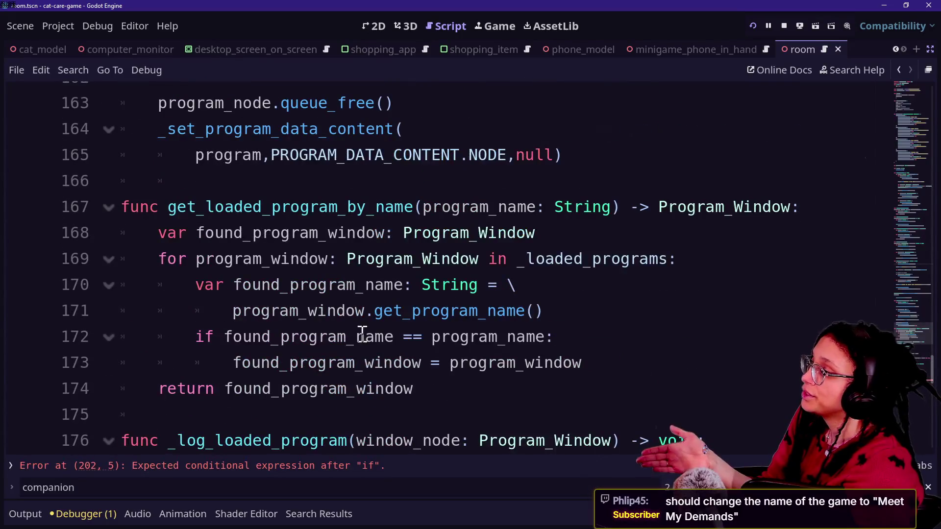
{"action": "left_click", "coordinate": [436, 387]}
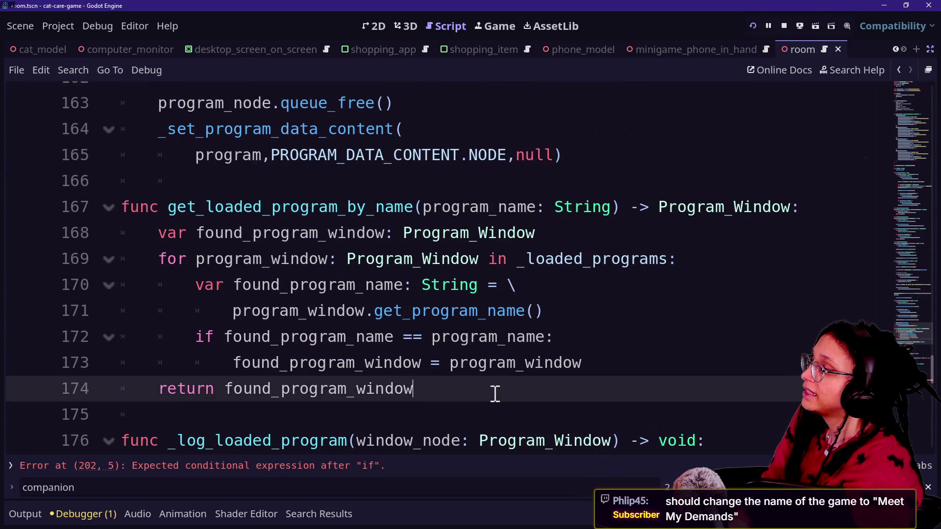
Step: Start a get_loaded_program_by stub and step through the script's 'window' matches
{"action": "key", "text": "Return"}
{"action": "key", "text": "Return"}
{"action": "type", "text": "func get_"}
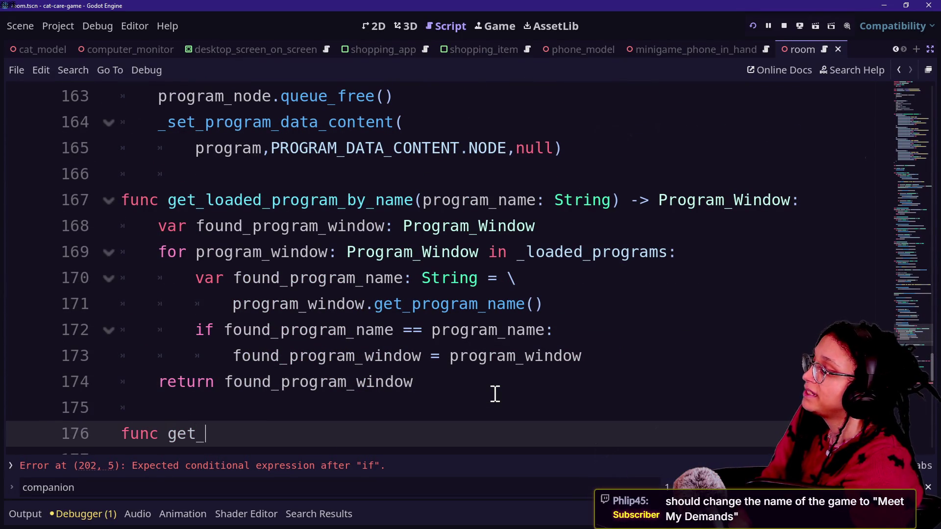
{"action": "type", "text": "loaded_program_"}
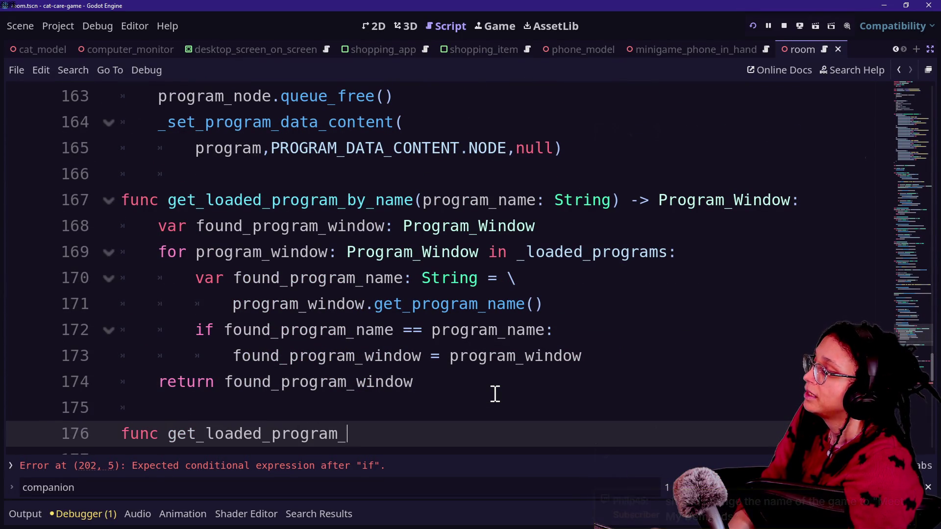
{"action": "type", "text": "by_window"}
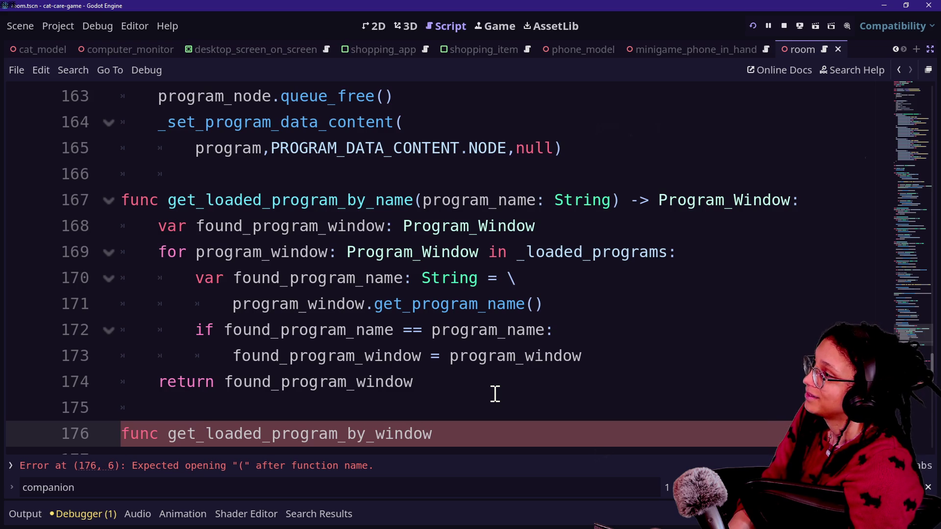
{"action": "key", "text": "ctrl+f"}
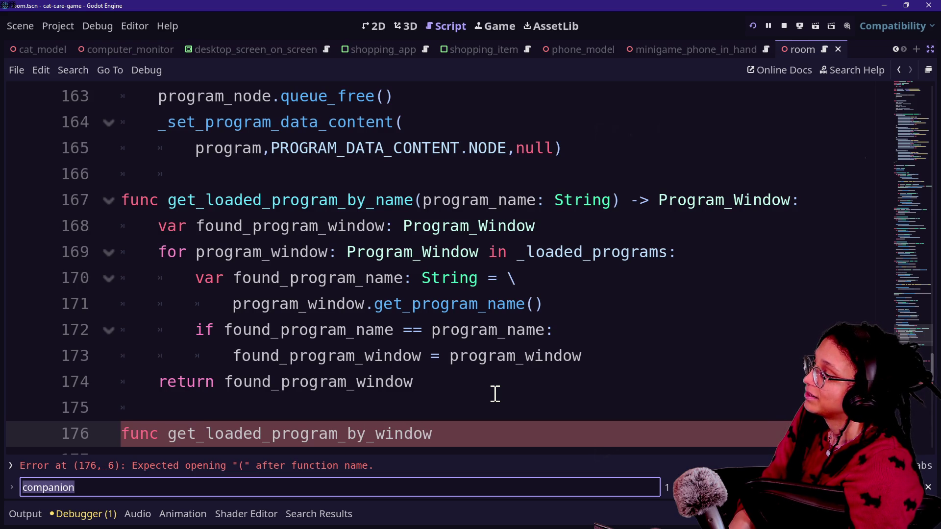
{"action": "type", "text": "window"}
{"action": "key", "text": "Return"}
{"action": "key", "text": "Return"}
{"action": "key", "text": "Return"}
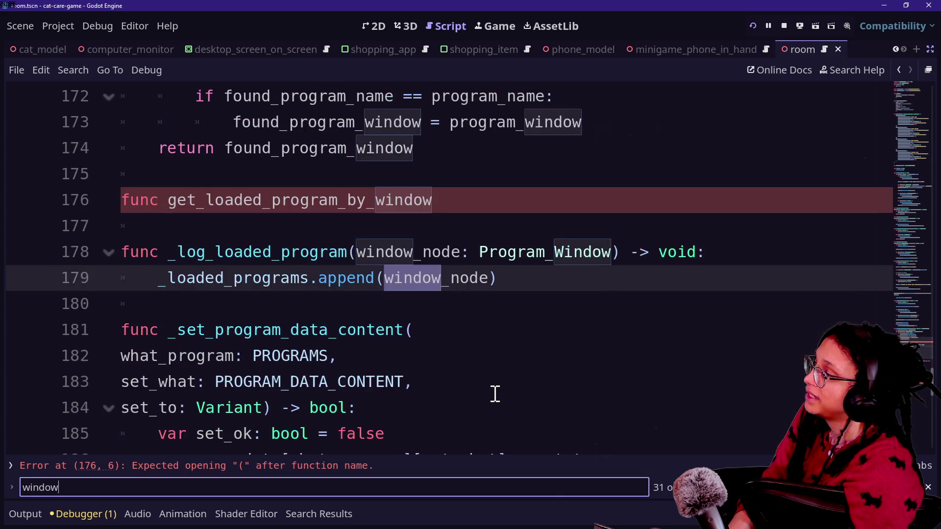
{"action": "key", "text": "Return"}
{"action": "key", "text": "Return"}
{"action": "key", "text": "Return"}
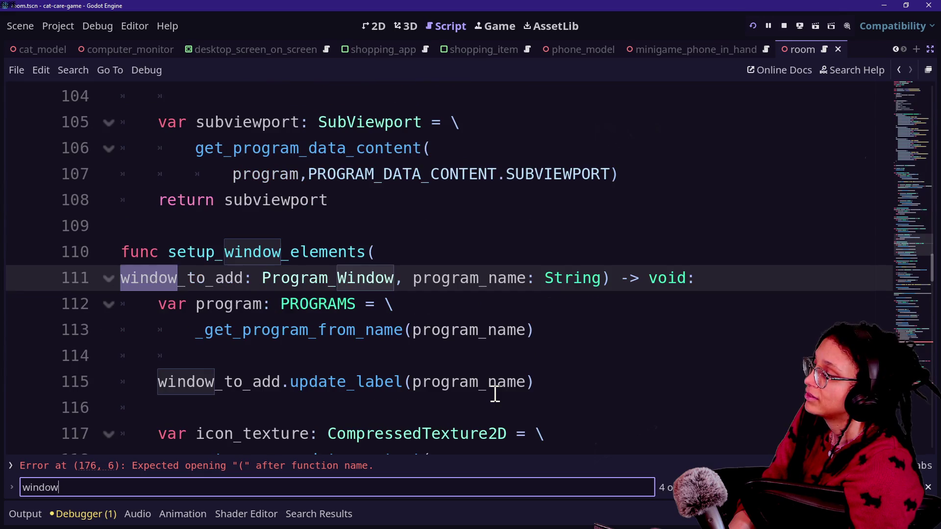
{"action": "key", "text": "Return"}
{"action": "key", "text": "Return"}
{"action": "key", "text": "Return"}
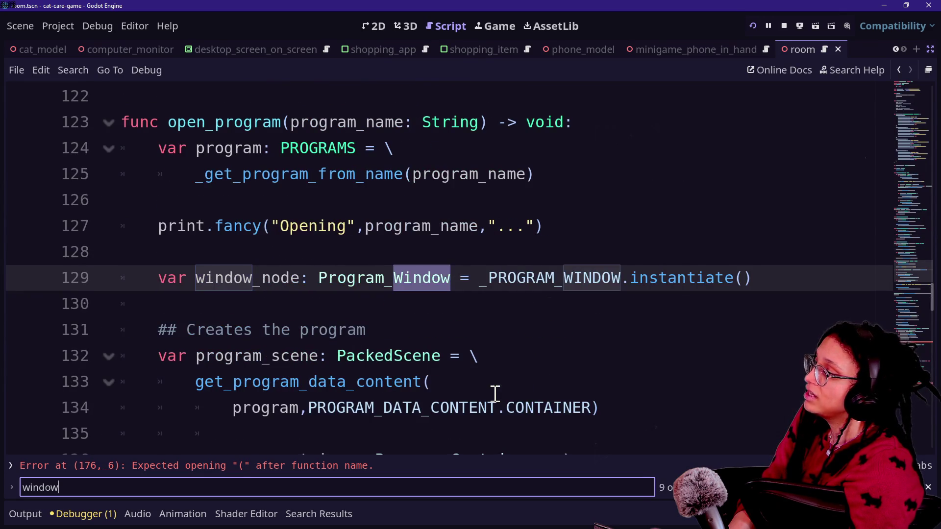
{"action": "key", "text": "Return"}
{"action": "key", "text": "Return"}
{"action": "key", "text": "Return"}
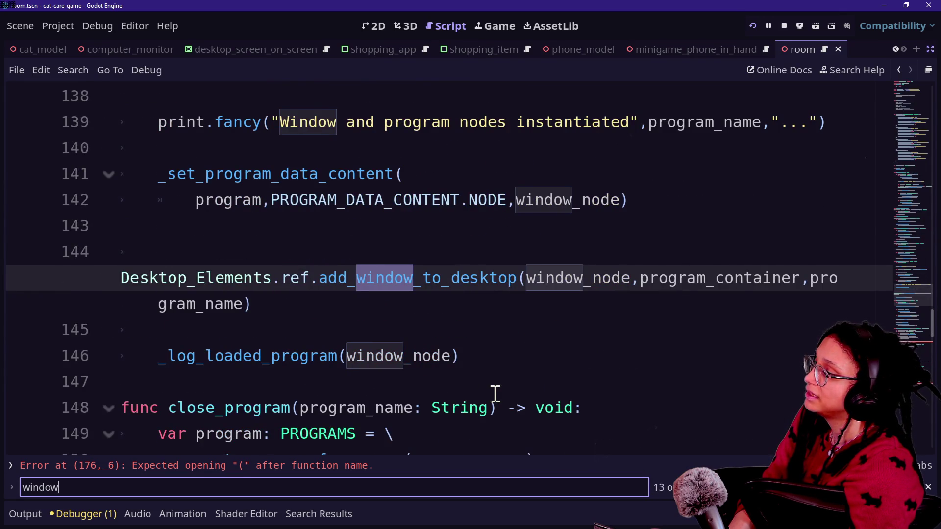
{"action": "key", "text": "Return"}
{"action": "key", "text": "Return"}
{"action": "key", "text": "Return"}
{"action": "key", "text": "Return"}
{"action": "key", "text": "Return"}
{"action": "key", "text": "Return"}
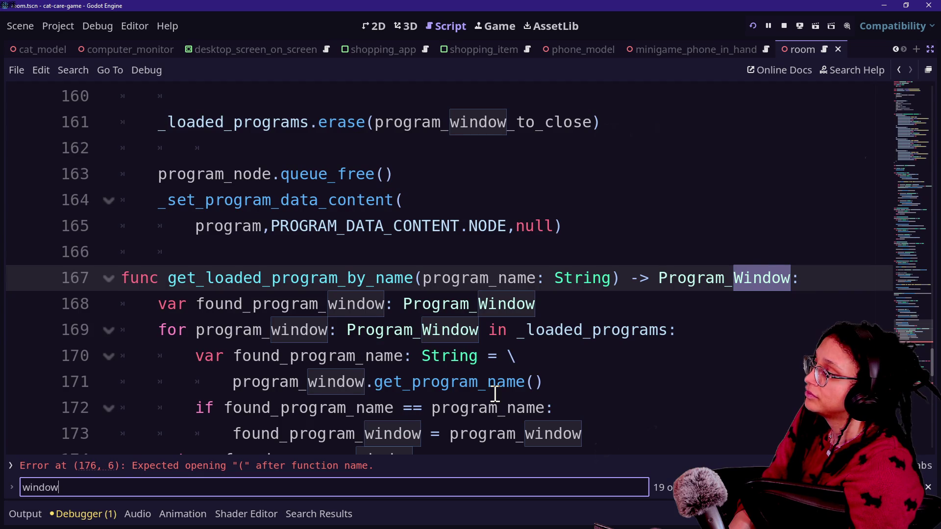
{"action": "key", "text": "Return"}
{"action": "key", "text": "Return"}
{"action": "key", "text": "Return"}
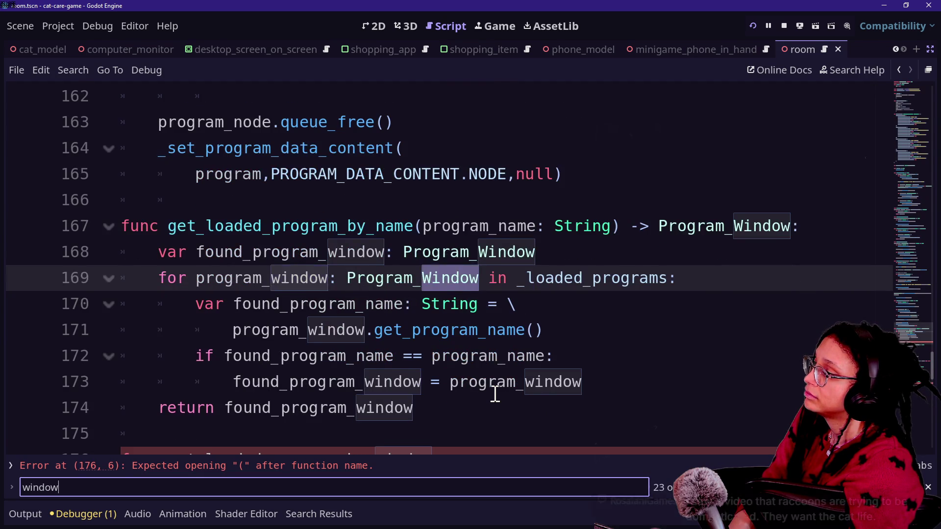
{"action": "key", "text": "Return"}
{"action": "key", "text": "Return"}
{"action": "key", "text": "Return"}
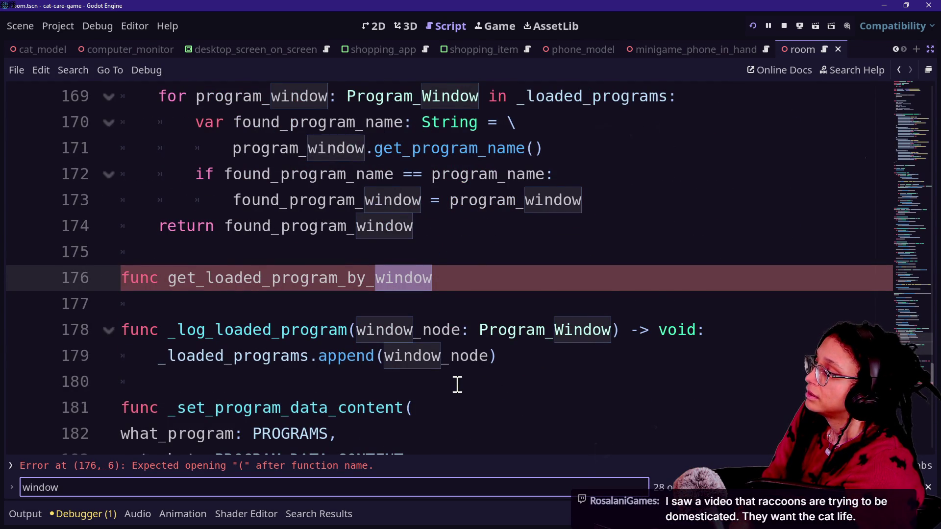
{"action": "key", "text": "Return"}
{"action": "key", "text": "Return"}
{"action": "key", "text": "Return"}
Step: Remove the unfinished get_loaded_program_by_window stub below get_loaded_program_by_name
{"action": "scroll", "coordinate": [457, 385], "scroll_direction": "down", "scroll_amount": 7}
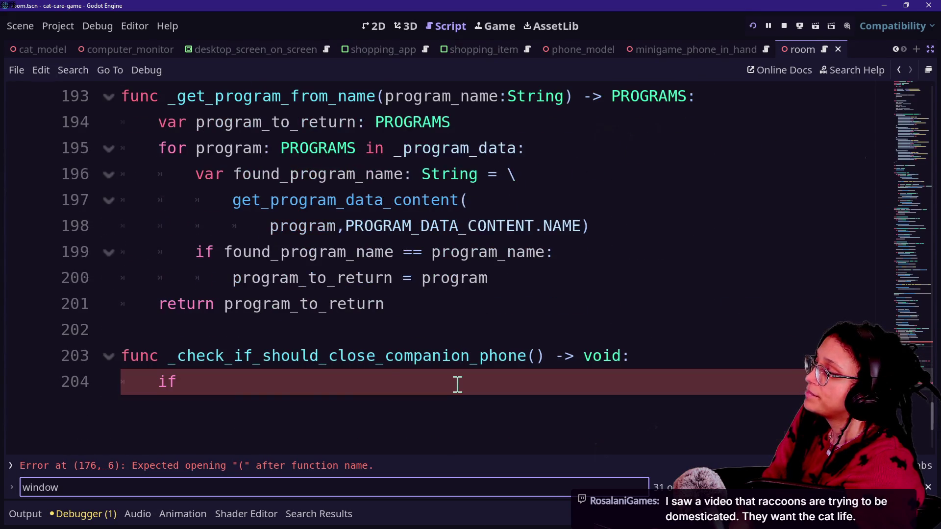
{"action": "scroll", "coordinate": [457, 384], "scroll_direction": "up", "scroll_amount": 9}
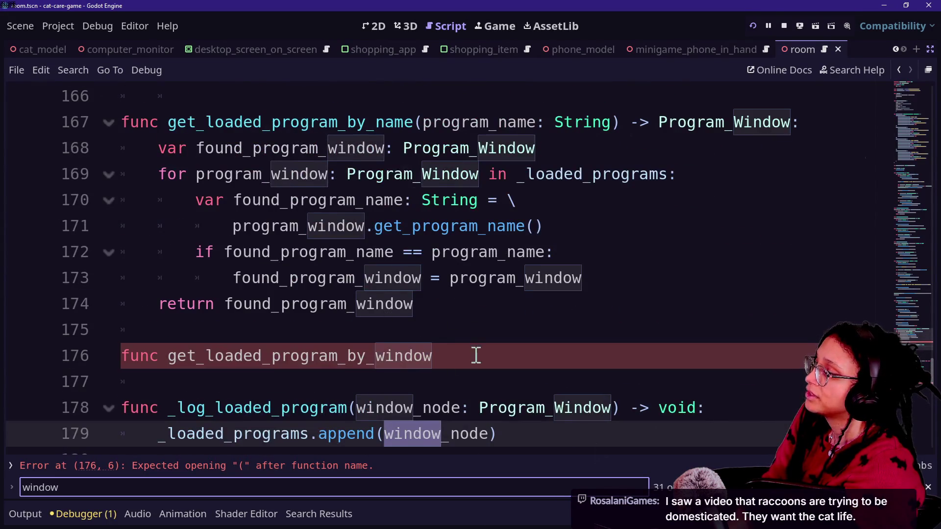
{"action": "left_click_drag", "start_coordinate": [476, 354], "coordinate": [465, 332]}
{"action": "key", "text": "ctrl+c"}
{"action": "key", "text": "BackSpace"}
{"action": "key", "text": "BackSpace"}
{"action": "scroll", "coordinate": [466, 335], "scroll_direction": "down", "scroll_amount": 2}
{"action": "scroll", "coordinate": [466, 335], "scroll_direction": "down", "scroll_amount": 6}
{"action": "left_click", "coordinate": [467, 416]}
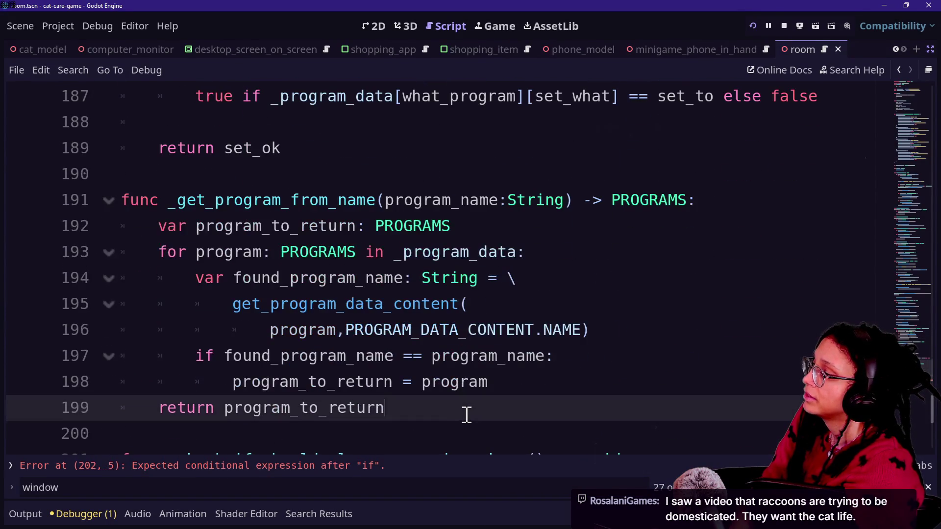
Step: Paste the stub below _get_program_from_name and rename it to _get_loaded_program_from_window(program_window)
{"action": "key", "text": "Return"}
{"action": "key", "text": "ctrl+v"}
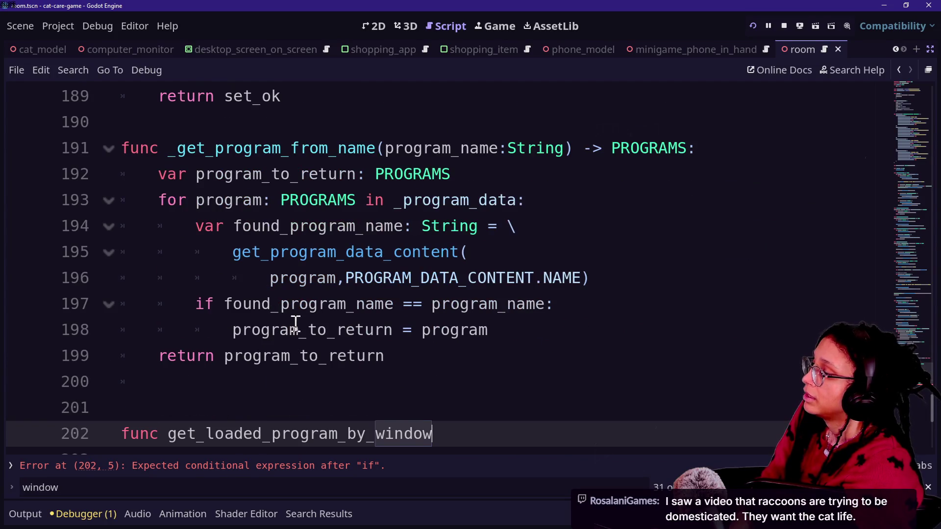
{"action": "left_click", "coordinate": [172, 431]}
{"action": "type", "text": "_"}
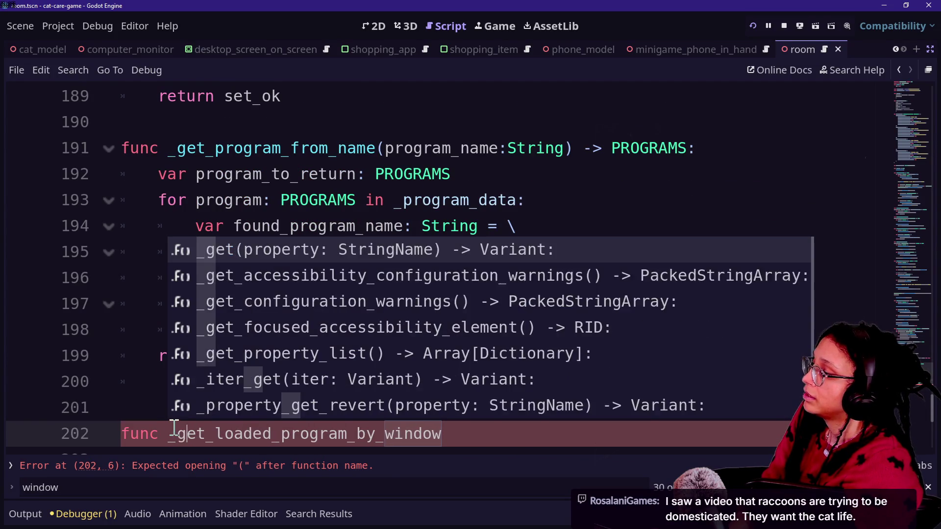
{"action": "left_click", "coordinate": [367, 450]}
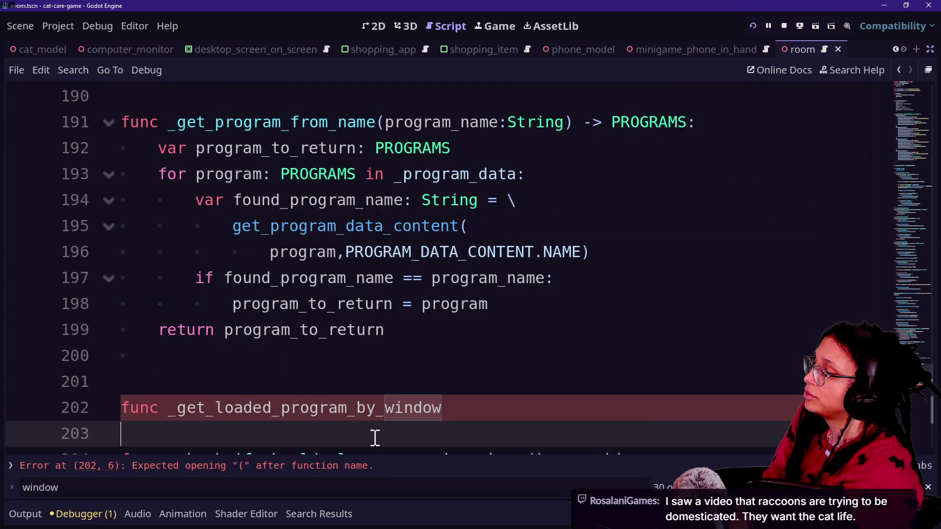
{"action": "left_click", "coordinate": [374, 419]}
{"action": "key", "text": "BackSpace"}
{"action": "key", "text": "BackSpace"}
{"action": "type", "text": "from"}
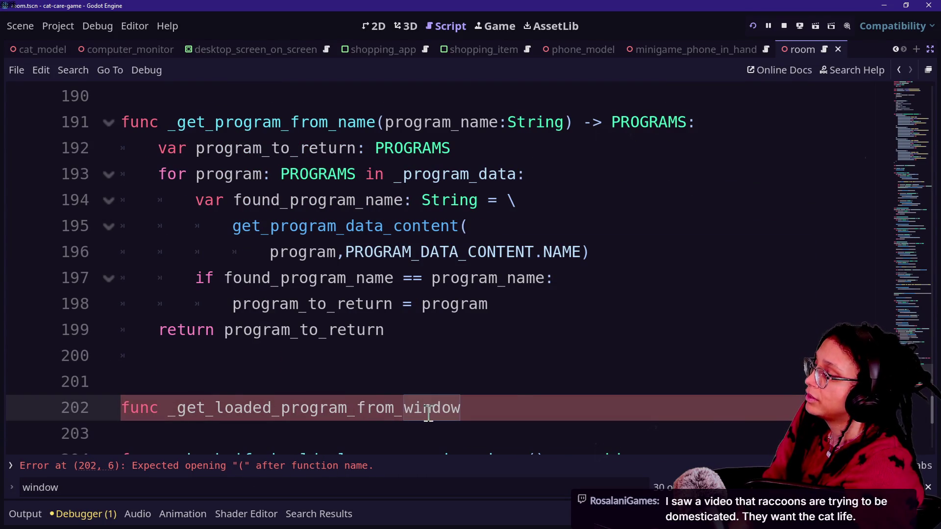
{"action": "type", "text": "program"}
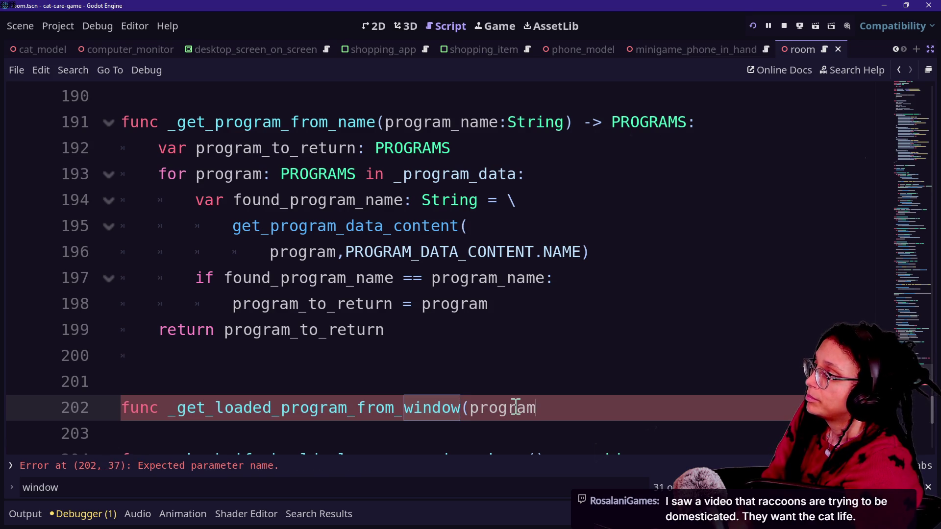
{"action": "type", "text": "indow"}
{"action": "key", "text": "BackSpace"}
{"action": "type", "text": "w: Program"}
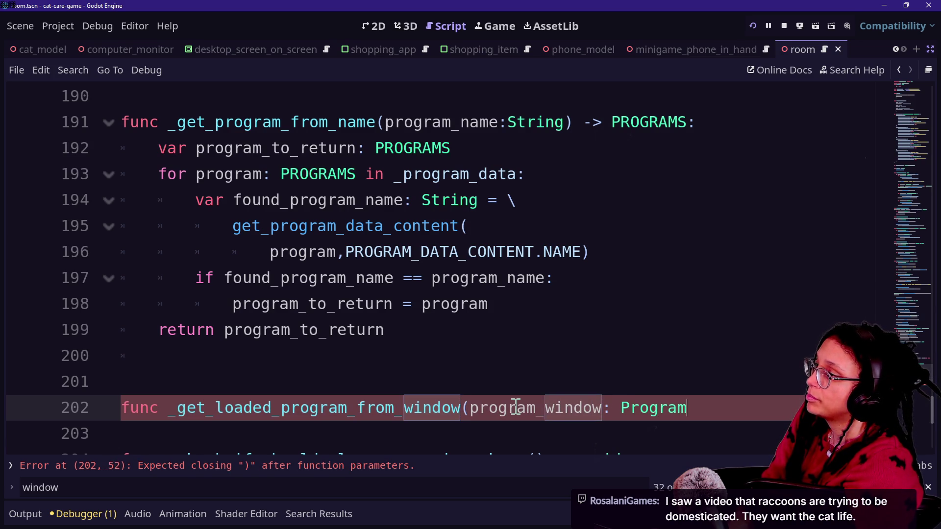
{"action": "type", "text": "_Window) -> PROGRAMS:"}
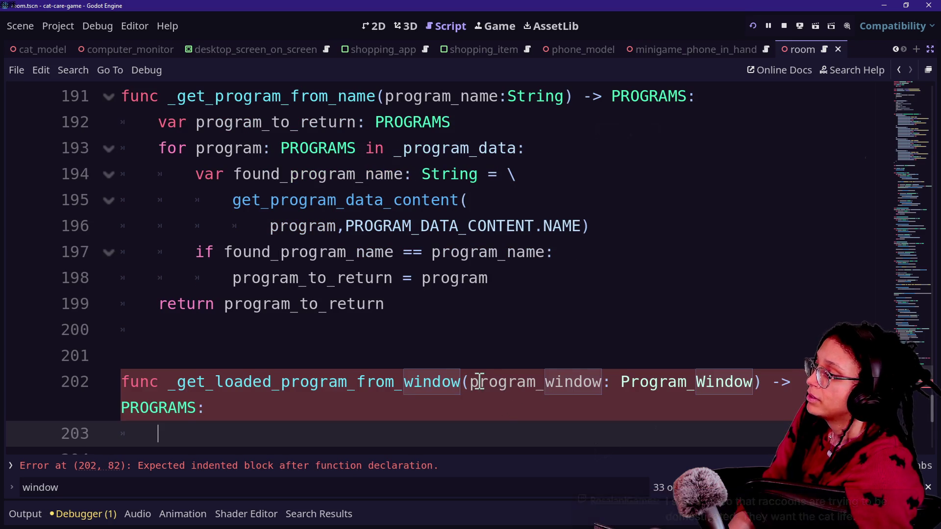
Step: Wrap the parameters onto their own line and delete the extra blank line above
{"action": "left_click", "coordinate": [471, 382]}
{"action": "key", "text": "Return"}
{"action": "key", "text": "BackSpace"}
{"action": "left_click", "coordinate": [684, 428]}
{"action": "scroll", "coordinate": [688, 399], "scroll_direction": "down", "scroll_amount": 1}
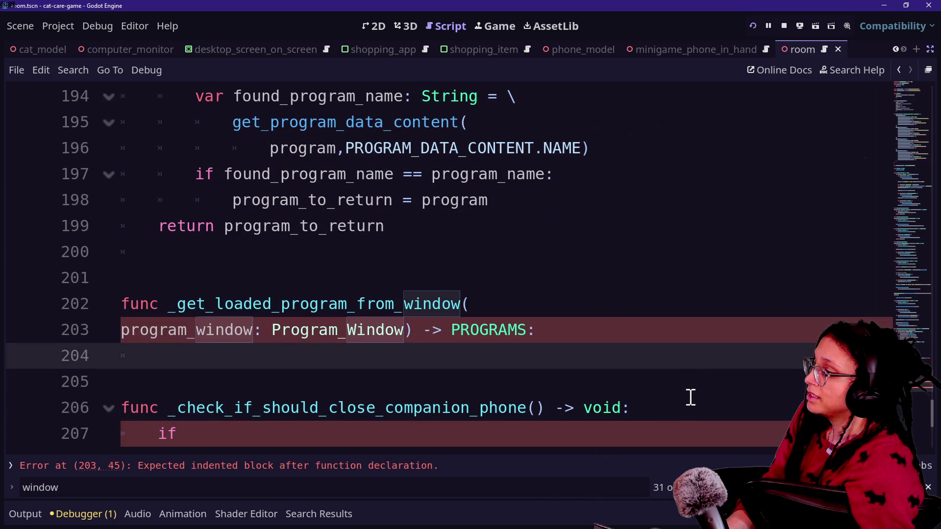
{"action": "left_click", "coordinate": [516, 277]}
{"action": "key", "text": "BackSpace"}
{"action": "scroll", "coordinate": [519, 278], "scroll_direction": "up", "scroll_amount": 2}
{"action": "left_click_drag", "start_coordinate": [551, 378], "coordinate": [752, 177]}
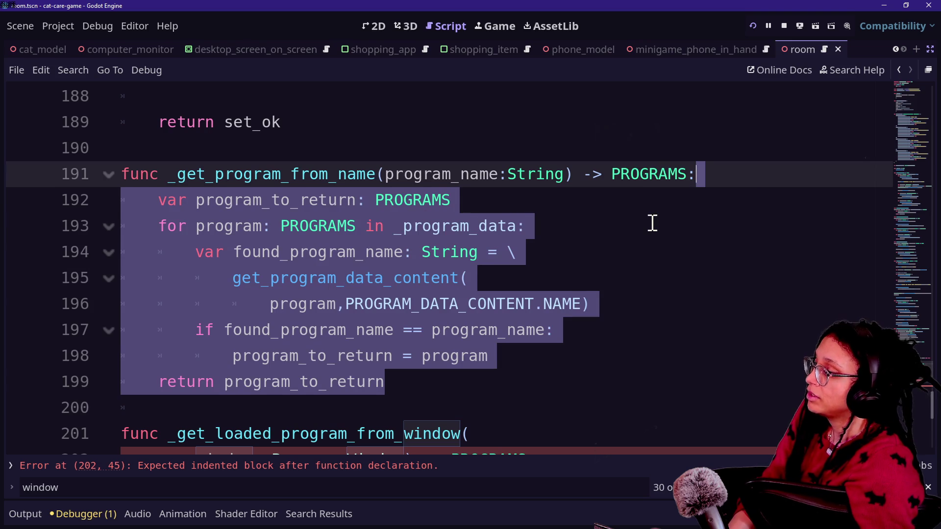
Step: Paste _get_program_from_name's loop body into _get_loaded_program_from_window
{"action": "key", "text": "ctrl+c"}
{"action": "scroll", "coordinate": [613, 260], "scroll_direction": "down", "scroll_amount": 1}
{"action": "left_click", "coordinate": [596, 381]}
{"action": "key", "text": "ctrl+v"}
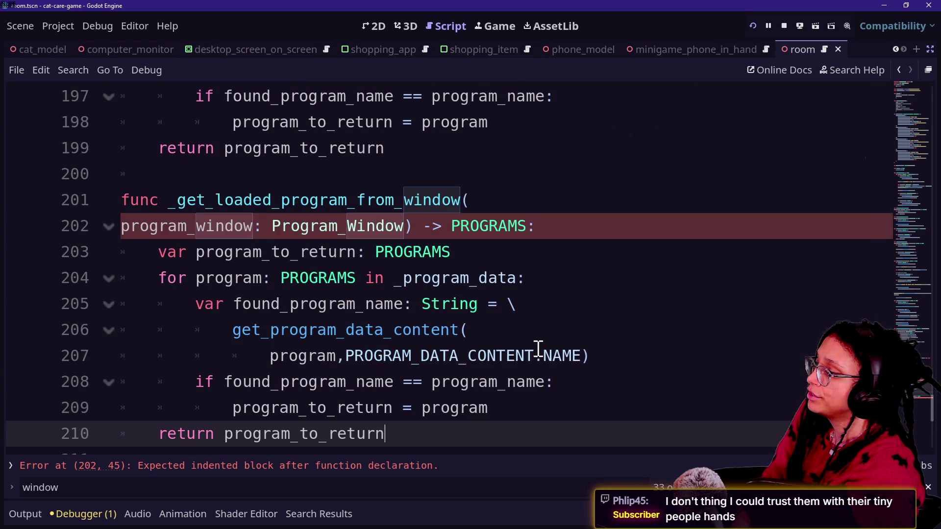
Step: Delete NAME and browse the PROGRAM_DATA_CONTENT member suggestions, including ICON
{"action": "key", "text": "Up"}
{"action": "key", "text": "Up"}
{"action": "key", "text": "Up"}
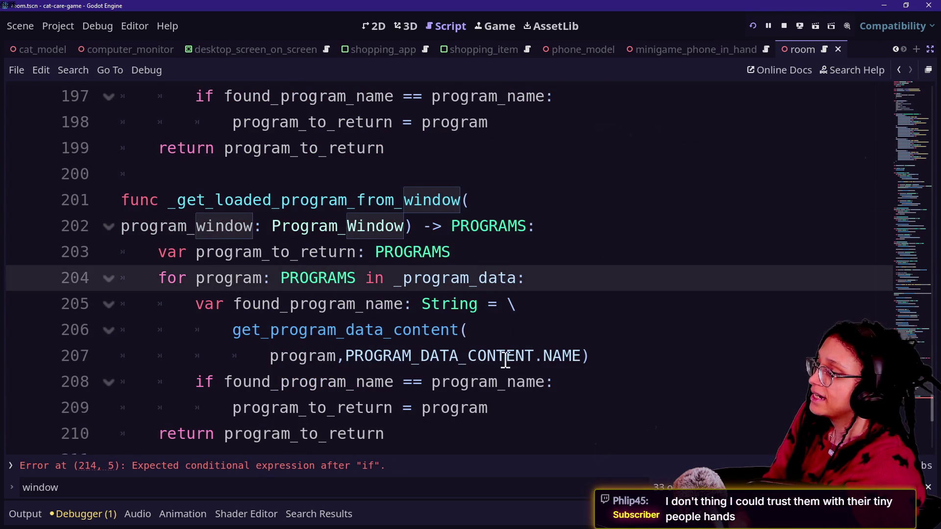
{"action": "left_click_drag", "start_coordinate": [347, 356], "coordinate": [581, 358]}
{"action": "double_click", "coordinate": [580, 357]}
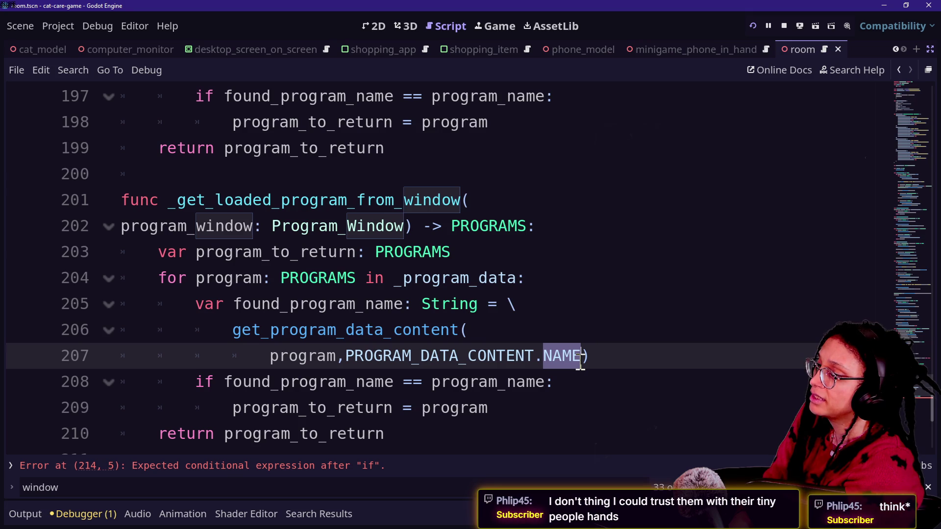
{"action": "key", "text": "BackSpace"}
{"action": "key", "text": "ctrl+space"}
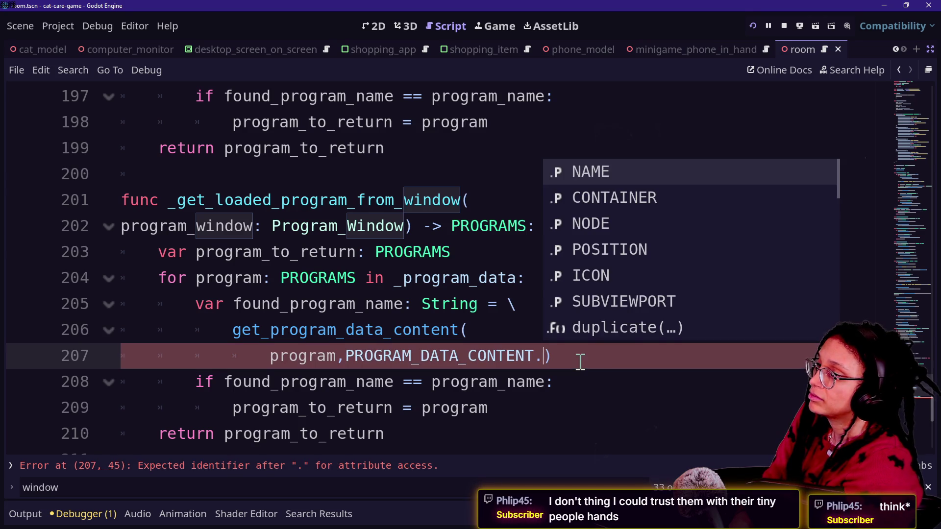
{"action": "key", "text": "Down"}
{"action": "key", "text": "Down"}
{"action": "key", "text": "Down"}
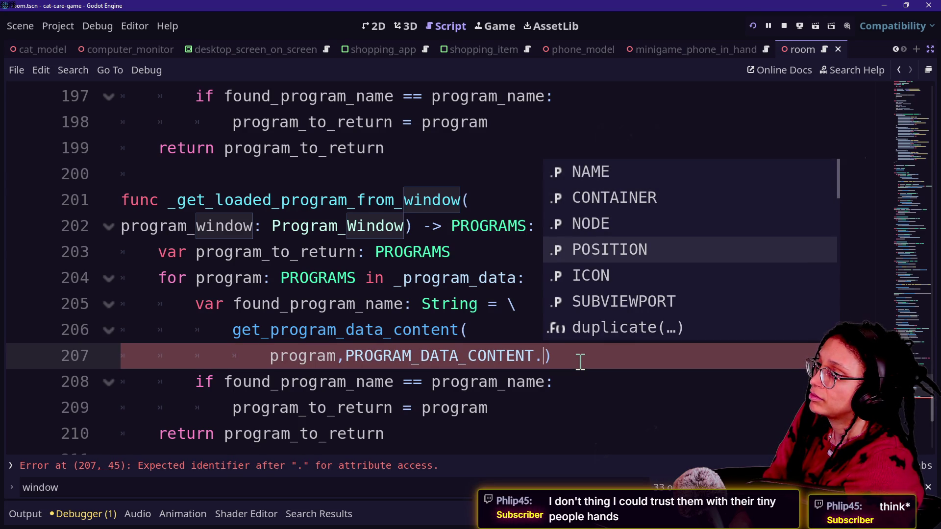
{"action": "key", "text": "Up"}
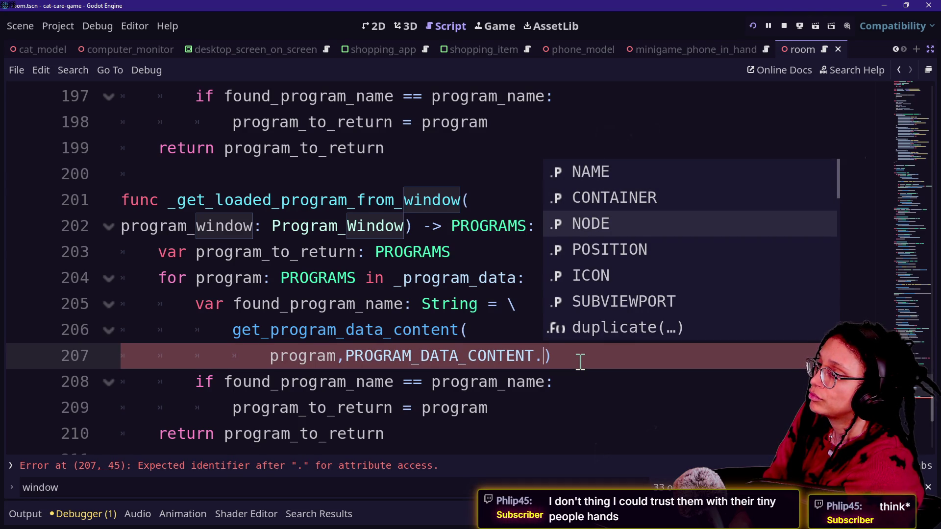
{"action": "key", "text": "Up"}
{"action": "key", "text": "Up"}
{"action": "key", "text": "Down"}
{"action": "key", "text": "Down"}
{"action": "key", "text": "Down"}
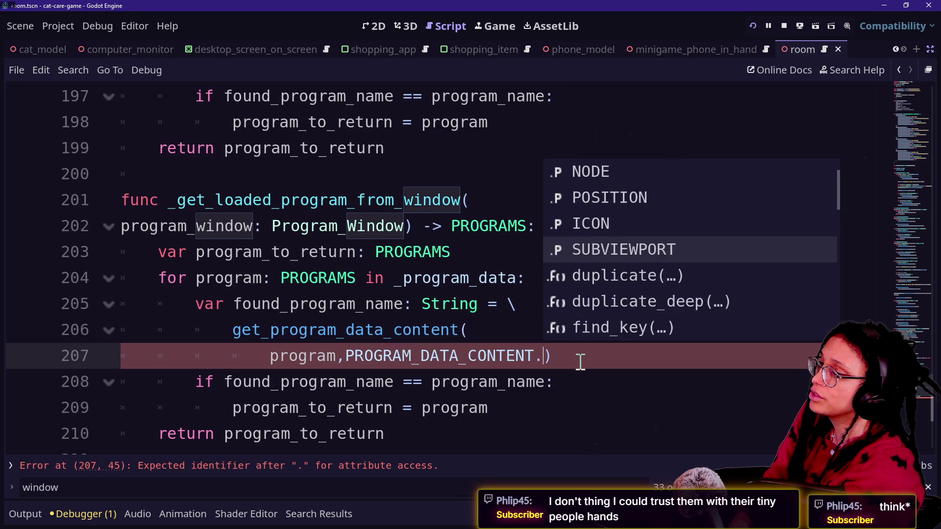
{"action": "key", "text": "Up"}
{"action": "key", "text": "Up"}
{"action": "key", "text": "Up"}
{"action": "key", "text": "Down"}
{"action": "key", "text": "Down"}
{"action": "key", "text": "Down"}
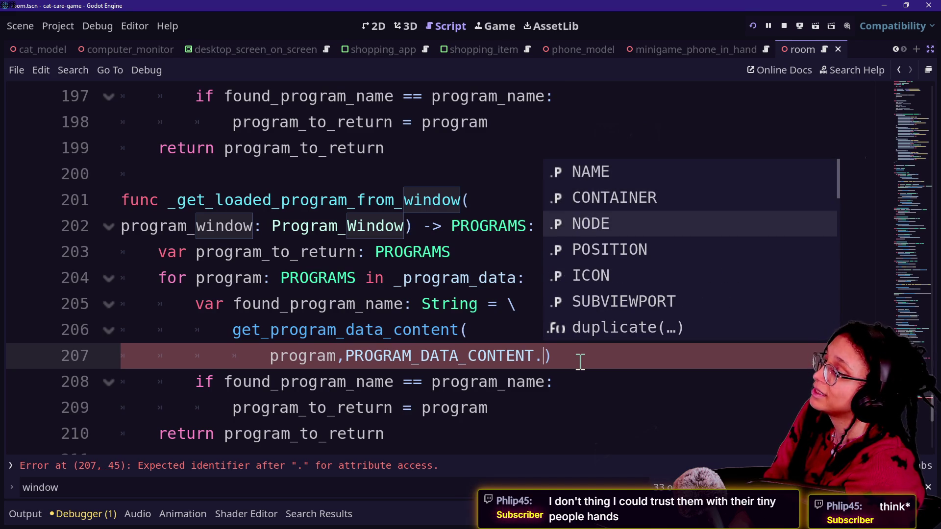
{"action": "key", "text": "Down"}
{"action": "key", "text": "Down"}
{"action": "key", "text": "Up"}
{"action": "key", "text": "Up"}
{"action": "key", "text": "Up"}
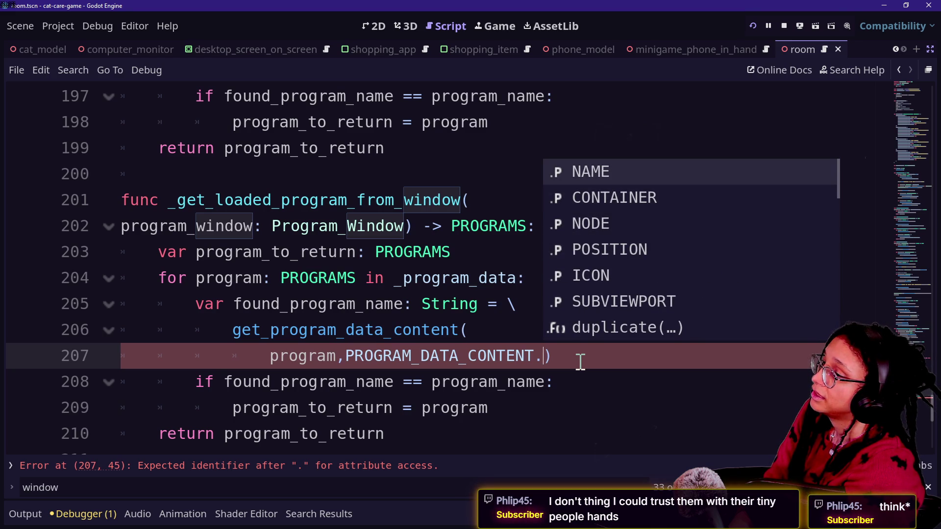
{"action": "left_click", "coordinate": [347, 383]}
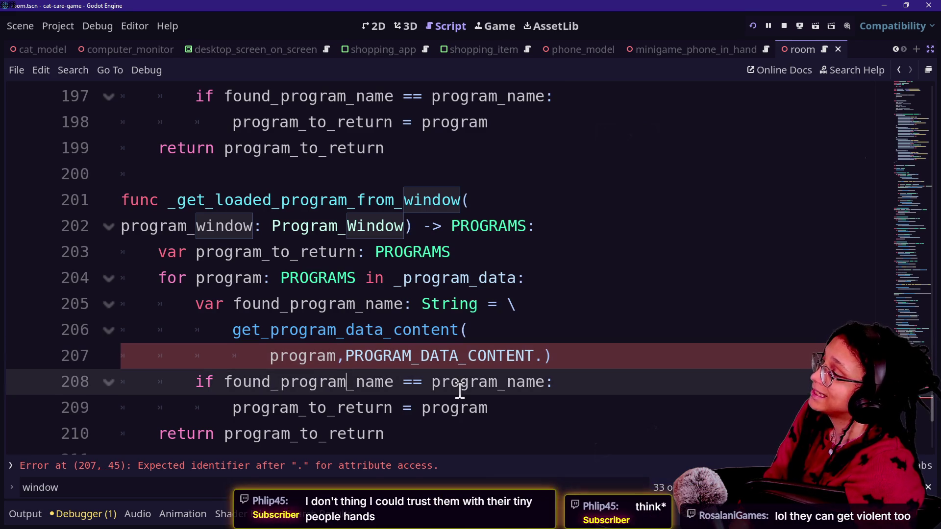
{"action": "key", "text": "ctrl+z"}
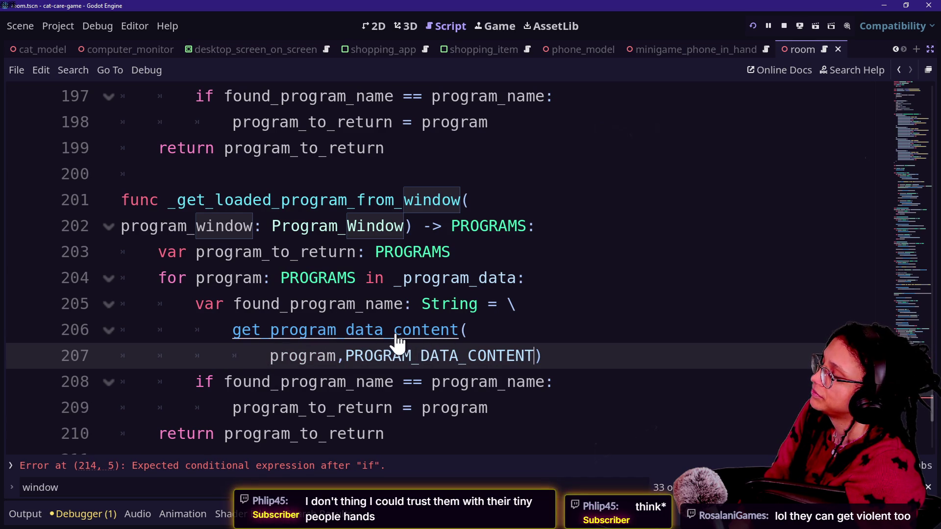
Step: Undo the edits to restore PROGRAM_DATA_CONTENT.NAME in the get_program_data_content call
{"action": "key", "text": "ctrl+a"}
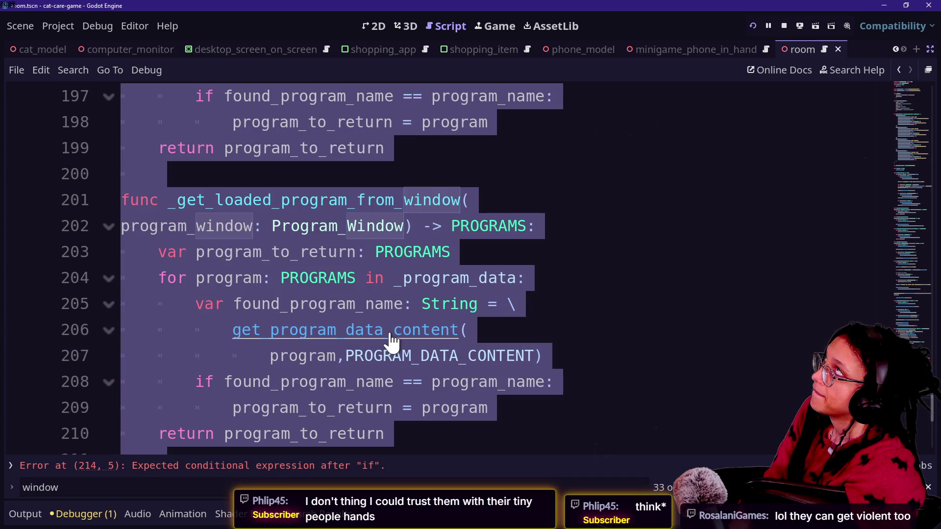
{"action": "left_click", "coordinate": [493, 327]}
{"action": "left_click_drag", "start_coordinate": [205, 305], "coordinate": [395, 314]}
{"action": "left_click", "coordinate": [241, 309]}
{"action": "left_click", "coordinate": [431, 330]}
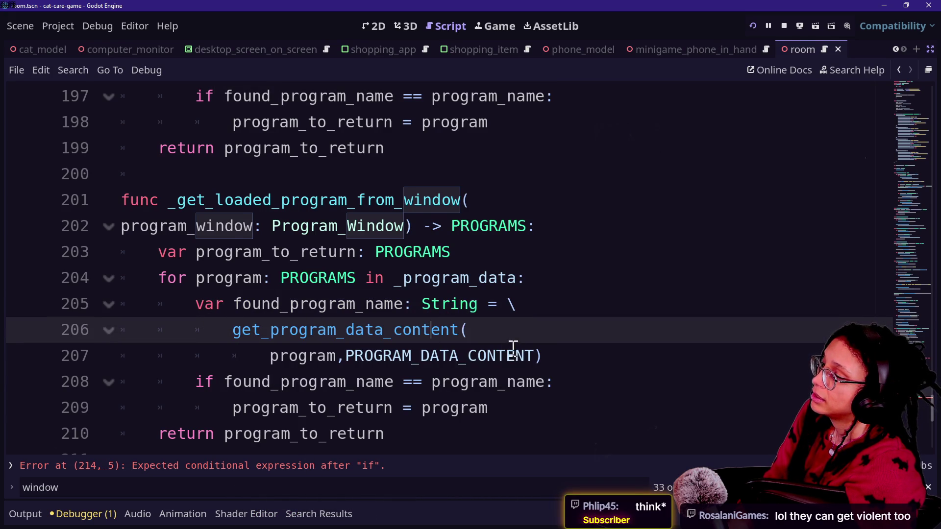
{"action": "key", "text": "ctrl+z"}
{"action": "key", "text": "ctrl+v"}
{"action": "mouse_move", "coordinate": [224, 382]}
{"action": "left_mouse_down"}
{"action": "mouse_move", "coordinate": [331, 356]}
{"action": "mouse_move", "coordinate": [273, 380]}
{"action": "mouse_move", "coordinate": [431, 408]}
{"action": "left_mouse_up"}
{"action": "left_click", "coordinate": [431, 407]}
{"action": "scroll", "coordinate": [480, 403], "scroll_direction": "down", "scroll_amount": 1}
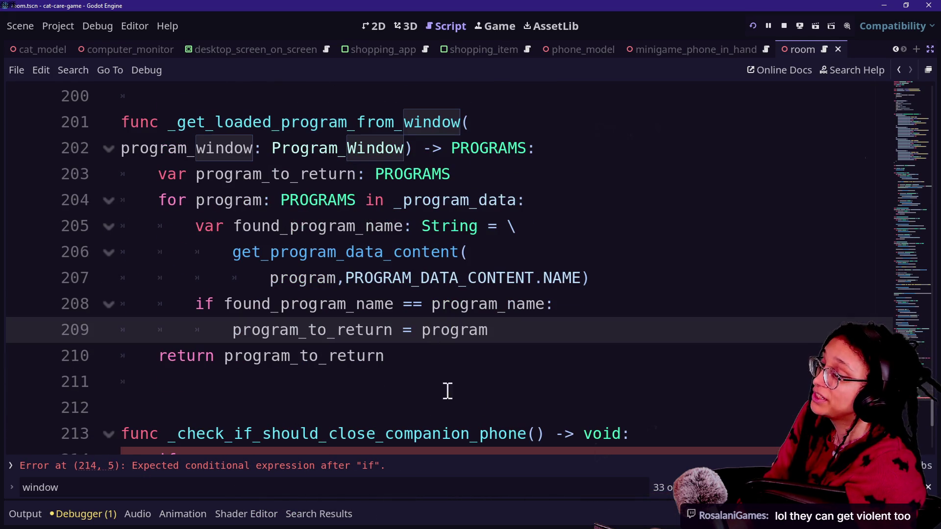
Step: Insert a loop line '_loaded_program in _loaded_programs' before the if check
{"action": "left_click", "coordinate": [508, 328]}
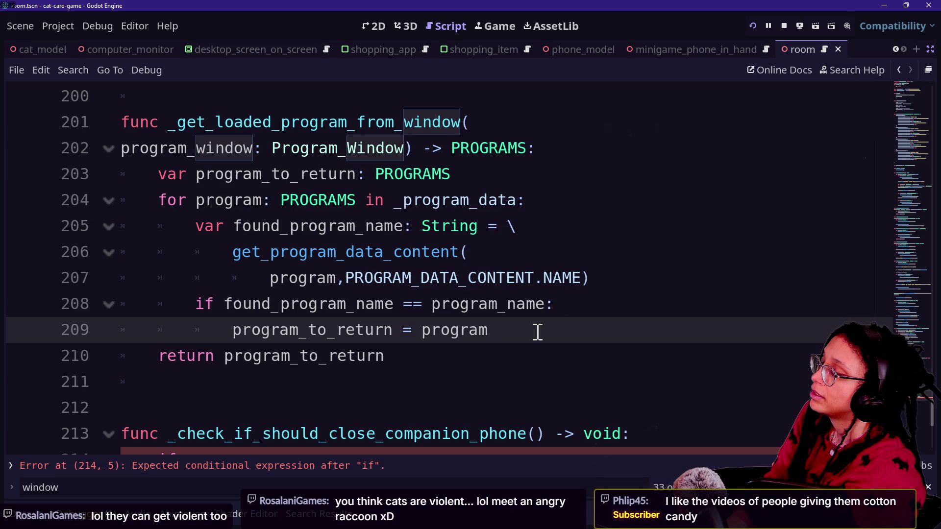
{"action": "left_click", "coordinate": [596, 282]}
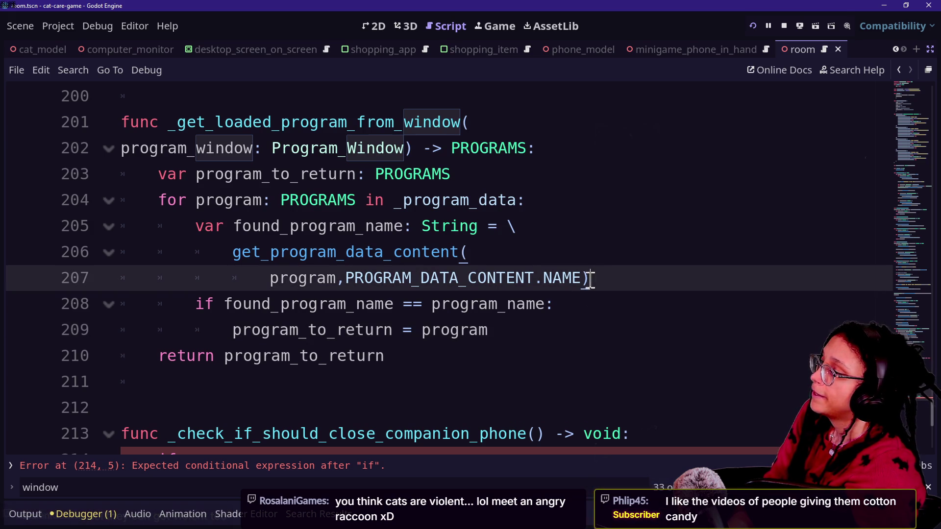
{"action": "left_click_drag", "start_coordinate": [538, 338], "coordinate": [568, 315]}
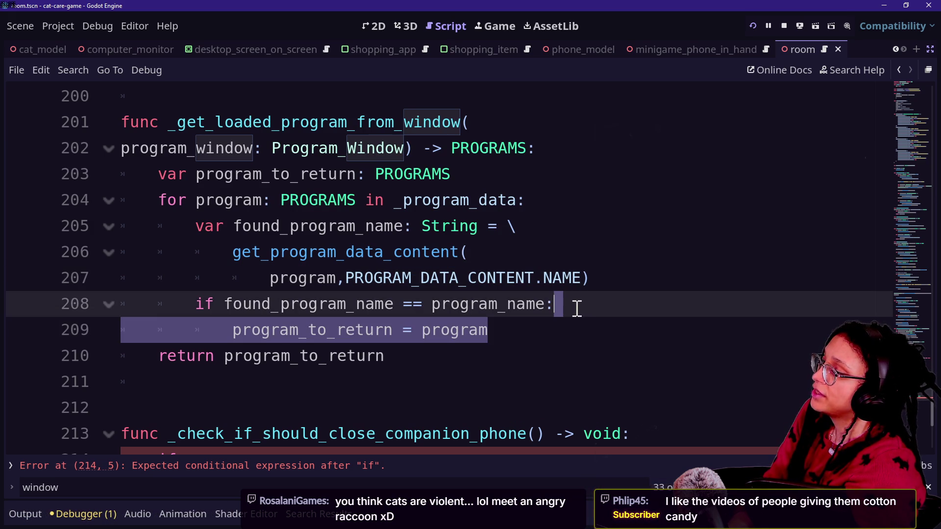
{"action": "left_click", "coordinate": [578, 330]}
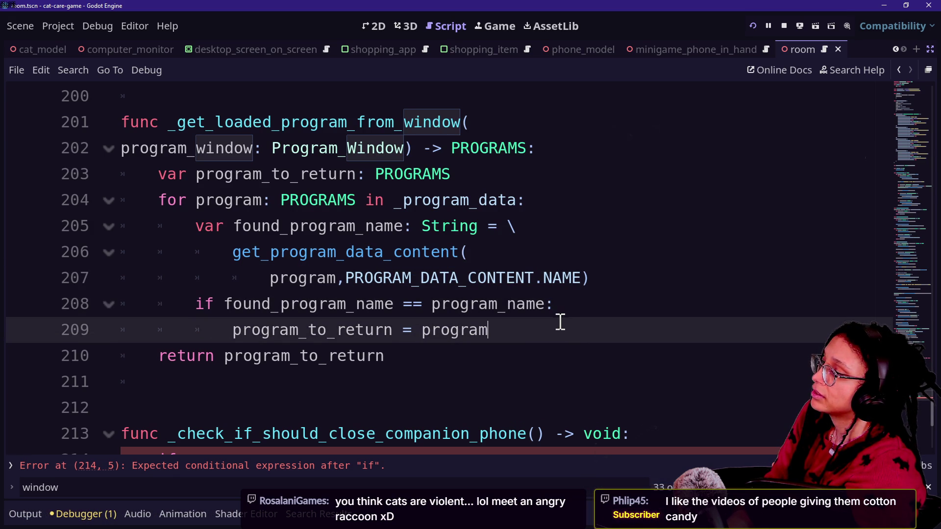
{"action": "left_click", "coordinate": [598, 308]}
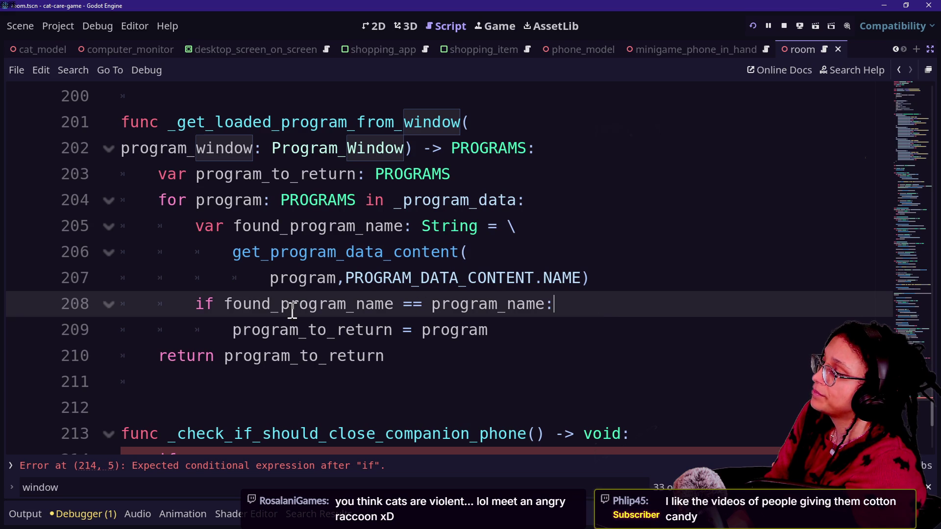
{"action": "left_click", "coordinate": [644, 284]}
{"action": "key", "text": "Return"}
{"action": "key", "text": "BackSpace"}
{"action": "type", "text": "for"}
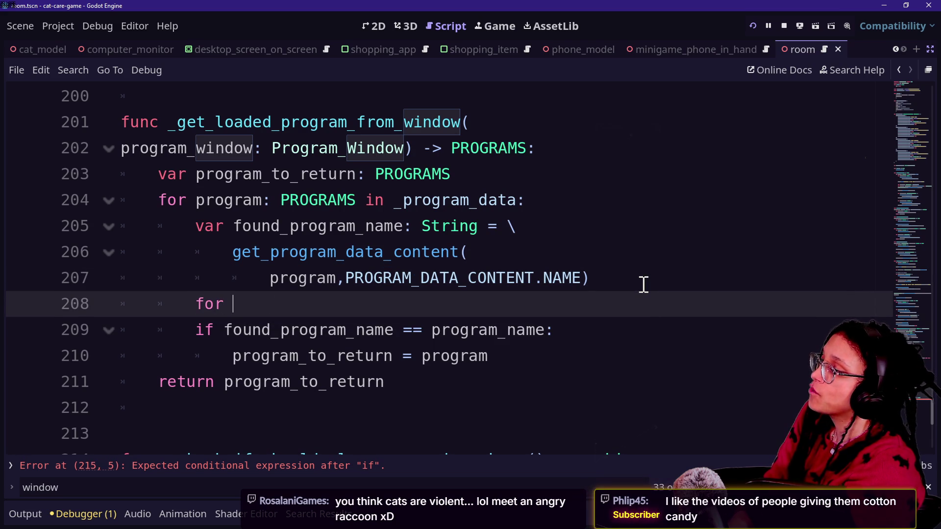
{"action": "type", "text": "_loaded"}
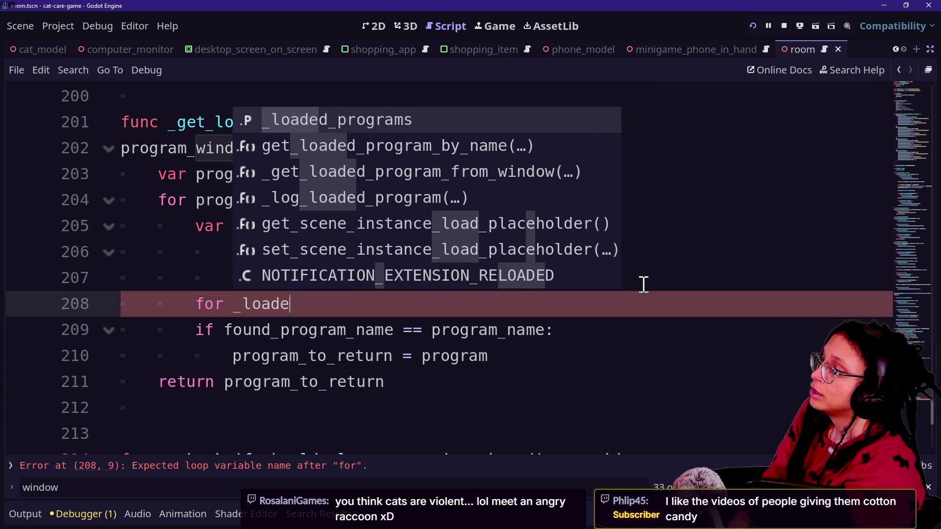
{"action": "type", "text": "_"}
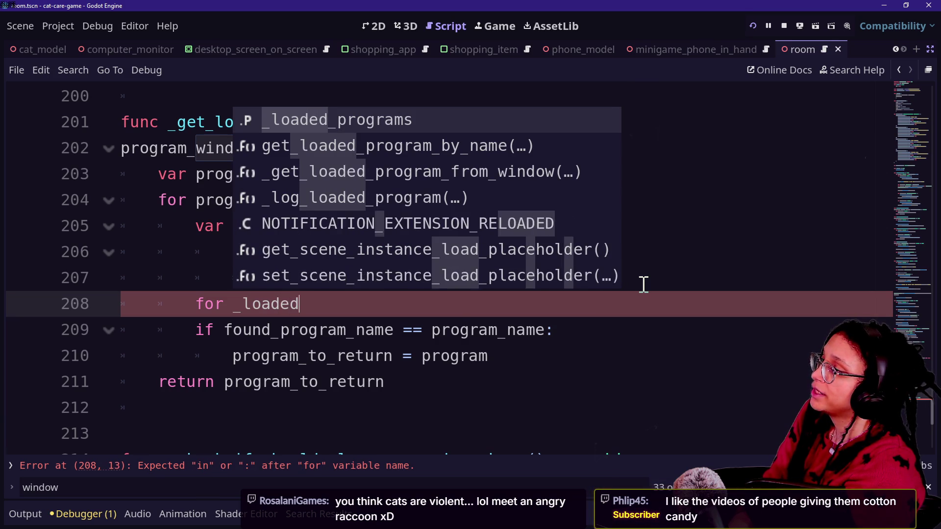
{"action": "type", "text": "program in "}
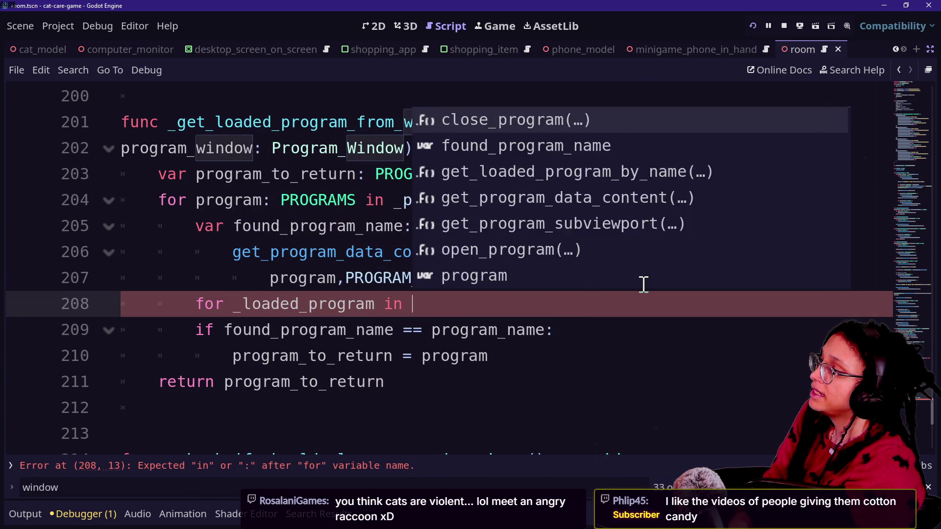
{"action": "type", "text": "_loaded_p"}
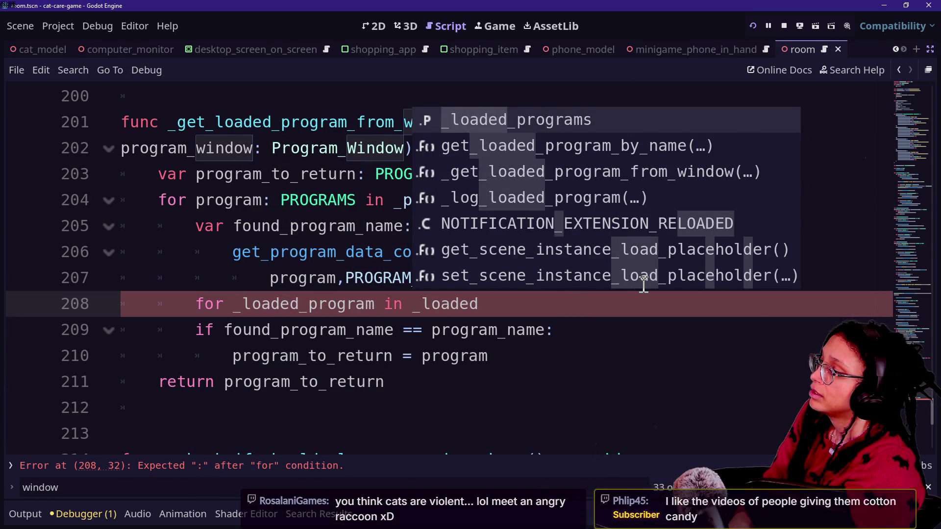
{"action": "type", "text": "r"}
{"action": "key", "text": "Return"}
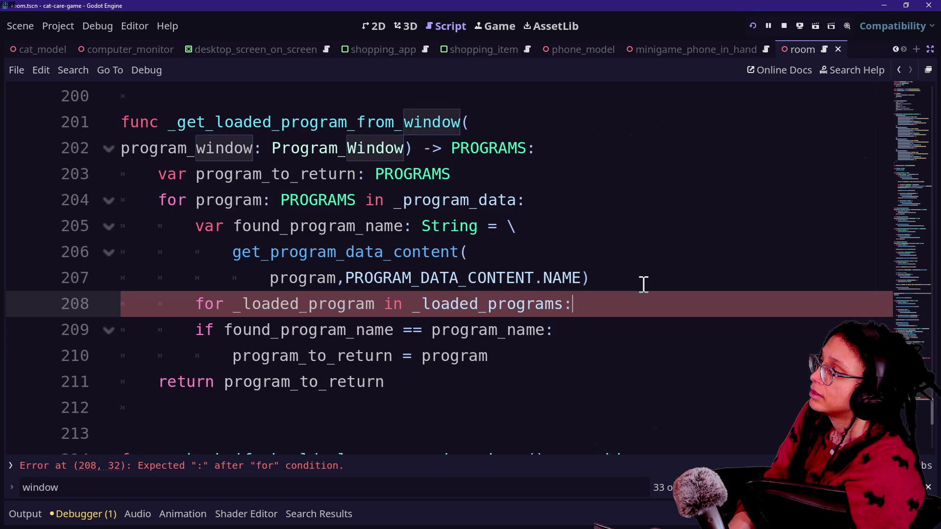
{"action": "scroll", "coordinate": [395, 304], "scroll_direction": "up", "scroll_amount": 3}
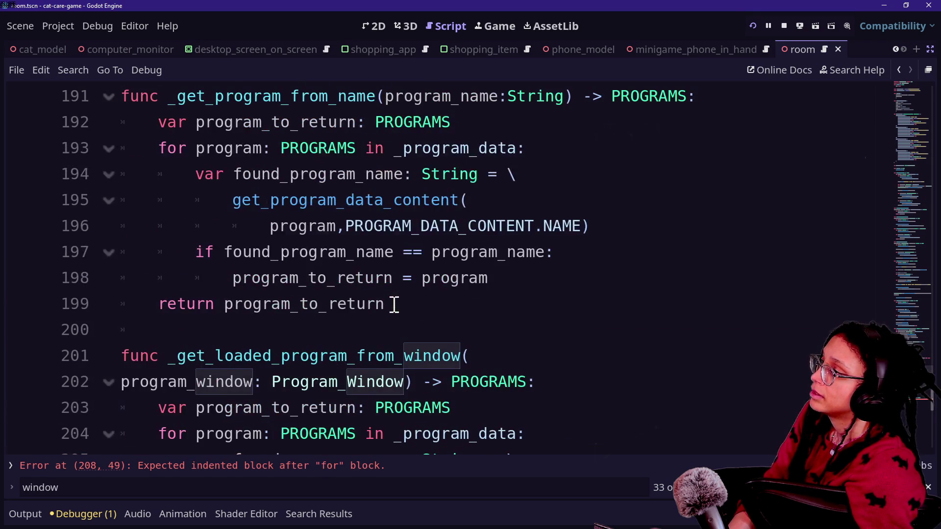
{"action": "scroll", "coordinate": [395, 304], "scroll_direction": "down", "scroll_amount": 3}
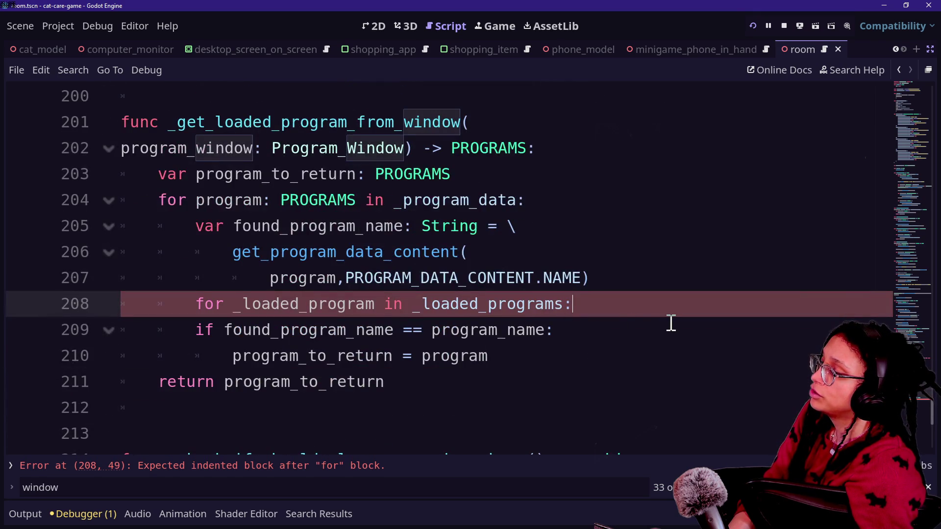
Step: Start the inner if line with _loaded_program and type the loop variable as Program_Window
{"action": "key", "text": "Return"}
{"action": "type", "text": "if"}
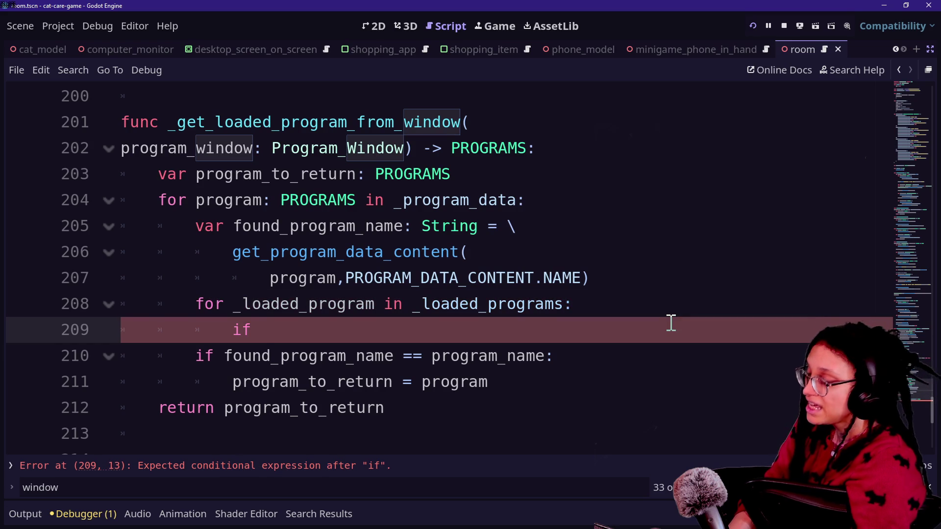
{"action": "type", "text": " _"}
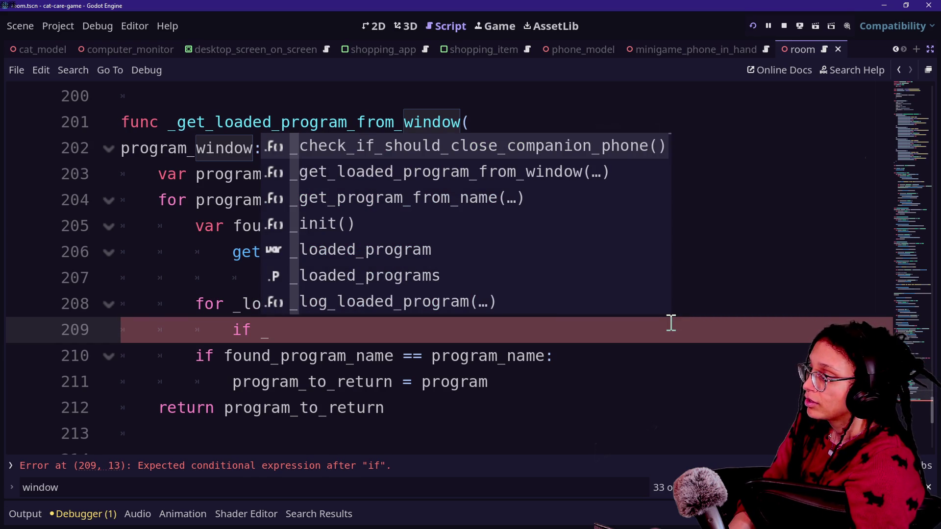
{"action": "type", "text": "loaded"}
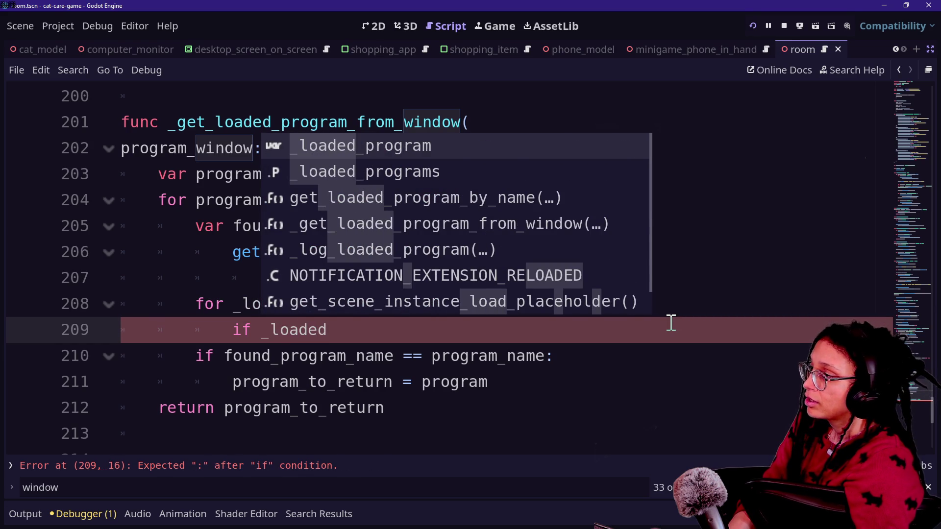
{"action": "key", "text": "Return"}
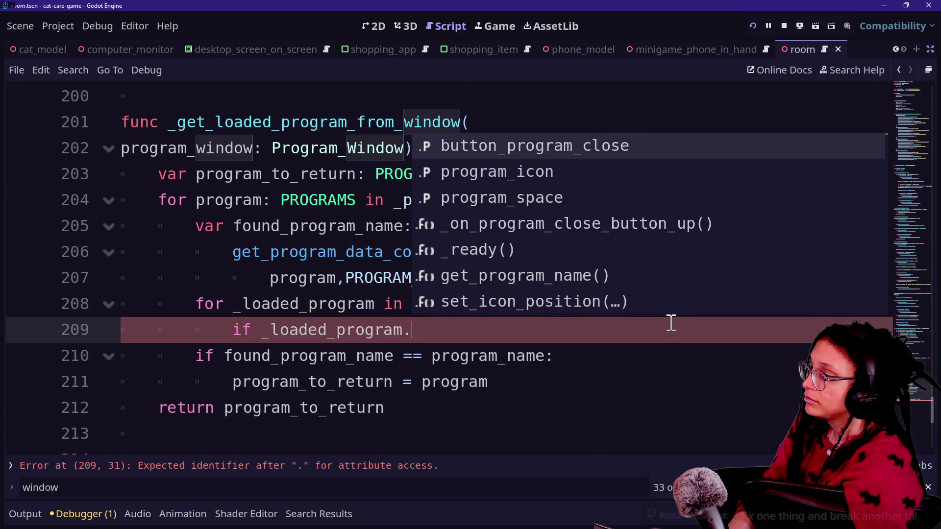
{"action": "left_click", "coordinate": [373, 302]}
{"action": "type", "text": ": Program_wi"}
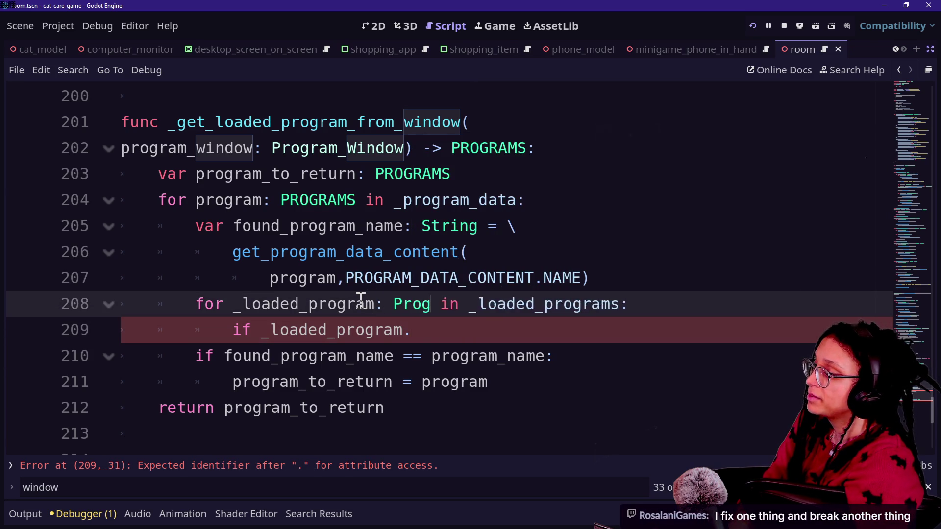
{"action": "type", "text": "ndow"}
{"action": "left_click", "coordinate": [479, 335]}
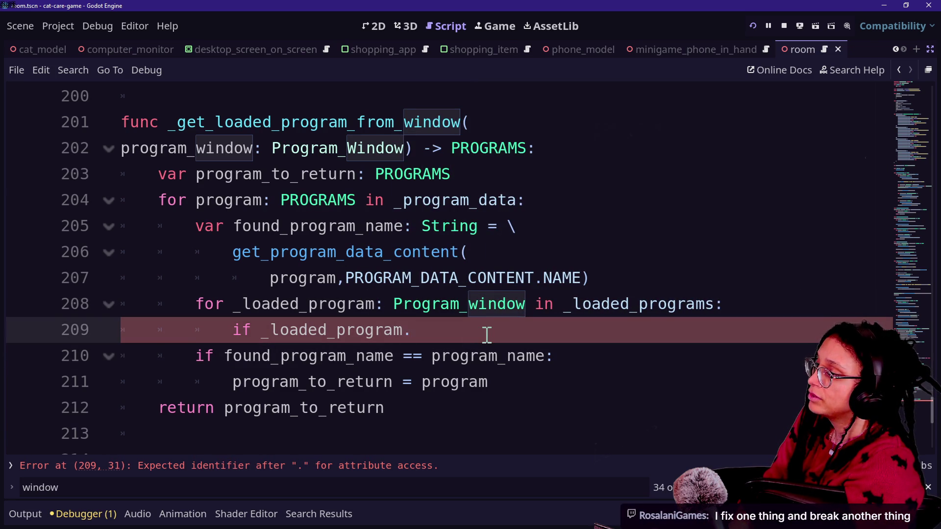
{"action": "left_click", "coordinate": [477, 304]}
{"action": "key", "text": "BackSpace"}
{"action": "type", "text": "W"}
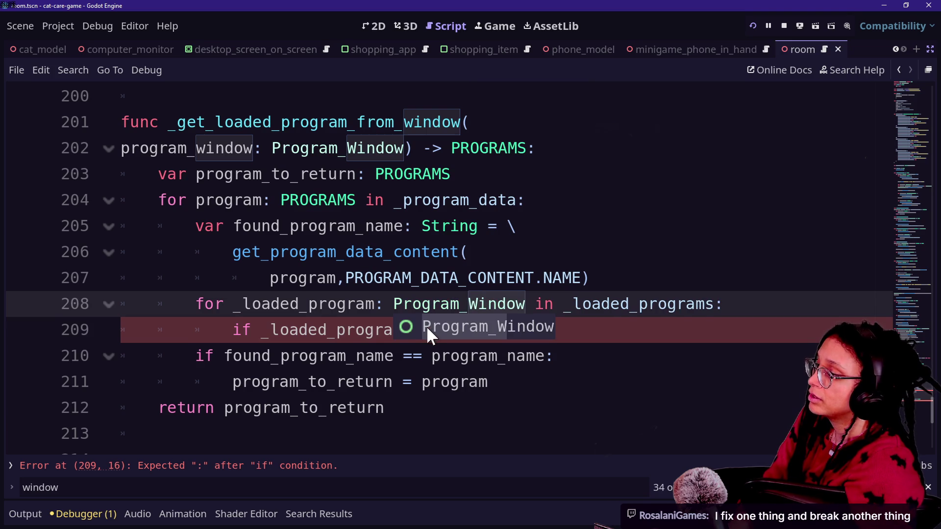
Step: Check _loaded_program.get_program_name() in the if and begin a new var declaration
{"action": "left_click", "coordinate": [399, 330]}
{"action": "type", "text": "."}
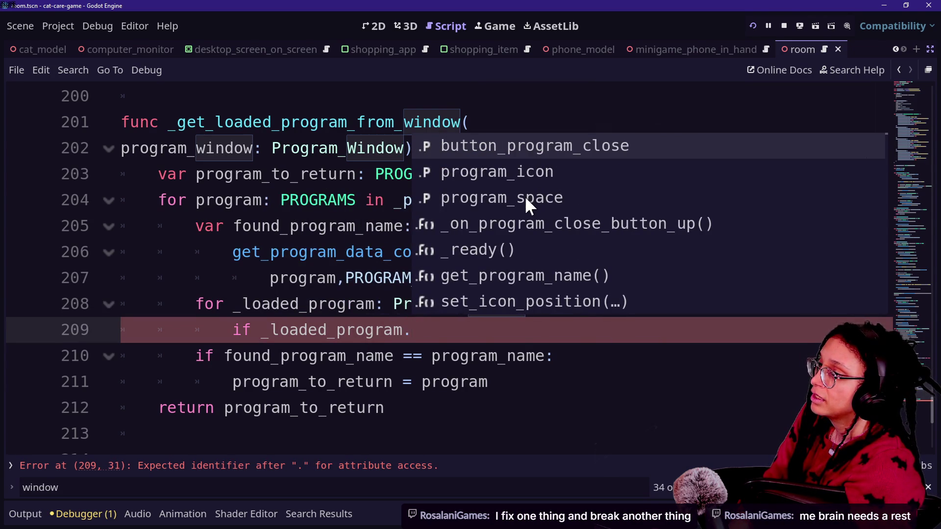
{"action": "type", "text": "name"}
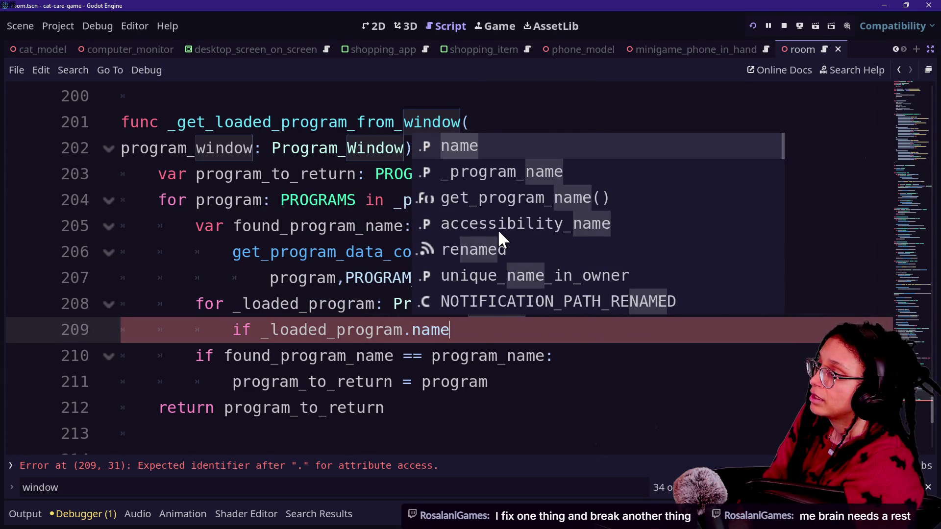
{"action": "key", "text": "BackSpace"}
{"action": "key", "text": "BackSpace"}
{"action": "key", "text": "BackSpace"}
{"action": "type", "text": "get"}
{"action": "key", "text": "Return"}
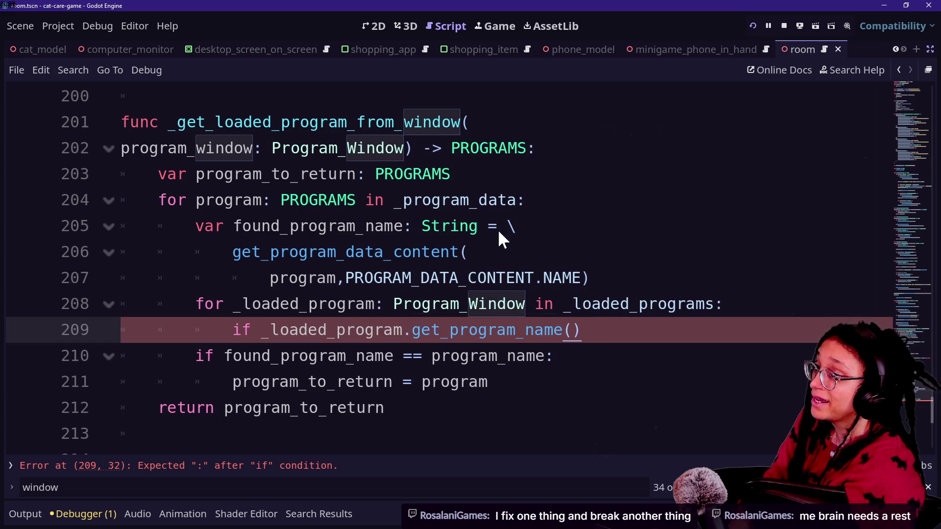
{"action": "left_click", "coordinate": [750, 305]}
{"action": "key", "text": "Return"}
{"action": "type", "text": "var"}
{"action": "type", "text": "aded_"}
{"action": "type", "text": "rogra"}
{"action": "type", "text": "Name:"}
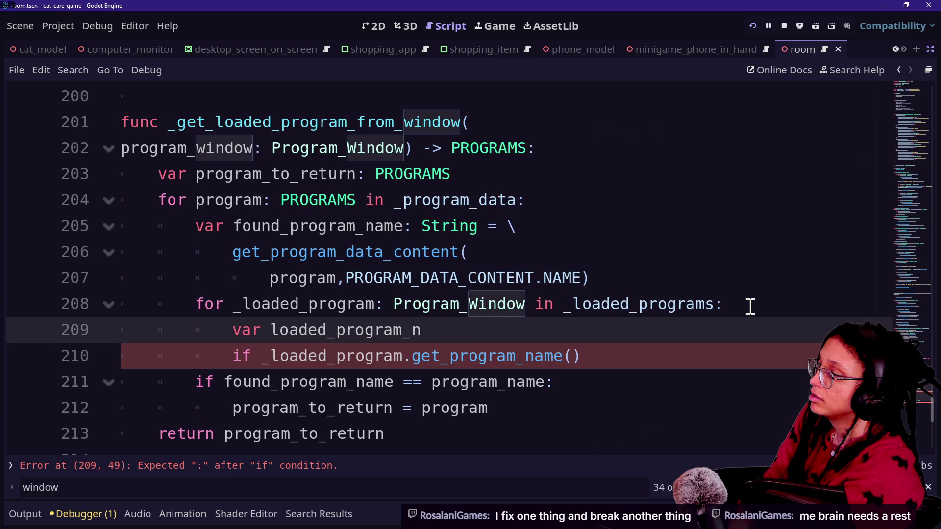
{"action": "type", "text": "ng ="}
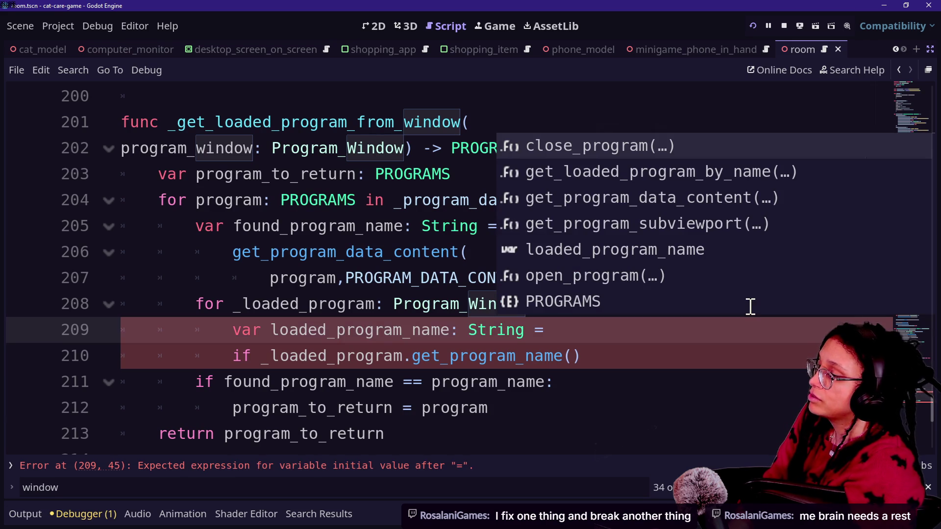
Step: Move the get_program_name() call from the if line into the loaded_program_name declaration, on a continued line
{"action": "left_click_drag", "start_coordinate": [582, 357], "coordinate": [263, 356]}
{"action": "key", "text": "ctrl+x"}
{"action": "left_click", "coordinate": [615, 323]}
{"action": "key", "text": "ctrl+v"}
{"action": "left_click", "coordinate": [492, 361]}
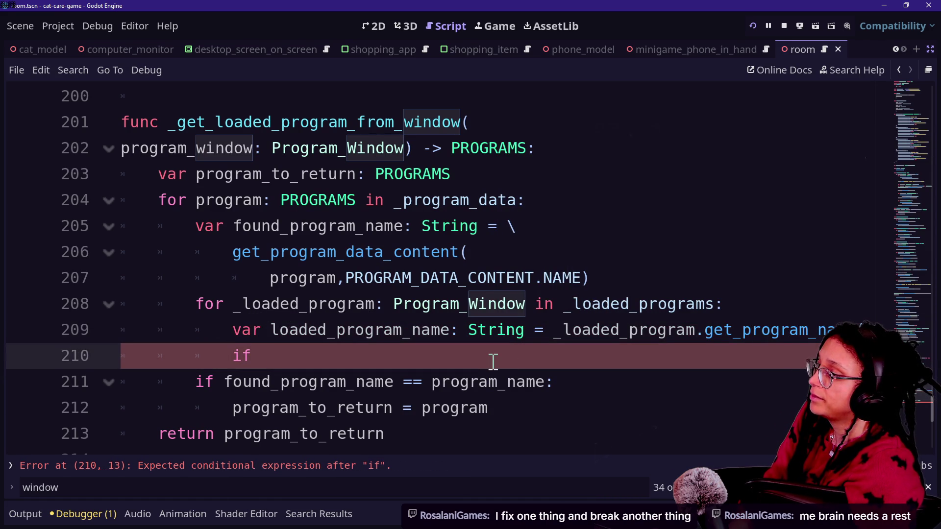
{"action": "left_click", "coordinate": [549, 324]}
{"action": "type", "text": "\\"}
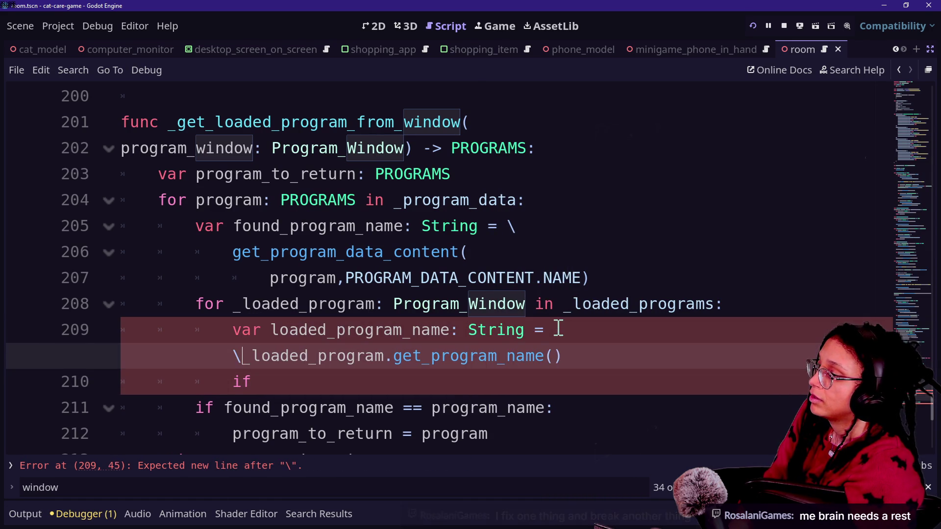
{"action": "key", "text": "BackSpace"}
{"action": "type", "text": "\\"}
{"action": "key", "text": "Return"}
{"action": "key", "text": "Tab"}
Step: Make the if line compare loaded_program_name, then clear a stray selection further down
{"action": "left_click", "coordinate": [506, 388]}
{"action": "type", "text": "l"}
{"action": "key", "text": "BackSpace"}
{"action": "type", "text": "loaded_"}
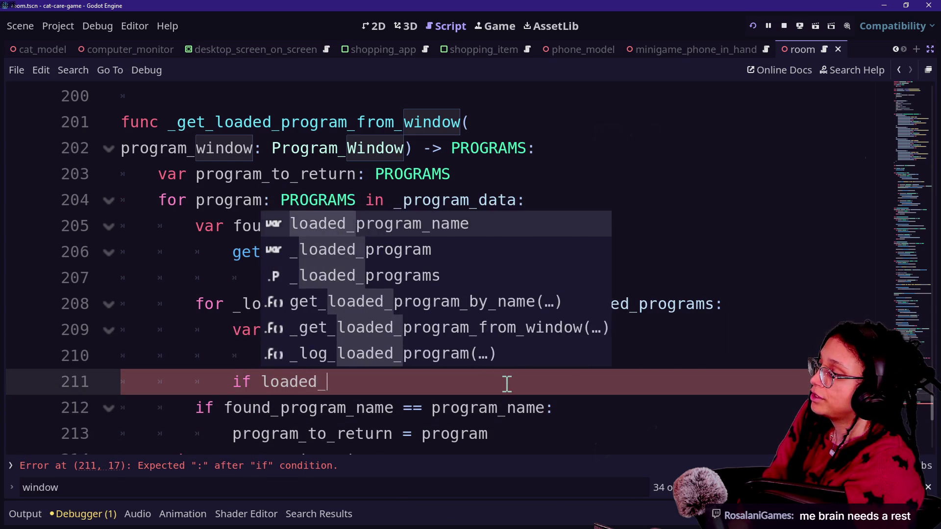
{"action": "key", "text": "Return"}
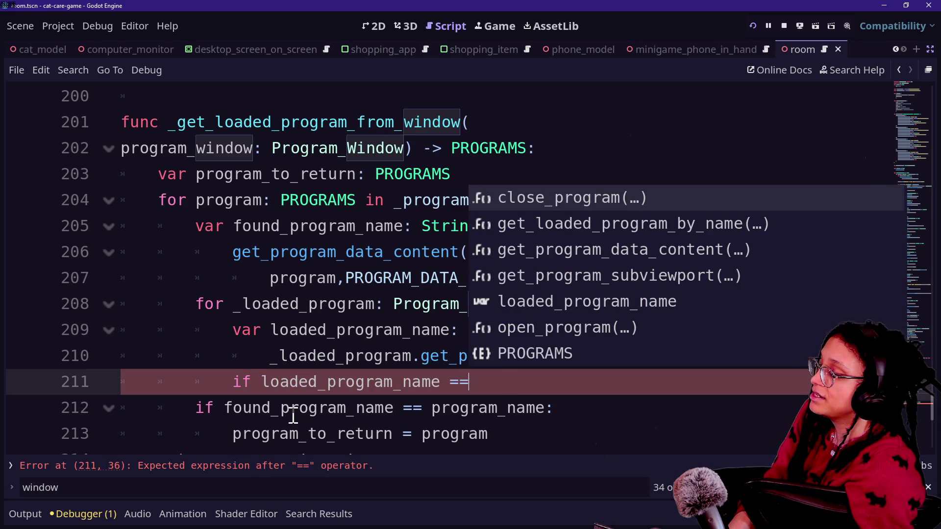
{"action": "scroll", "coordinate": [421, 386], "scroll_direction": "down", "scroll_amount": 1}
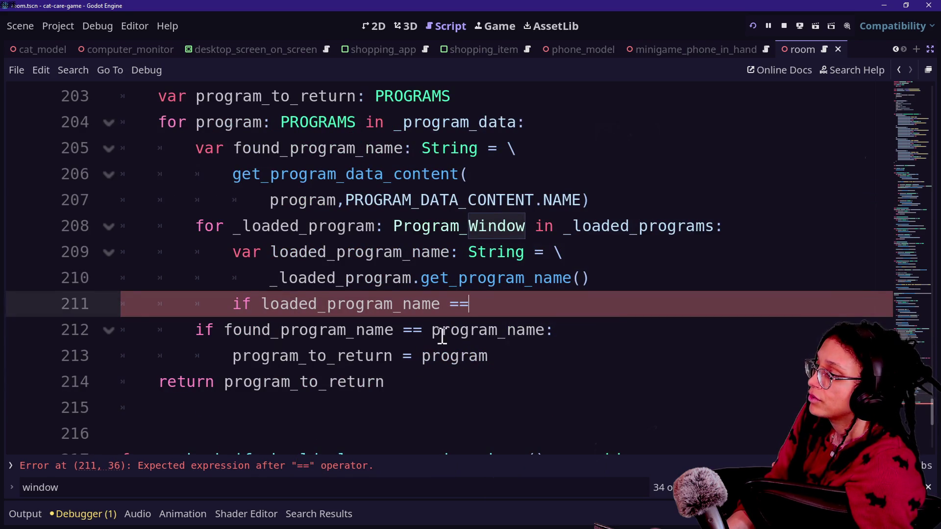
{"action": "left_click", "coordinate": [424, 333]}
{"action": "left_click_drag", "start_coordinate": [426, 335], "coordinate": [439, 334]}
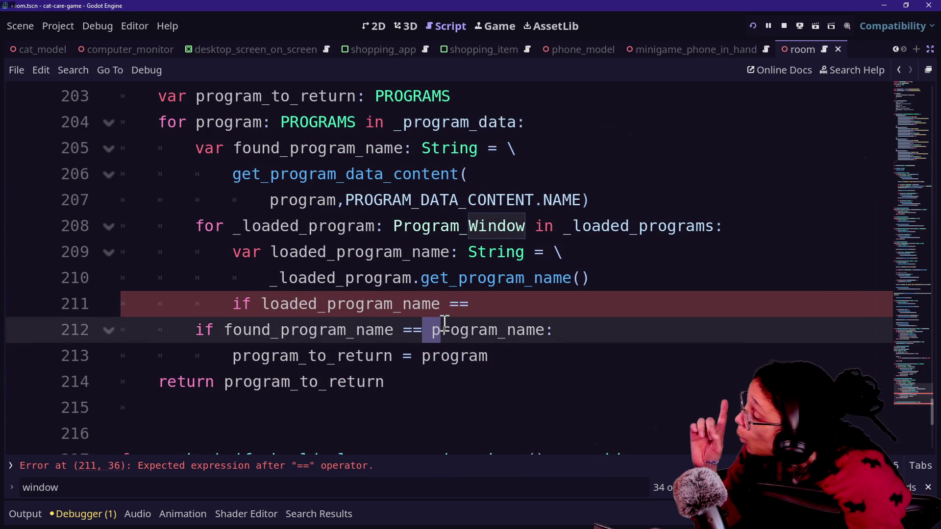
{"action": "left_click", "coordinate": [413, 331]}
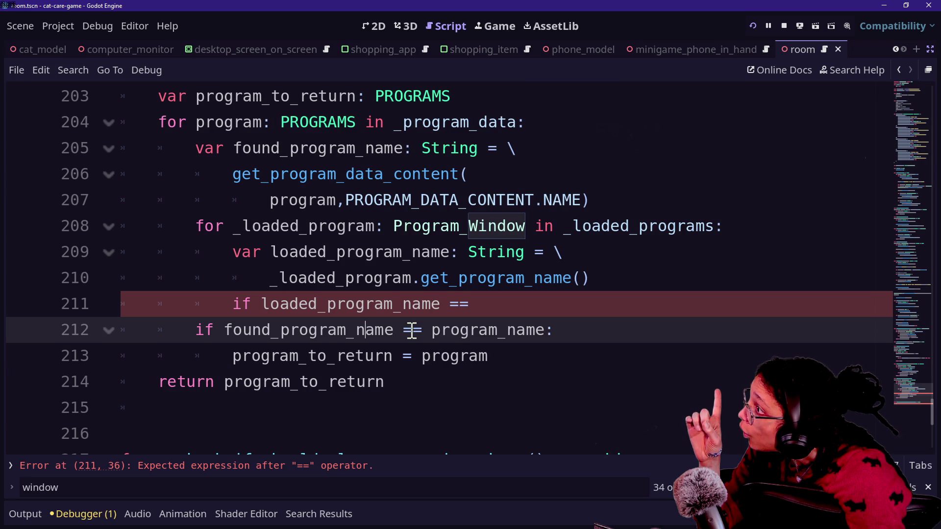
{"action": "scroll", "coordinate": [413, 331], "scroll_direction": "up", "scroll_amount": 1}
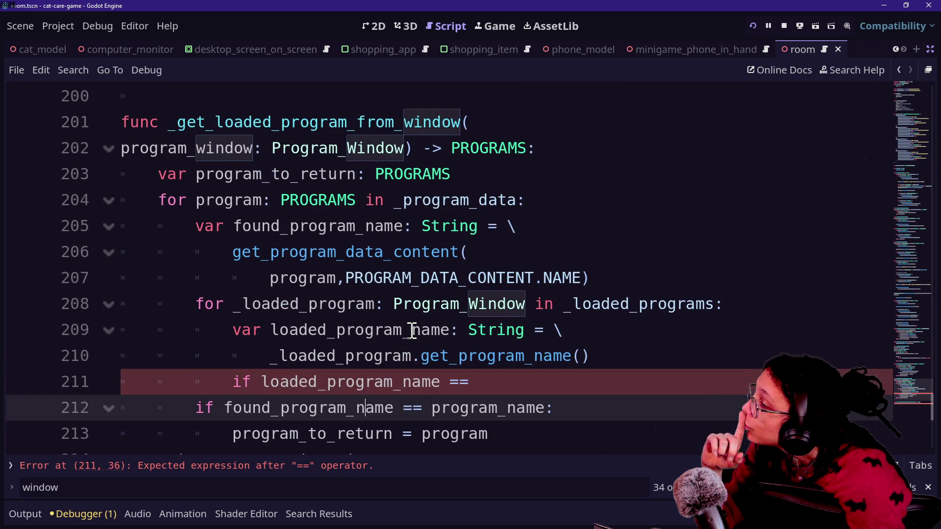
Step: Review the _program_data loop, found_program_name lookup and inner loop, then delete the loaded_program_name declaration
{"action": "mouse_move", "coordinate": [503, 355]}
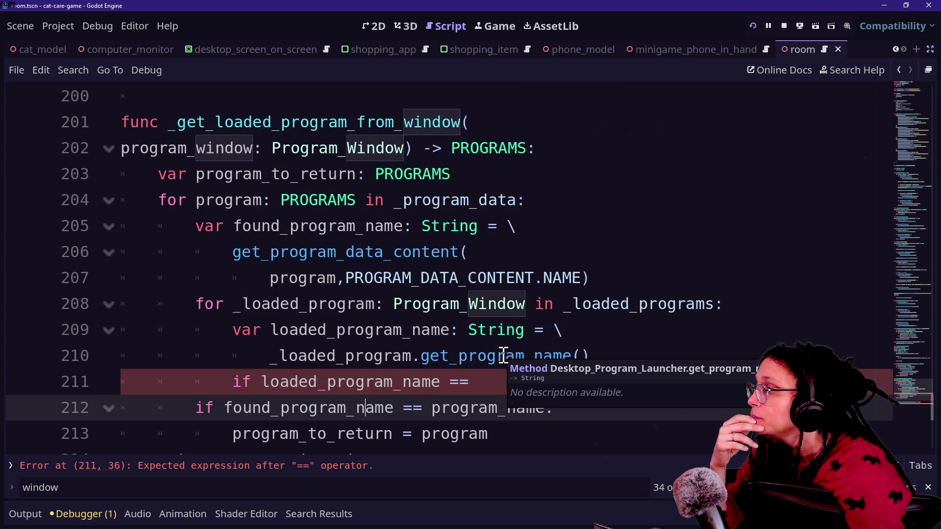
{"action": "left_click", "coordinate": [318, 148]}
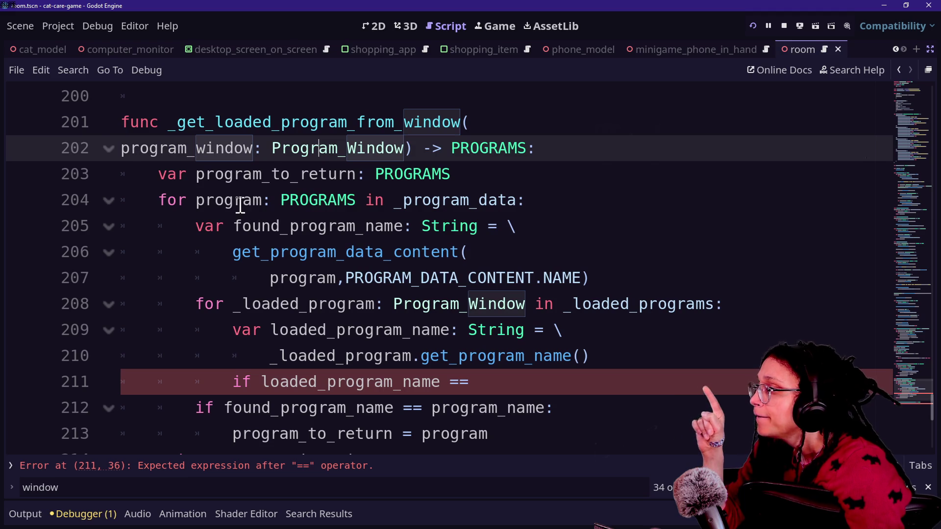
{"action": "left_click_drag", "start_coordinate": [240, 206], "coordinate": [347, 237]}
{"action": "left_click", "coordinate": [354, 250]}
{"action": "left_click_drag", "start_coordinate": [244, 229], "coordinate": [466, 245]}
{"action": "left_click", "coordinate": [466, 245]}
{"action": "left_click", "coordinate": [385, 329]}
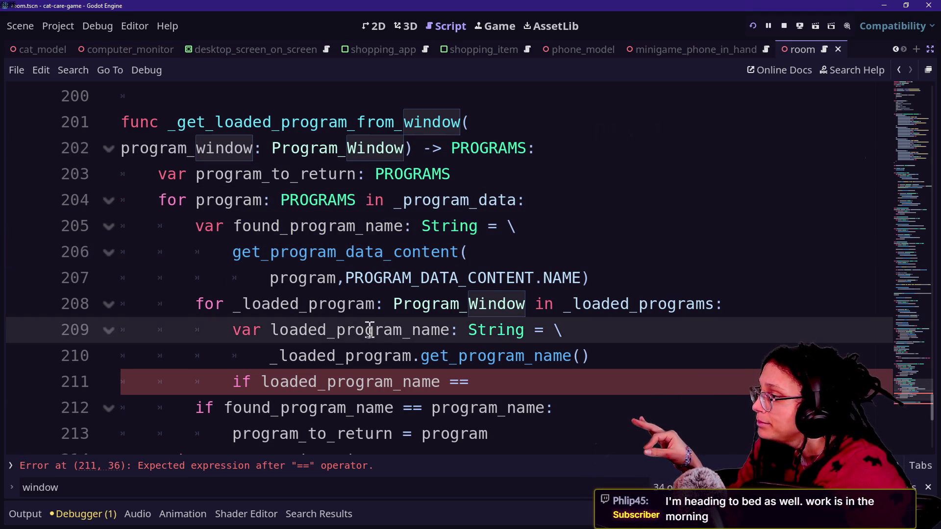
{"action": "left_click_drag", "start_coordinate": [236, 304], "coordinate": [527, 305]}
{"action": "left_click", "coordinate": [525, 304]}
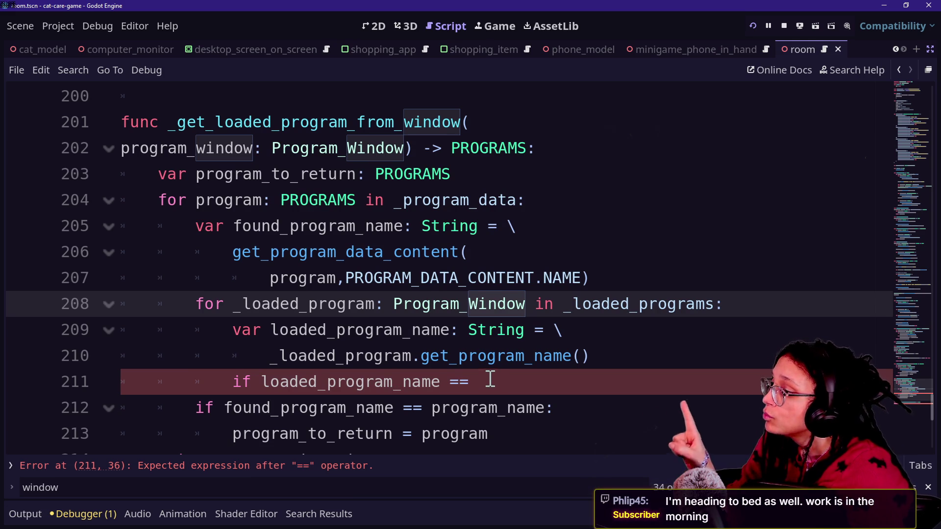
{"action": "left_click_drag", "start_coordinate": [600, 359], "coordinate": [771, 309]}
{"action": "key", "text": "BackSpace"}
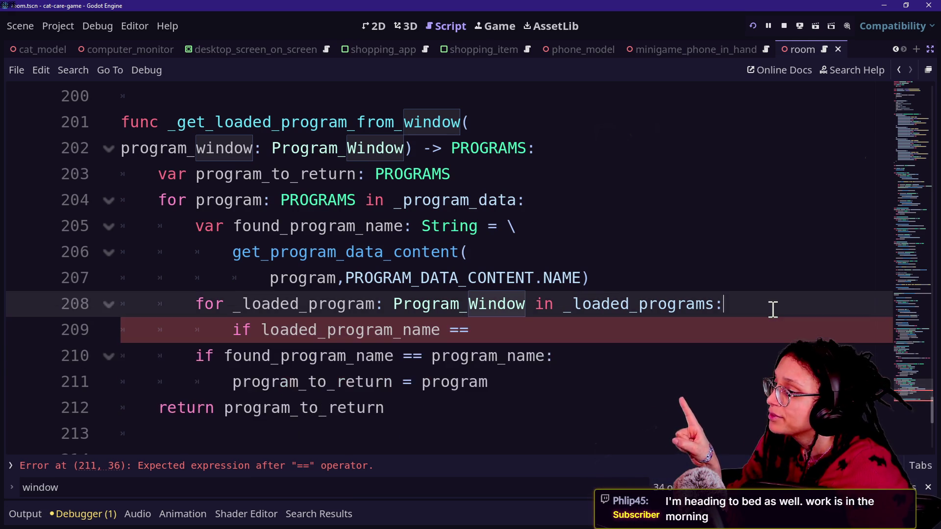
Step: Rename the loop variable to loaded_program and write 'if loaded_program == program_window'
{"action": "key", "text": "Return"}
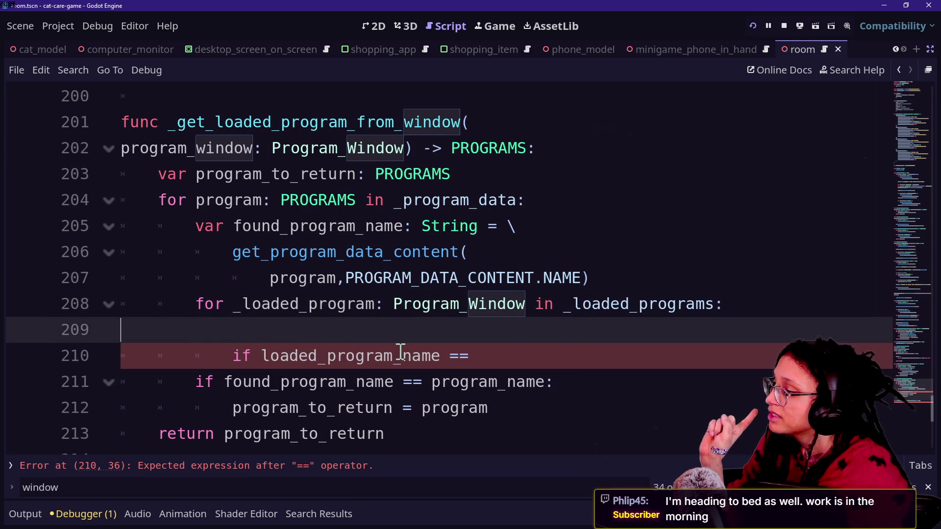
{"action": "key", "text": "ctrl+z"}
{"action": "left_click", "coordinate": [550, 323]}
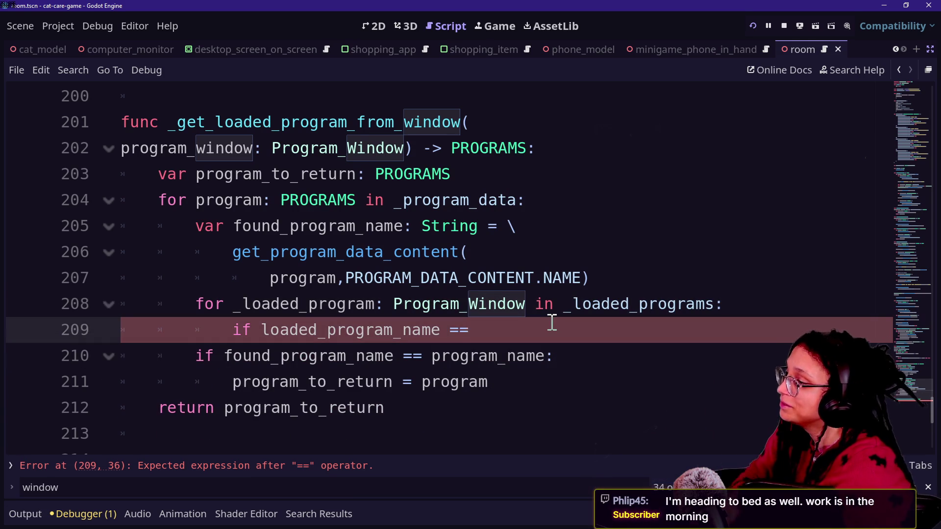
{"action": "key", "text": "BackSpace"}
{"action": "key", "text": "BackSpace"}
{"action": "key", "text": "BackSpace"}
{"action": "type", "text": "am"}
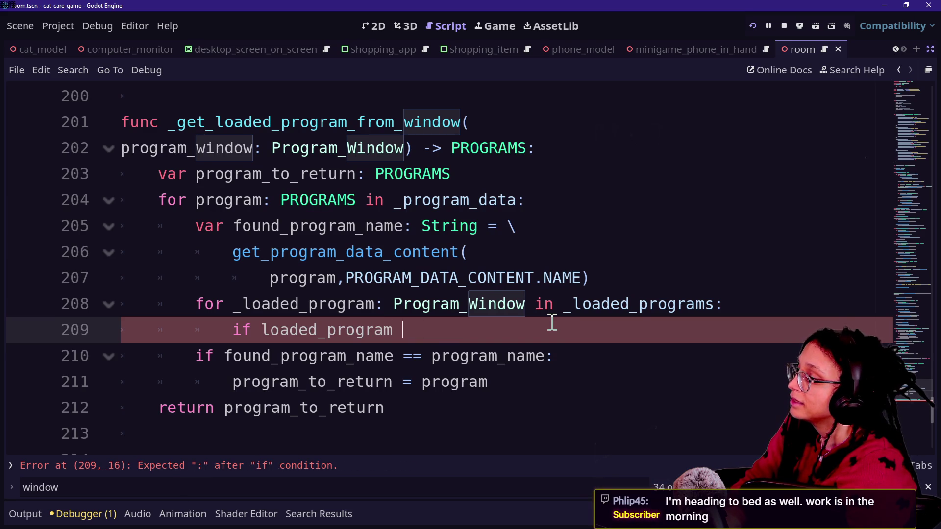
{"action": "left_click", "coordinate": [242, 305]}
{"action": "key", "text": "BackSpace"}
{"action": "left_click", "coordinate": [538, 341]}
{"action": "type", "text": "= "}
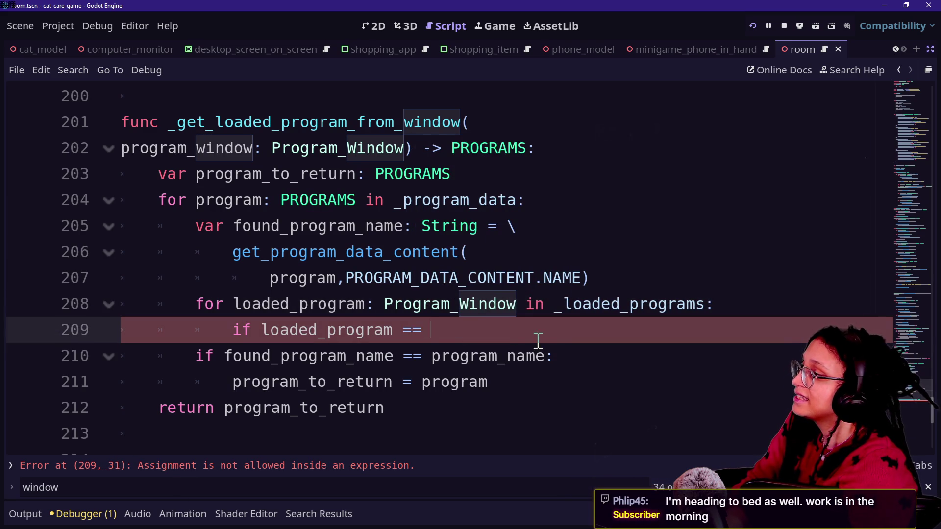
{"action": "type", "text": "program_window"}
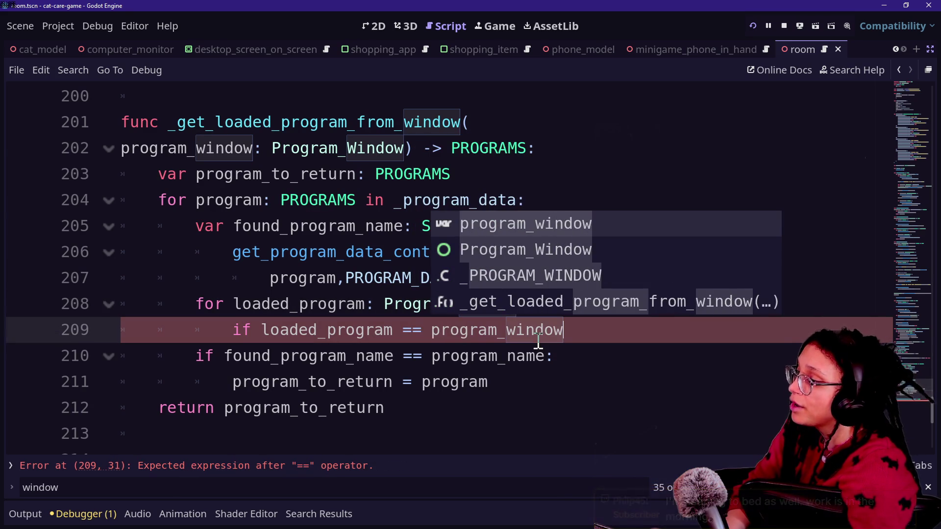
Step: Delete the old found_program_name comparison and indent 'program_to_return = loaded_program' under the condition
{"action": "mouse_move", "coordinate": [233, 383]}
{"action": "left_mouse_down"}
{"action": "mouse_move", "coordinate": [642, 309]}
{"action": "mouse_move", "coordinate": [639, 323]}
{"action": "left_mouse_up"}
{"action": "key", "text": "BackSpace"}
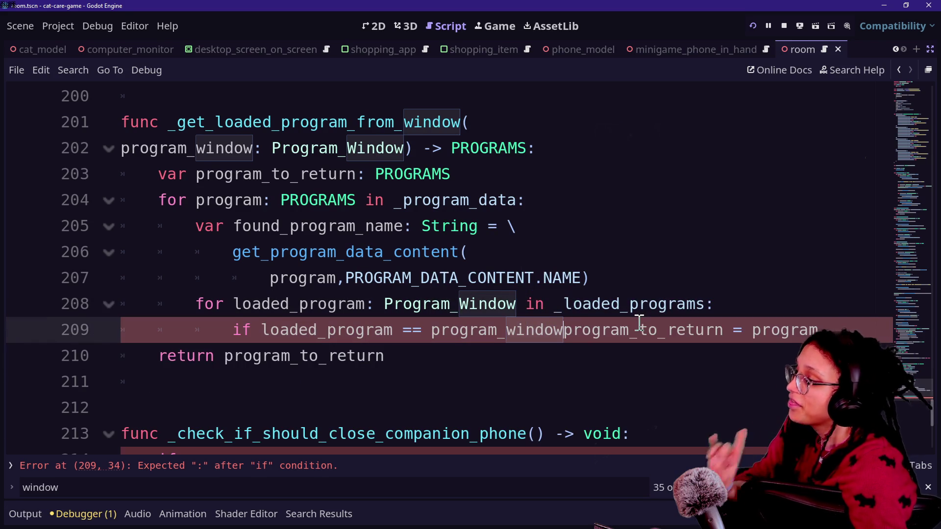
{"action": "key", "text": "Return"}
{"action": "key", "text": "Tab"}
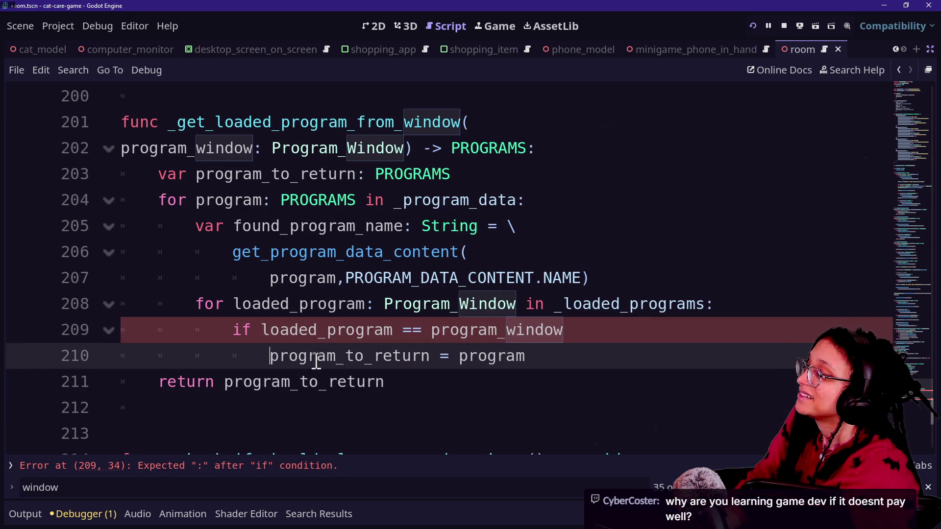
{"action": "left_click", "coordinate": [459, 356]}
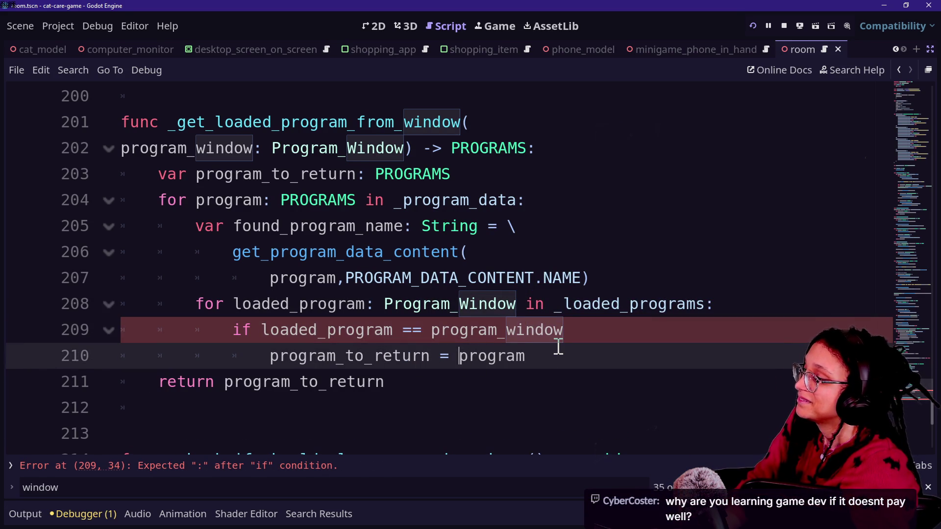
{"action": "type", "text": "loaded_"}
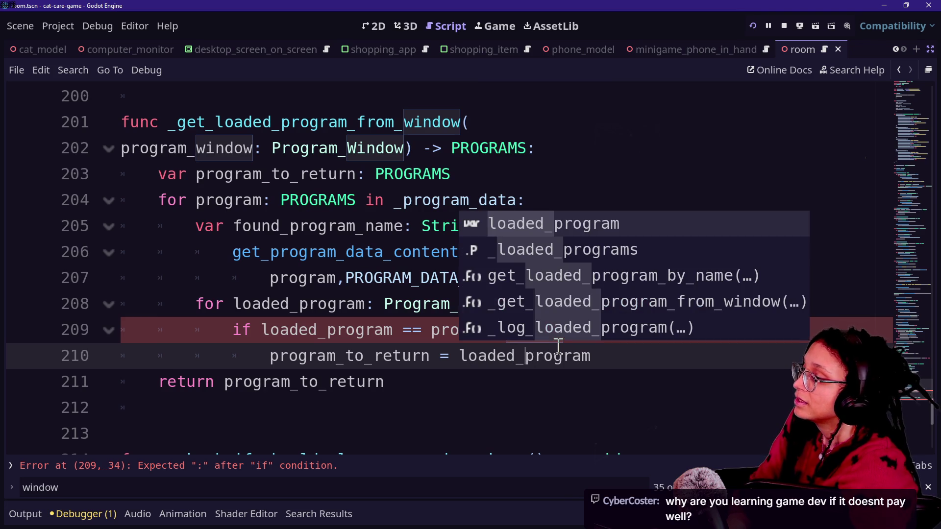
{"action": "key", "text": "Escape"}
{"action": "left_click", "coordinate": [588, 334]}
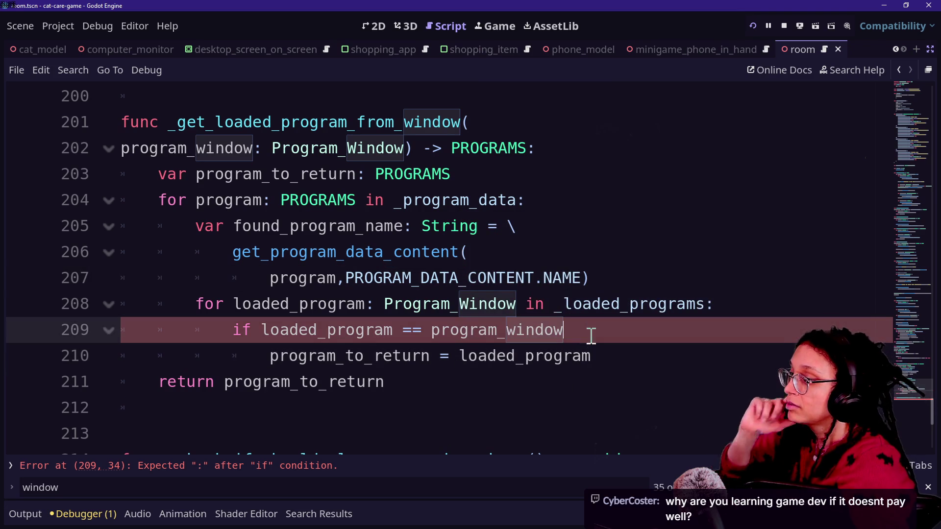
{"action": "type", "text": ":"}
{"action": "left_click", "coordinate": [446, 182]}
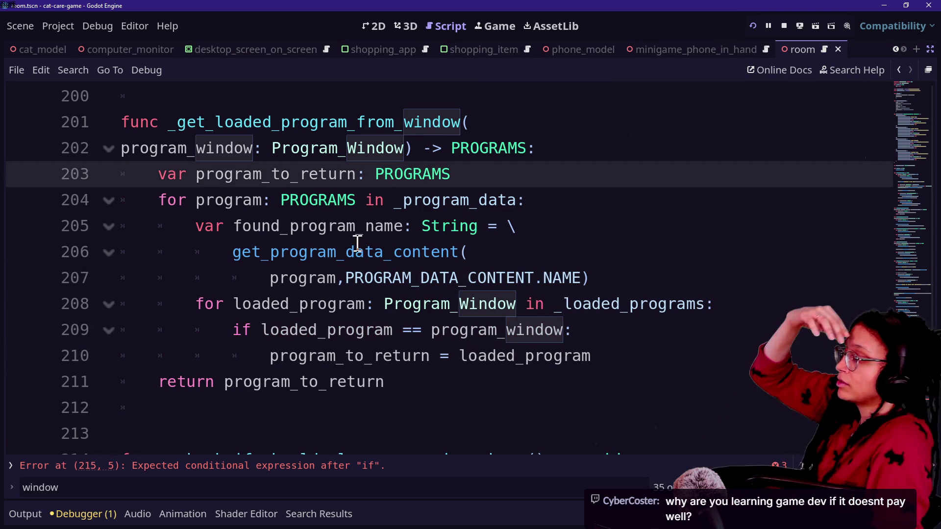
Step: Rename found_program_name to program_name in the outer _program_data loop
{"action": "left_click_drag", "start_coordinate": [169, 205], "coordinate": [525, 201]}
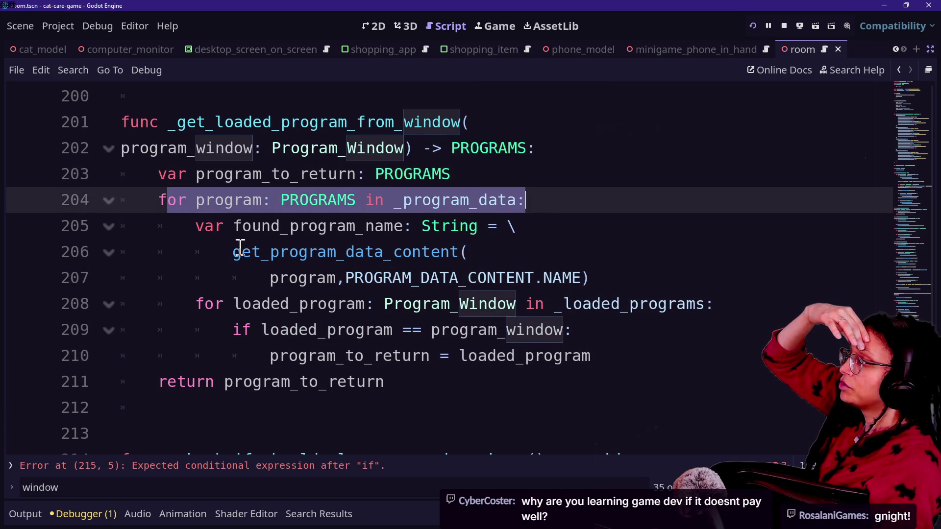
{"action": "left_click", "coordinate": [234, 252]}
{"action": "left_click", "coordinate": [250, 223]}
{"action": "left_click", "coordinate": [414, 225]}
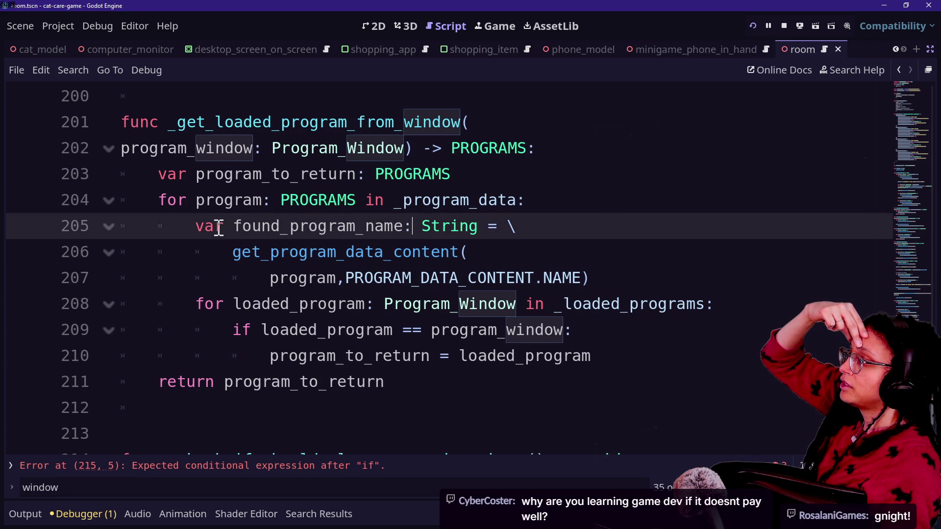
{"action": "mouse_move", "coordinate": [235, 227]}
{"action": "left_mouse_down"}
{"action": "mouse_move", "coordinate": [325, 226]}
{"action": "mouse_move", "coordinate": [290, 227]}
{"action": "left_mouse_up"}
{"action": "key", "text": "BackSpace"}
Step: Delete the program_name = get_program_data_content(...) lookup lines
{"action": "left_click", "coordinate": [363, 279]}
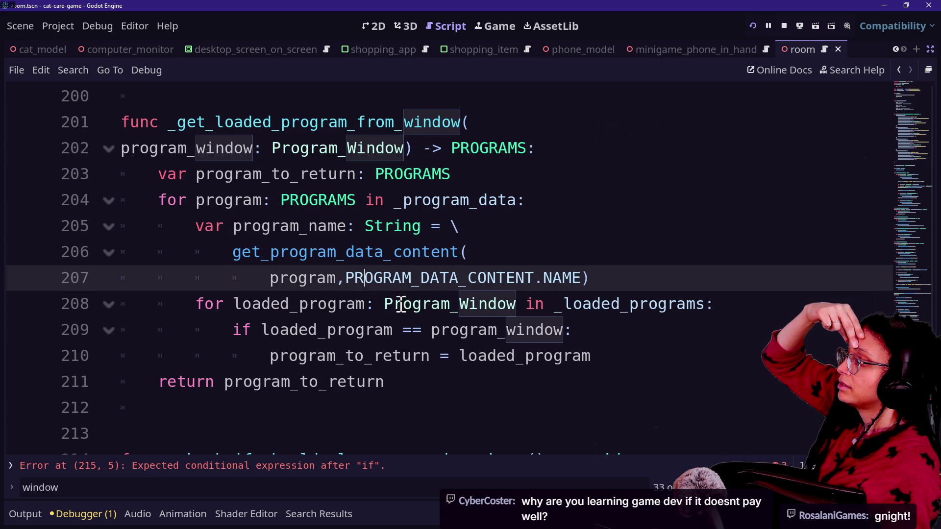
{"action": "mouse_move", "coordinate": [197, 211]}
{"action": "left_mouse_down"}
{"action": "mouse_move", "coordinate": [454, 218]}
{"action": "mouse_move", "coordinate": [475, 248]}
{"action": "left_mouse_up"}
{"action": "left_click", "coordinate": [475, 248]}
{"action": "left_click_drag", "start_coordinate": [622, 275], "coordinate": [624, 212]}
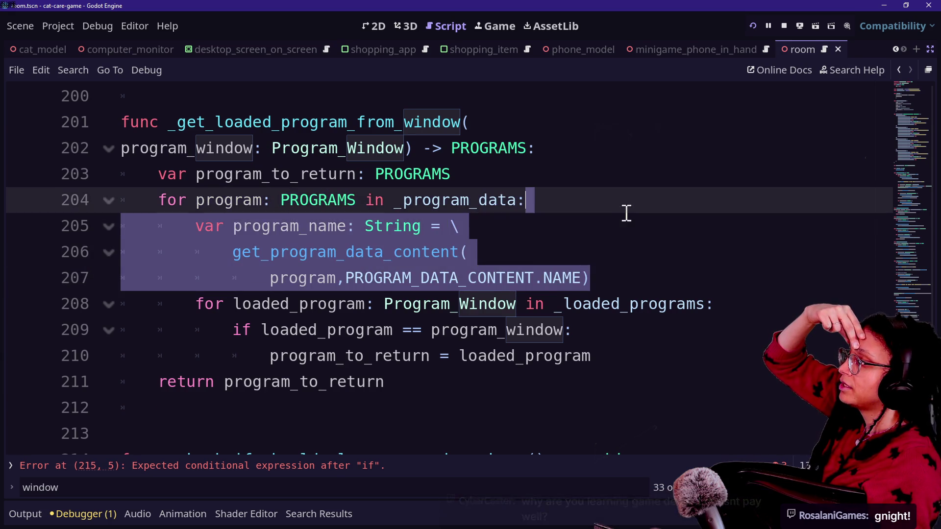
{"action": "key", "text": "BackSpace"}
Step: Review the nested _program_data and _loaded_programs loops, the program_window comparison, and the return line
{"action": "left_click", "coordinate": [175, 245]}
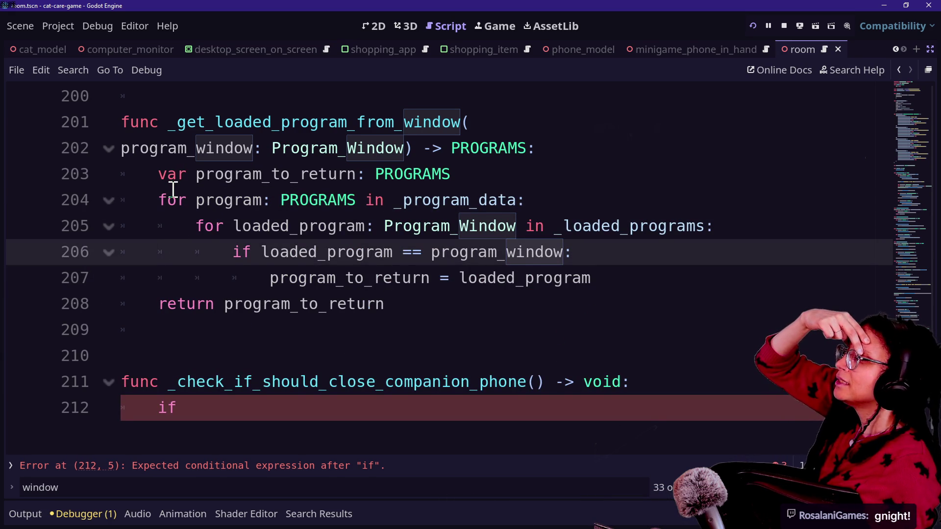
{"action": "left_click", "coordinate": [414, 193]}
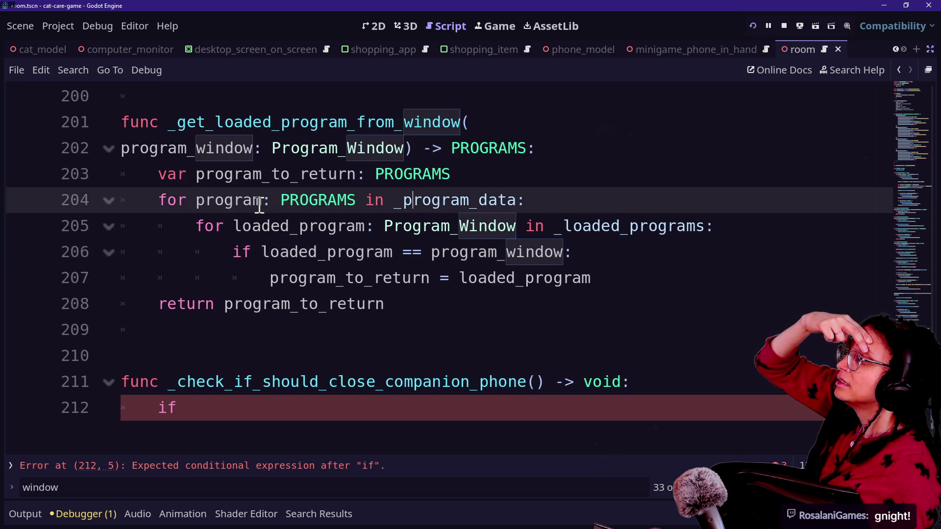
{"action": "left_click", "coordinate": [562, 226]}
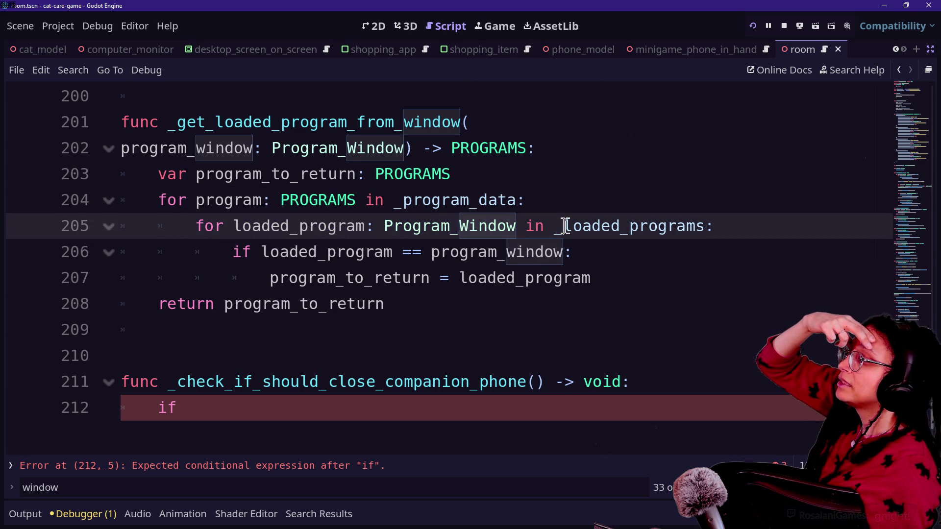
{"action": "left_click", "coordinate": [451, 259]}
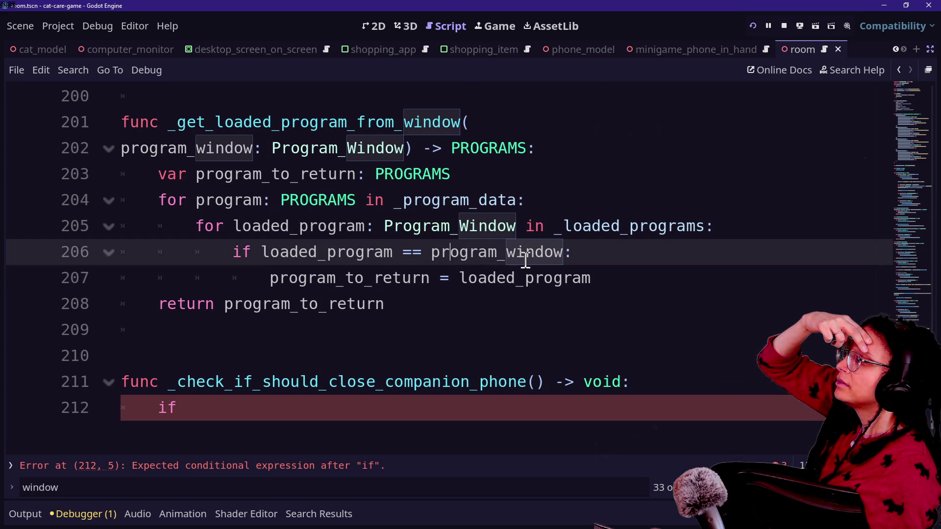
{"action": "mouse_move", "coordinate": [525, 262]}
{"action": "left_click", "coordinate": [474, 307]}
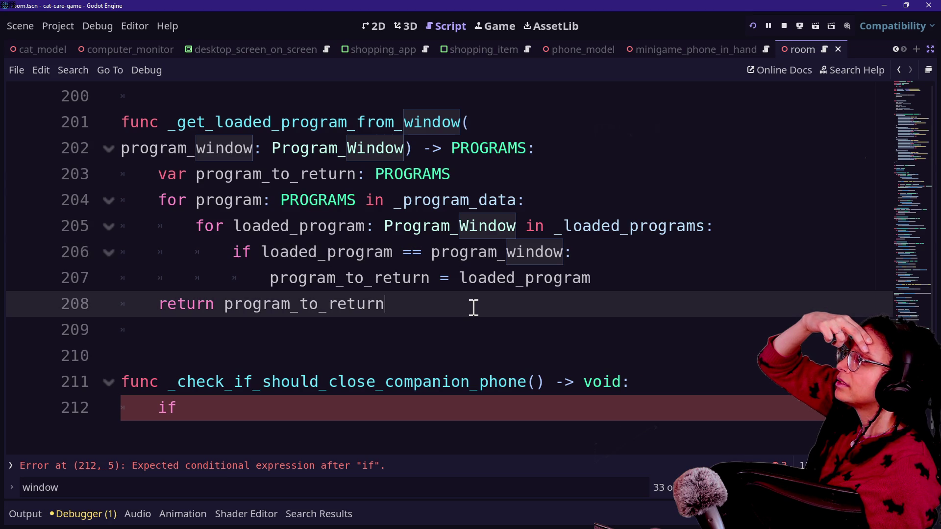
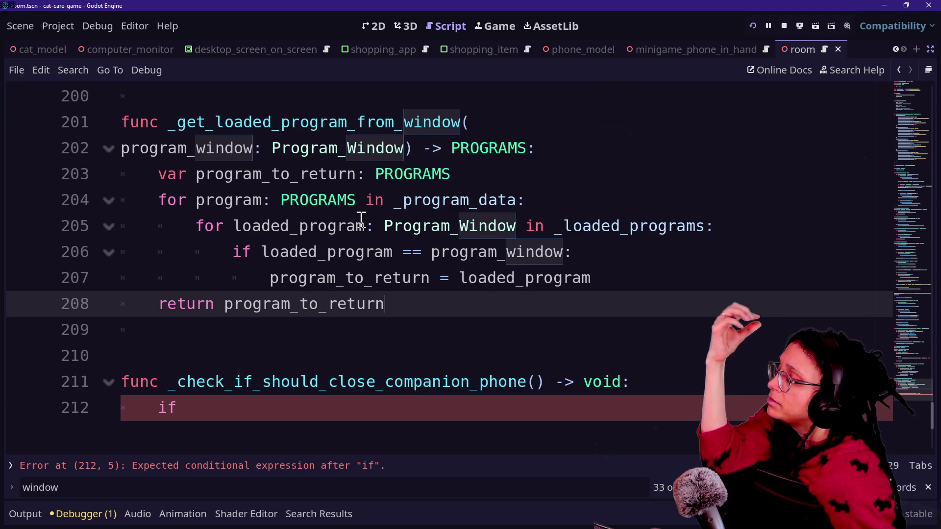
Step: Delete the outer loop line and adjust the if block's indentation
{"action": "left_click_drag", "start_coordinate": [193, 220], "coordinate": [472, 175]}
{"action": "key", "text": "BackSpace"}
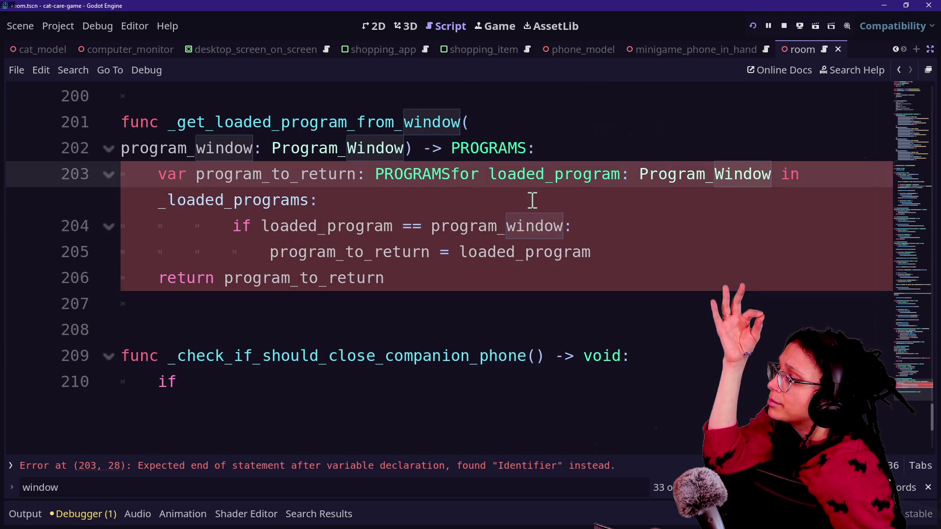
{"action": "key", "text": "Return"}
{"action": "left_click_drag", "start_coordinate": [375, 225], "coordinate": [387, 252]}
{"action": "key", "text": "Tab"}
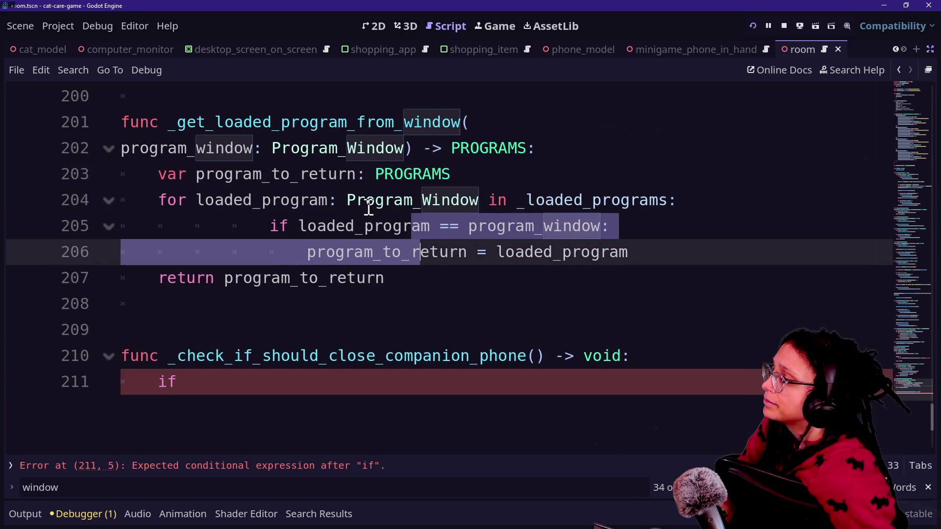
{"action": "key", "text": "shift+Tab"}
{"action": "key", "text": "shift+Tab"}
{"action": "left_click", "coordinate": [336, 185]}
{"action": "left_click_drag", "start_coordinate": [161, 200], "coordinate": [386, 200]}
{"action": "left_click", "coordinate": [385, 200]}
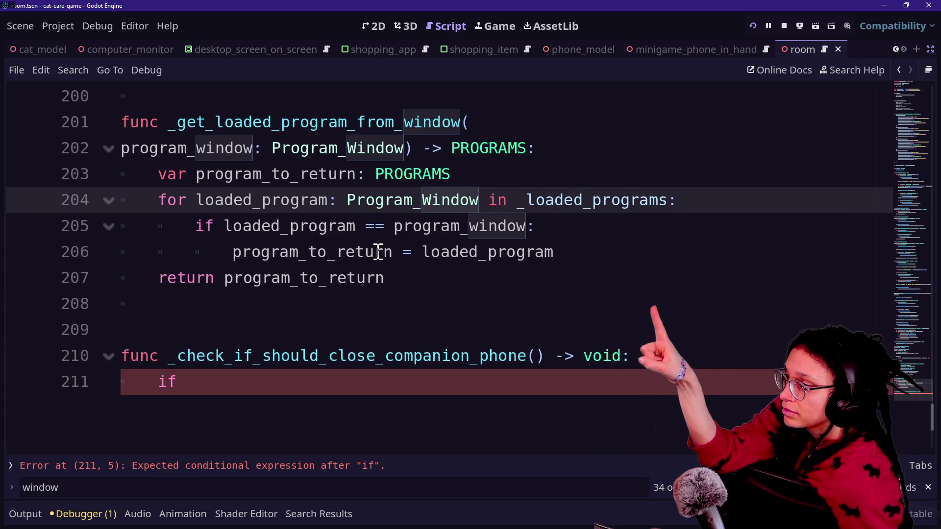
{"action": "double_click", "coordinate": [255, 228]}
{"action": "left_click", "coordinate": [479, 252]}
{"action": "left_click", "coordinate": [601, 245]}
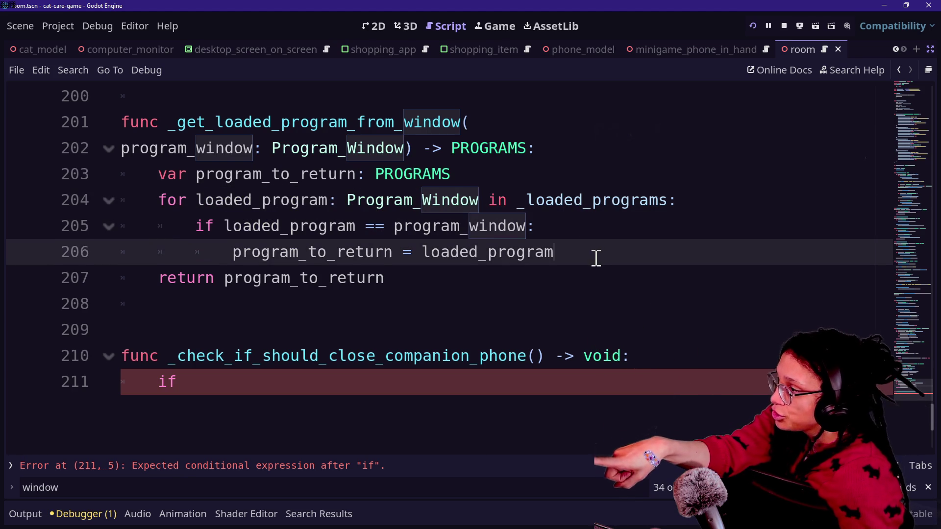
{"action": "left_click", "coordinate": [565, 228]}
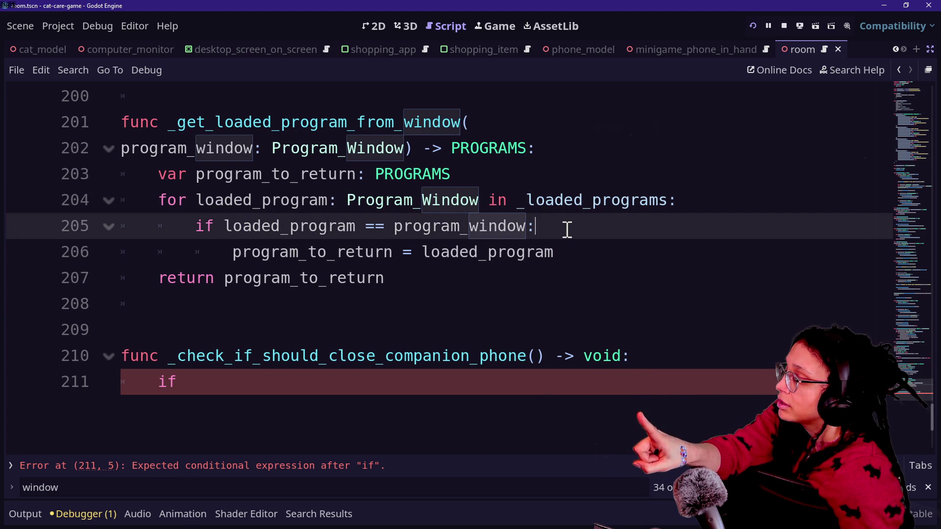
Step: Start a new loaded_ declaration line inside the if block, then erase the attempt
{"action": "key", "text": "Return"}
{"action": "type", "text": "loaded_"}
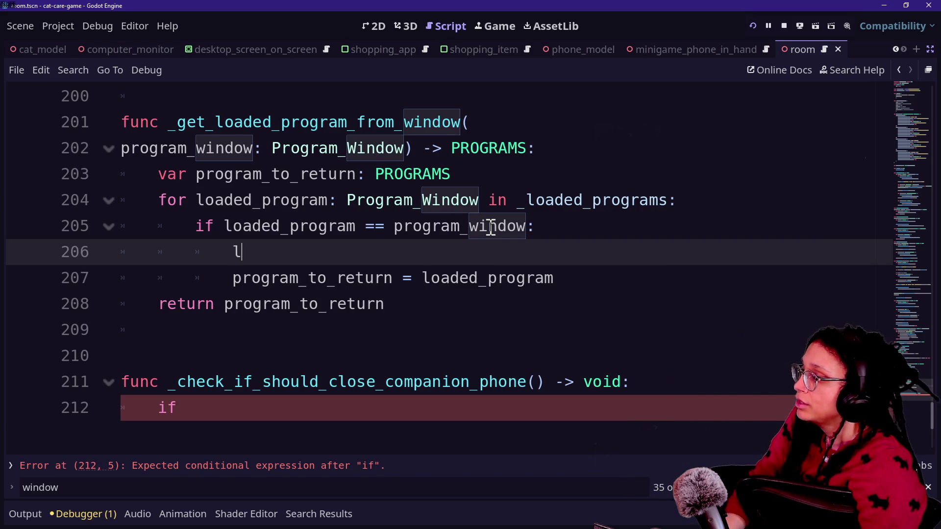
{"action": "key", "text": "BackSpace"}
{"action": "key", "text": "BackSpace"}
{"action": "key", "text": "BackSpace"}
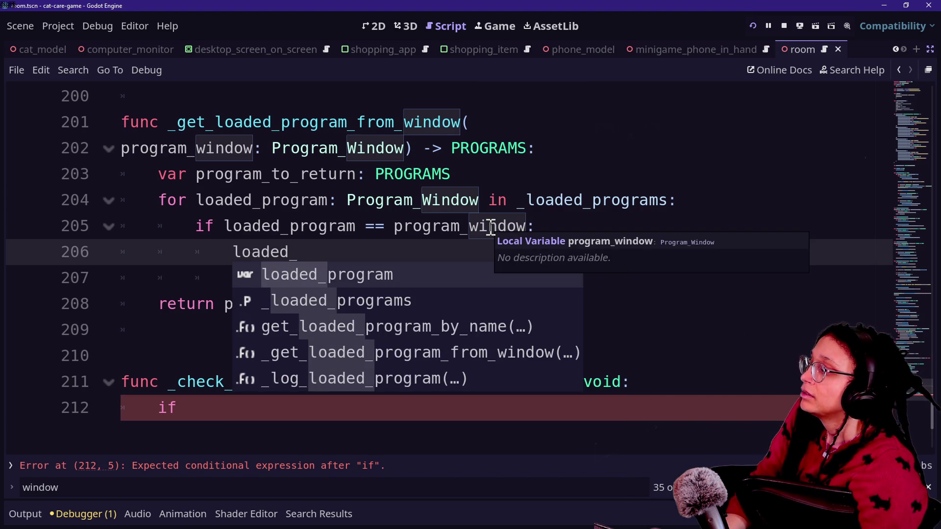
{"action": "key", "text": "BackSpace"}
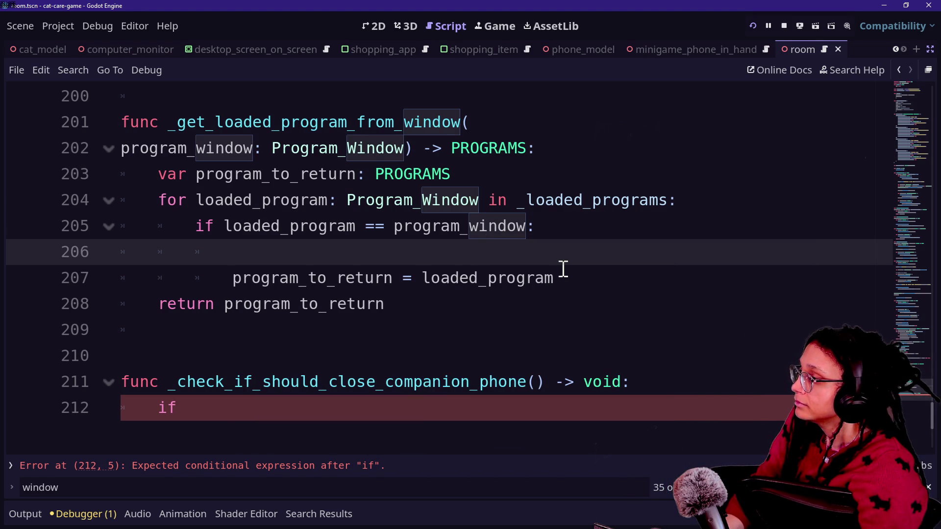
{"action": "type", "text": "care"}
{"action": "key", "text": "BackSpace"}
{"action": "key", "text": "BackSpace"}
{"action": "key", "text": "BackSpace"}
{"action": "type", "text": "var p"}
{"action": "key", "text": "BackSpace"}
{"action": "key", "text": "BackSpace"}
{"action": "key", "text": "BackSpace"}
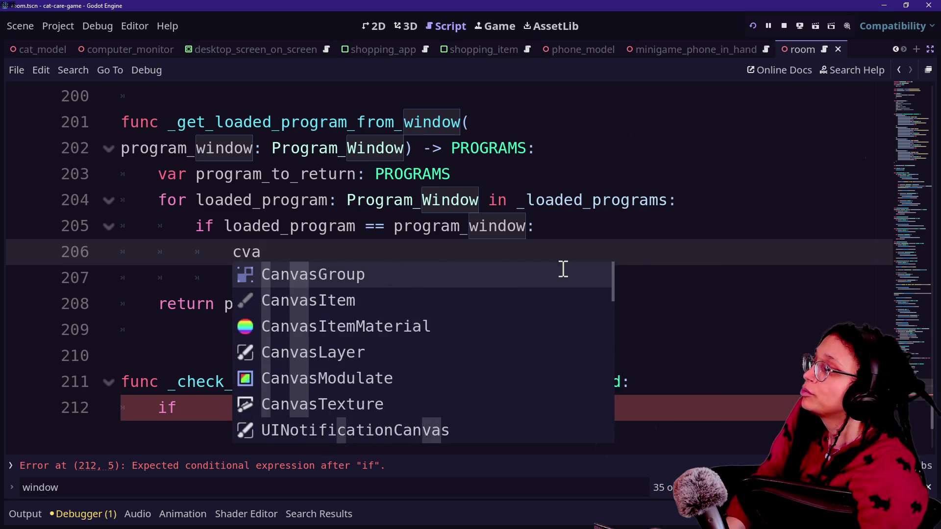
{"action": "type", "text": "ar"}
{"action": "key", "text": "BackSpace"}
{"action": "key", "text": "BackSpace"}
{"action": "key", "text": "BackSpace"}
{"action": "type", "text": "a"}
{"action": "key", "text": "BackSpace"}
{"action": "key", "text": "BackSpace"}
{"action": "type", "text": "loade"}
{"action": "key", "text": "BackSpace"}
{"action": "key", "text": "BackSpace"}
{"action": "key", "text": "BackSpace"}
Step: Remove the empty line and re-indent the if block one level
{"action": "key", "text": "ctrl+shift+k"}
{"action": "key", "text": "shift+Up"}
{"action": "key", "text": "Tab"}
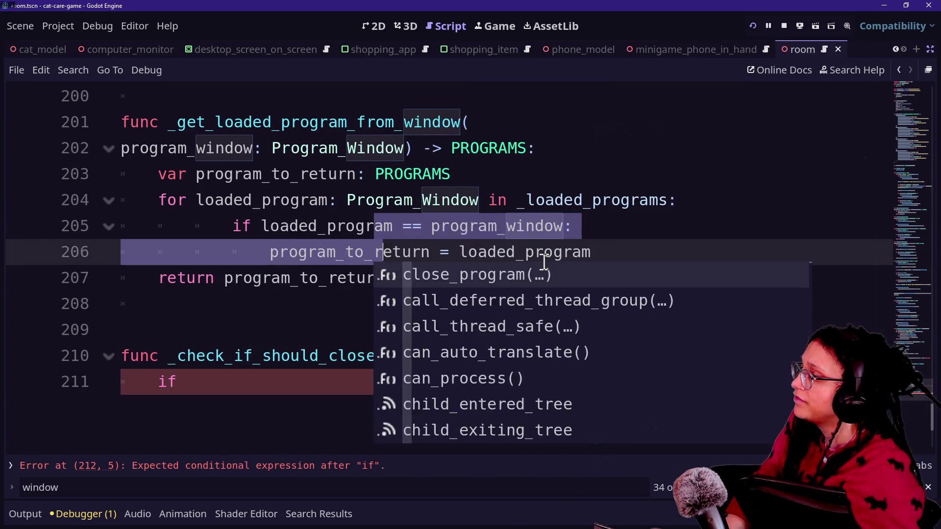
{"action": "key", "text": "Up"}
{"action": "key", "text": "Up"}
{"action": "key", "text": "Home"}
{"action": "key", "text": "ctrl+BackSpace"}
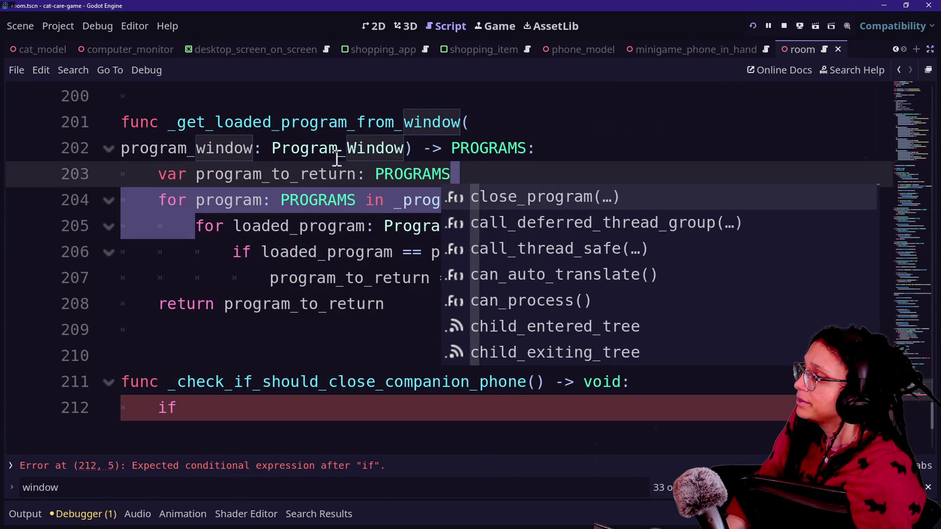
Step: Restore the program_name lookup lines, cut them, and delete the outer _program_data loop line
{"action": "left_click", "coordinate": [490, 126]}
{"action": "key", "text": "ctrl+z"}
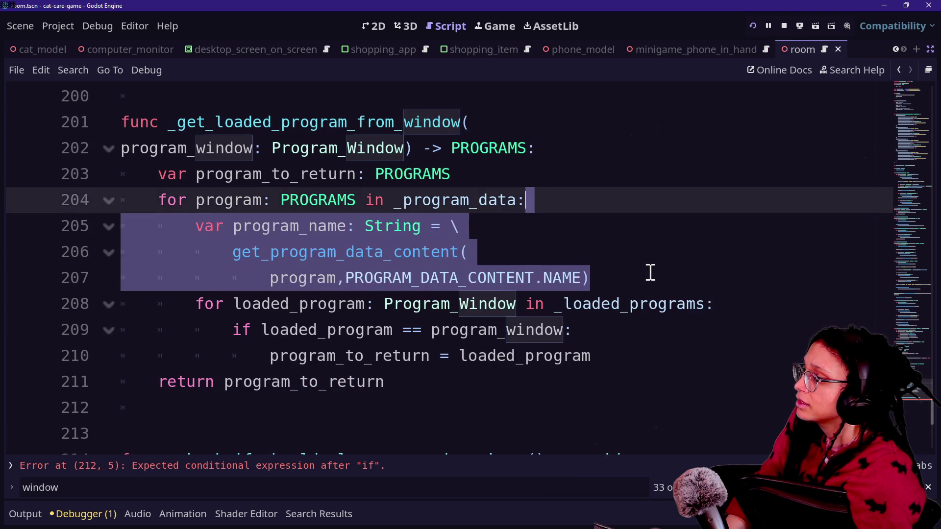
{"action": "key", "text": "ctrl+z"}
{"action": "key", "text": "ctrl+shift+z"}
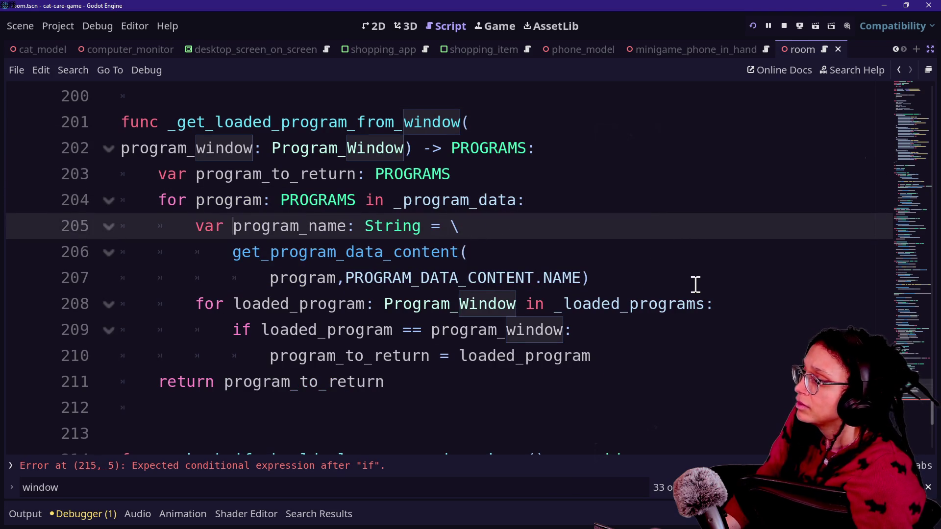
{"action": "left_click_drag", "start_coordinate": [696, 284], "coordinate": [671, 210]}
{"action": "key", "text": "ctrl+c"}
{"action": "key", "text": "BackSpace"}
{"action": "left_click_drag", "start_coordinate": [610, 200], "coordinate": [616, 181]}
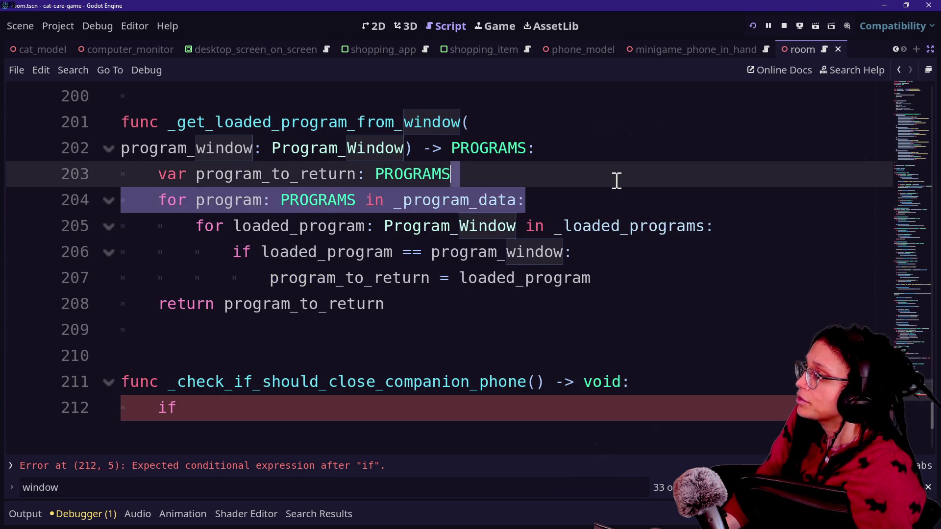
{"action": "key", "text": "BackSpace"}
Step: Dedent the remaining loop body and paste the lookup lines inside the if block
{"action": "left_click_drag", "start_coordinate": [473, 213], "coordinate": [484, 240]}
{"action": "key", "text": "shift+Tab"}
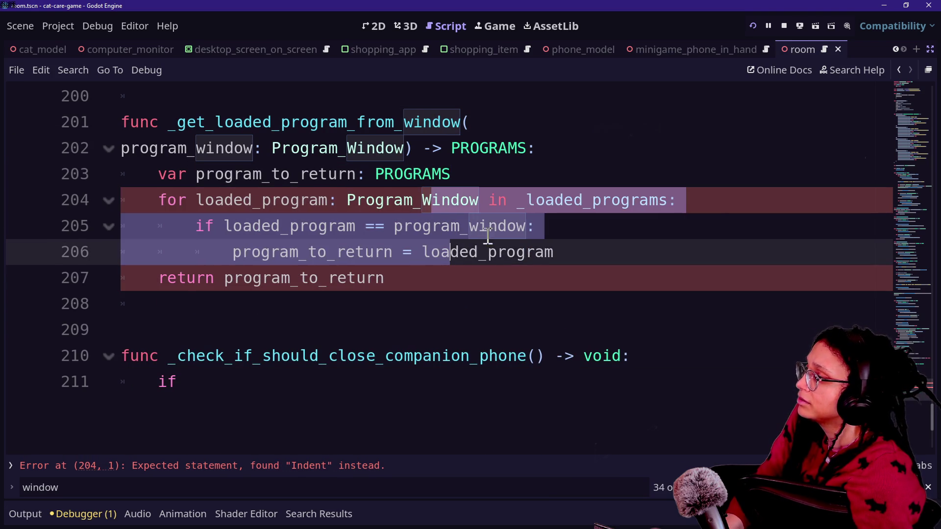
{"action": "left_click", "coordinate": [453, 219]}
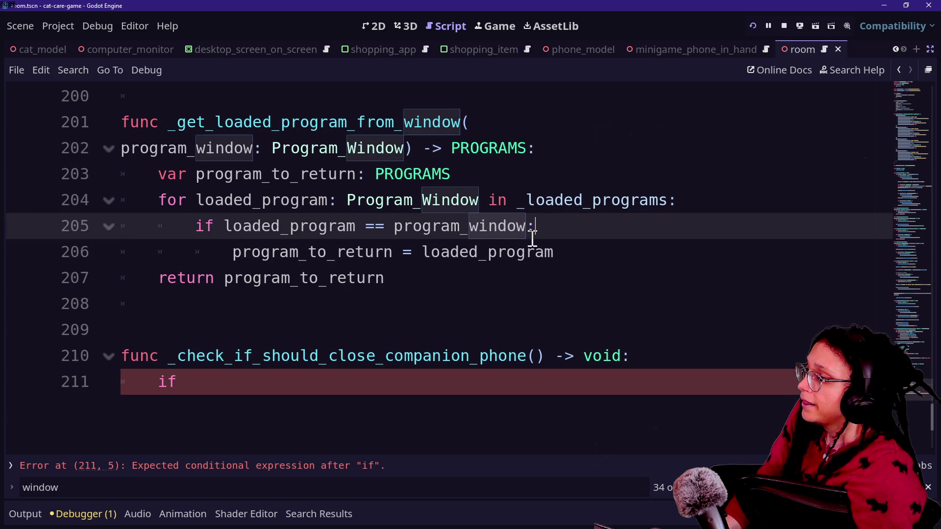
{"action": "left_click", "coordinate": [581, 226]}
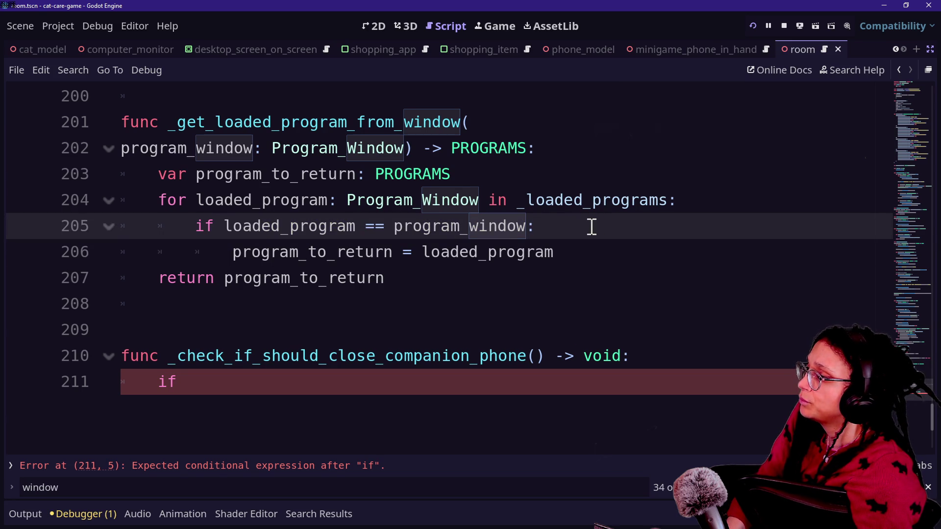
{"action": "key", "text": "Return"}
{"action": "key", "text": "ctrl+v"}
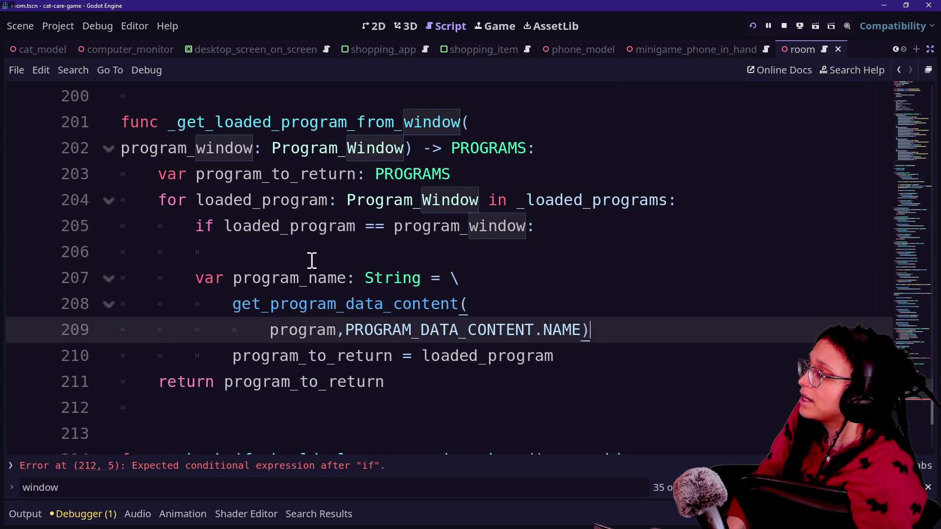
Step: Fix the pasted lookup lines' indentation and remove the empty line above them
{"action": "mouse_move", "coordinate": [242, 278]}
{"action": "left_mouse_down"}
{"action": "mouse_move", "coordinate": [263, 289]}
{"action": "mouse_move", "coordinate": [263, 325]}
{"action": "left_mouse_up"}
{"action": "key", "text": "Tab"}
{"action": "key", "text": "BackSpace"}
{"action": "mouse_move", "coordinate": [262, 242]}
{"action": "left_mouse_down"}
{"action": "mouse_move", "coordinate": [260, 225]}
{"action": "mouse_move", "coordinate": [477, 252]}
{"action": "left_mouse_up"}
{"action": "key", "text": "ctrl+z"}
{"action": "left_click", "coordinate": [261, 247]}
{"action": "key", "text": "BackSpace"}
{"action": "key", "text": "BackSpace"}
{"action": "key", "text": "BackSpace"}
Step: Rename program_name to loaded_program_name and start a new line after the lookup call
{"action": "left_click", "coordinate": [269, 251]}
{"action": "type", "text": "loaded_"}
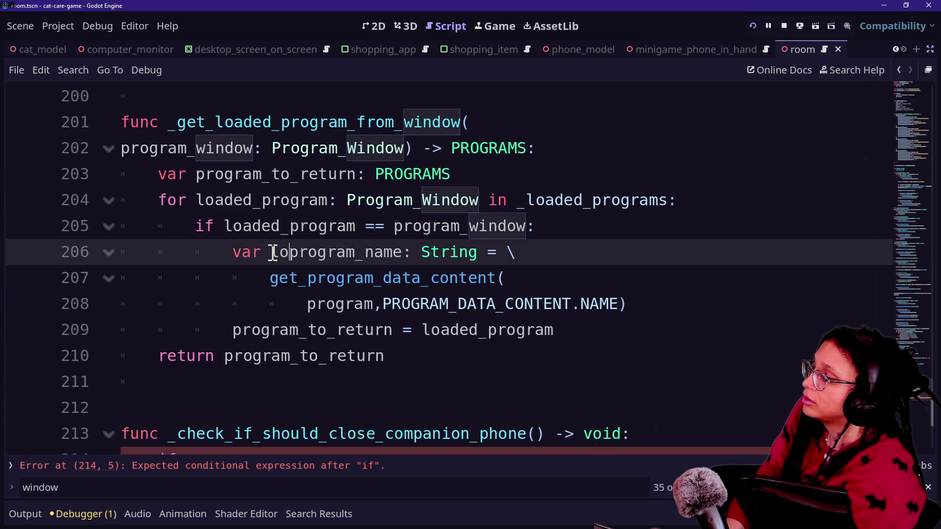
{"action": "left_click_drag", "start_coordinate": [326, 251], "coordinate": [225, 226]}
{"action": "left_click", "coordinate": [553, 304]}
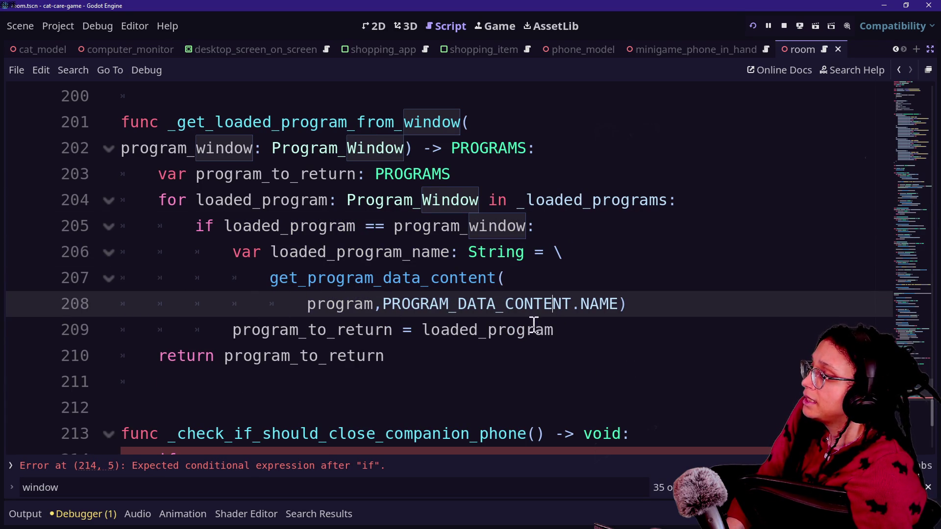
{"action": "left_click", "coordinate": [641, 308]}
{"action": "key", "text": "Return"}
Step: Begin typing a loaded_program declaration on the new line inside the if block
{"action": "key", "text": "BackSpace"}
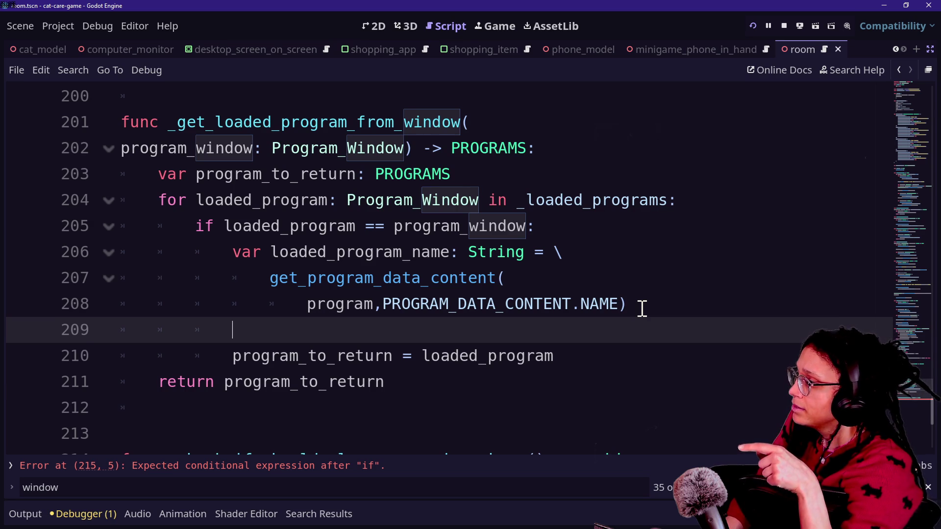
{"action": "type", "text": "g"}
{"action": "key", "text": "BackSpace"}
{"action": "type", "text": "var p"}
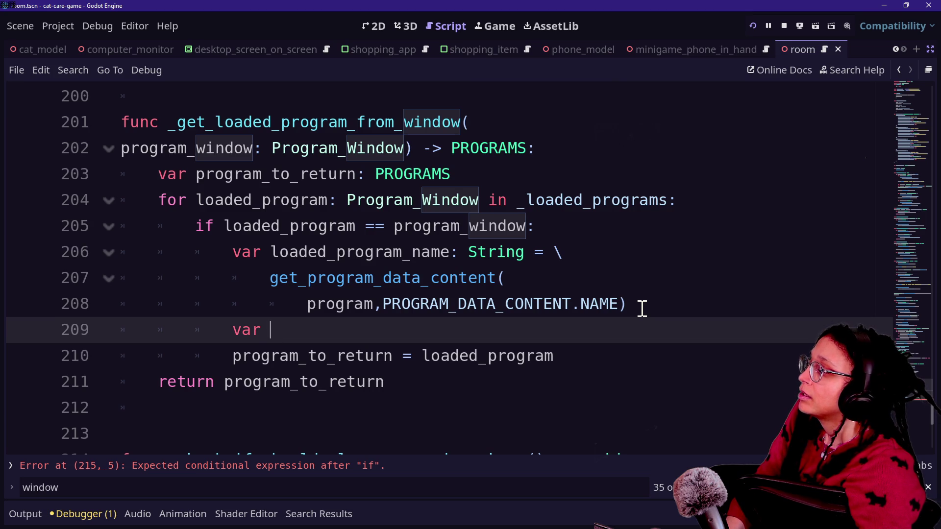
{"action": "key", "text": "BackSpace"}
{"action": "type", "text": "loaded_program"}
{"action": "key", "text": "BackSpace"}
{"action": "key", "text": "BackSpace"}
{"action": "key", "text": "BackSpace"}
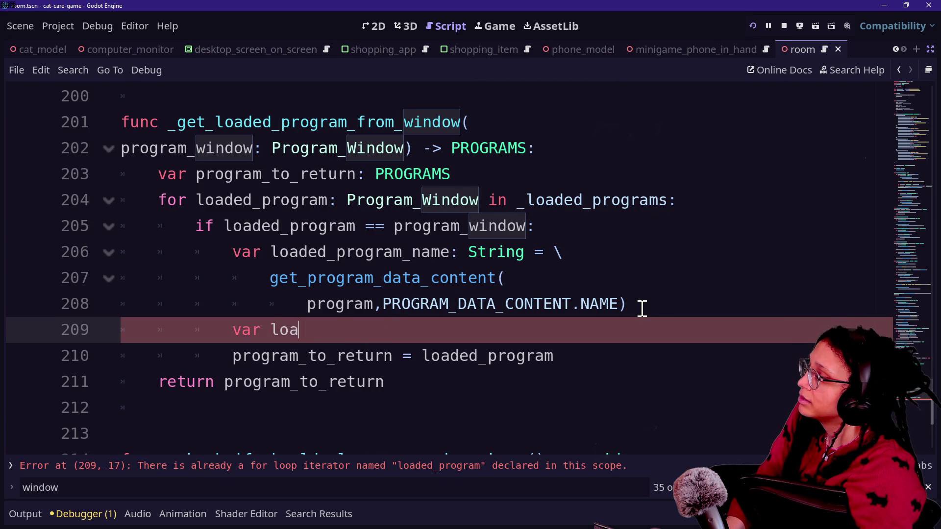
{"action": "type", "text": "de"}
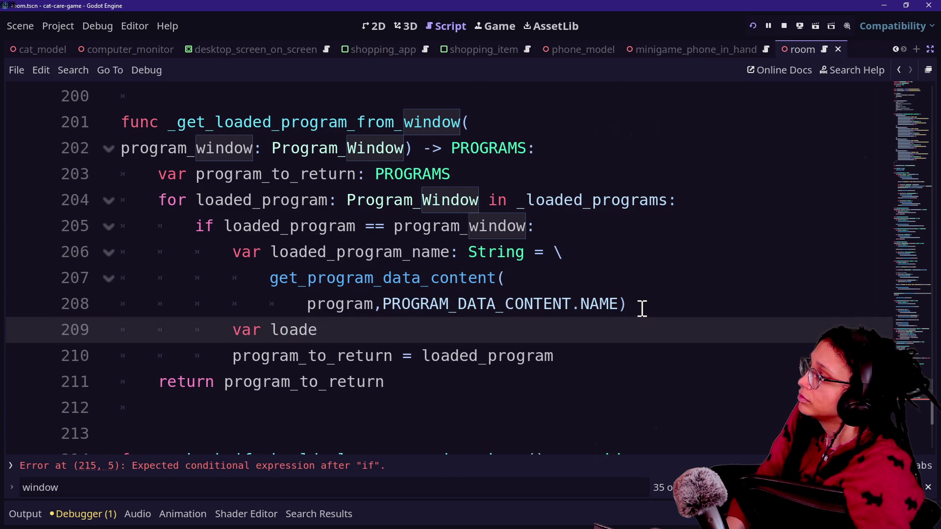
Step: Rename the loop variable to loaded_program_window in line 204's header and line 205's if check
{"action": "left_click", "coordinate": [338, 199]}
{"action": "type", "text": "_wi"}
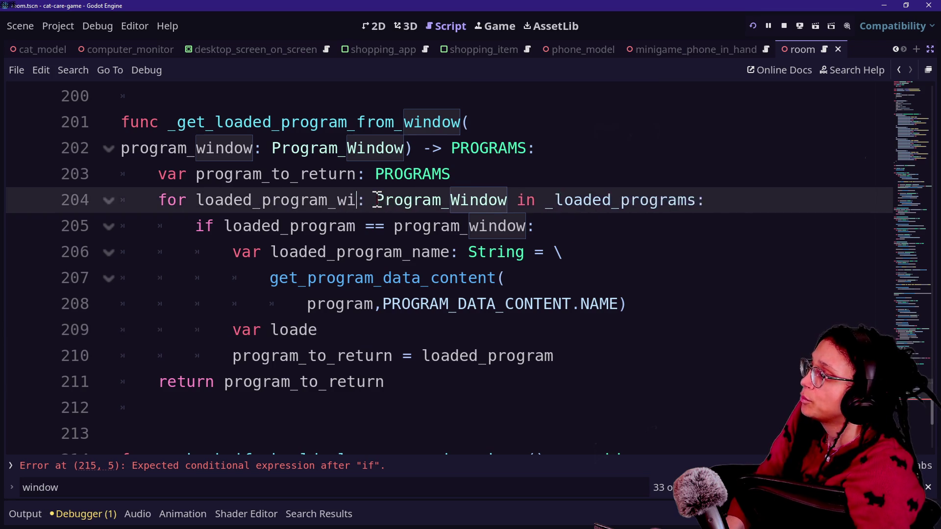
{"action": "type", "text": "ndow"}
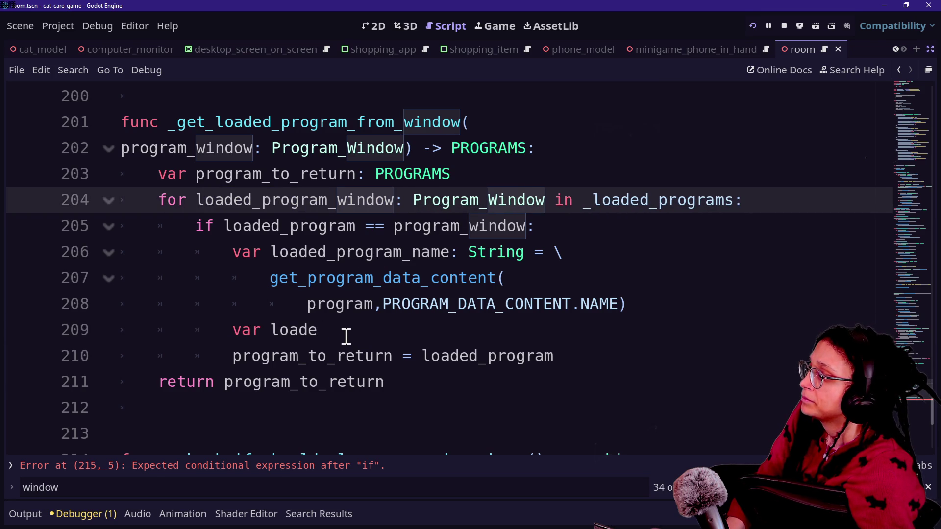
{"action": "left_click_drag", "start_coordinate": [262, 204], "coordinate": [329, 204]}
{"action": "left_click", "coordinate": [476, 209]}
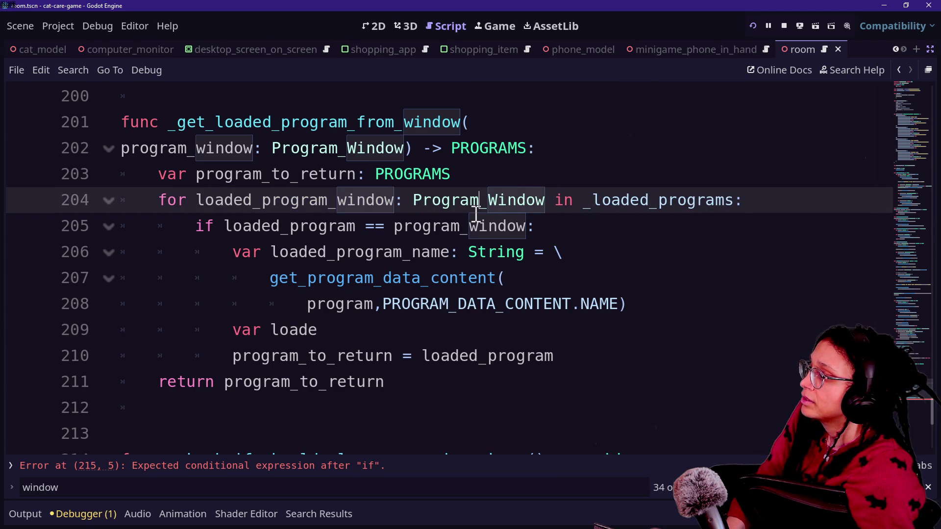
{"action": "left_click", "coordinate": [359, 228]}
{"action": "type", "text": "_window"}
{"action": "left_click_drag", "start_coordinate": [291, 200], "coordinate": [577, 201]}
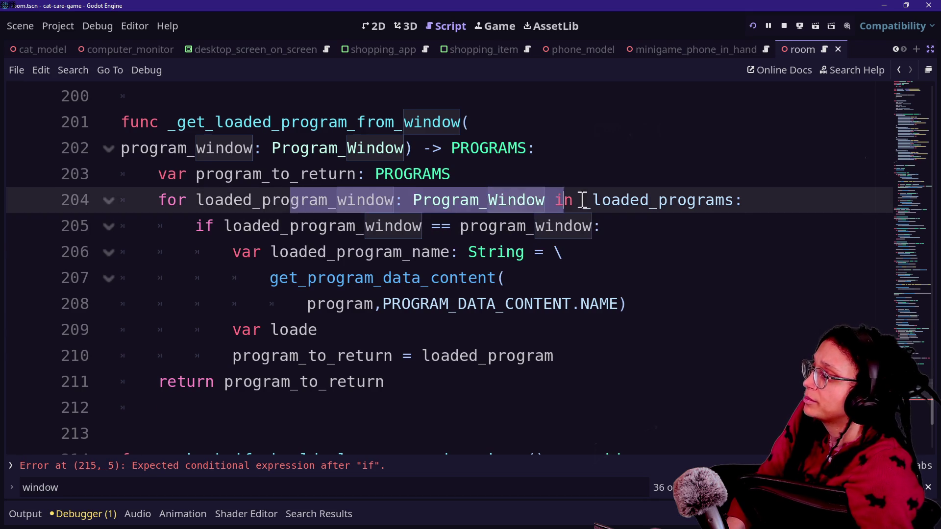
{"action": "left_click", "coordinate": [408, 309]}
{"action": "left_click", "coordinate": [404, 327]}
Step: Declare 'loaded_program: PROGRAMS = \' continued with a get_loaded_program_by_name call
{"action": "type", "text": "d_program: P"}
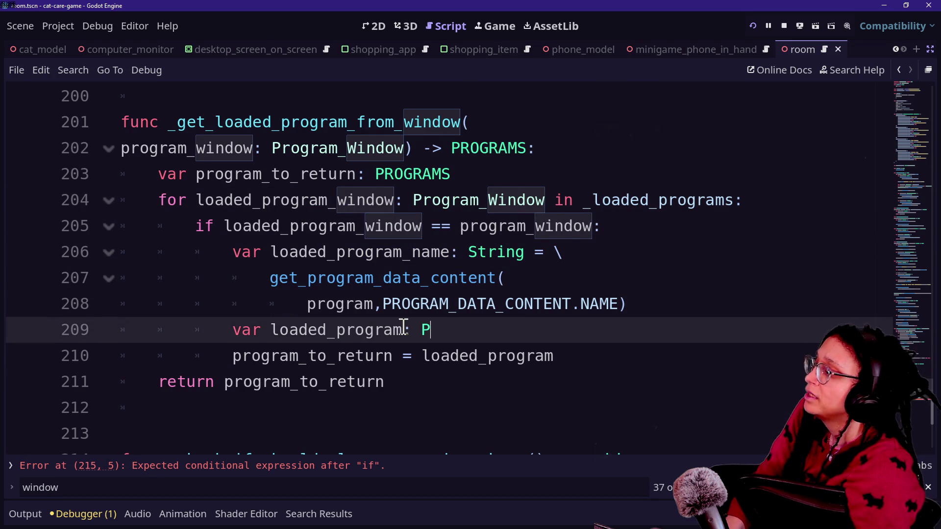
{"action": "type", "text": "ROGRAMS = \\"}
{"action": "key", "text": "Return"}
{"action": "key", "text": "Tab"}
{"action": "type", "text": "g"}
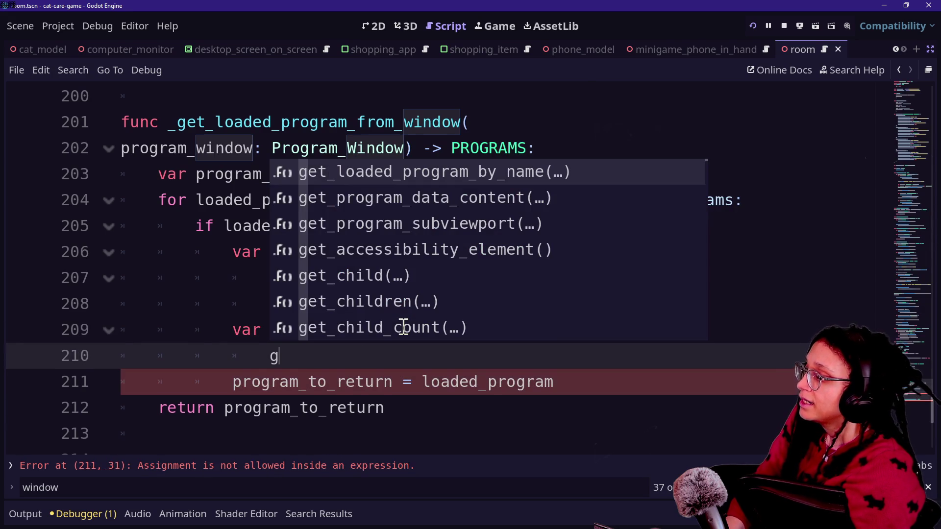
{"action": "type", "text": "et_"}
{"action": "key", "text": "Down"}
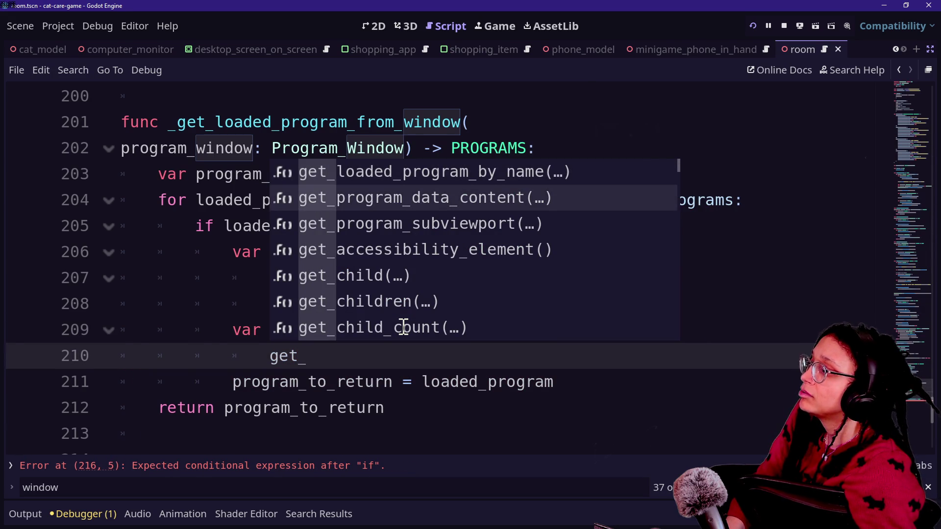
{"action": "key", "text": "Up"}
{"action": "key", "text": "Return"}
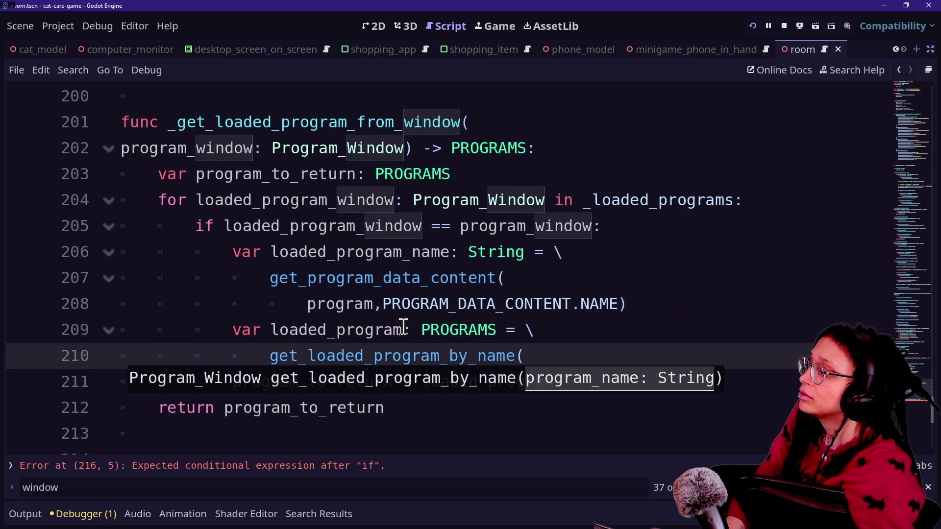
{"action": "left_click", "coordinate": [558, 304]}
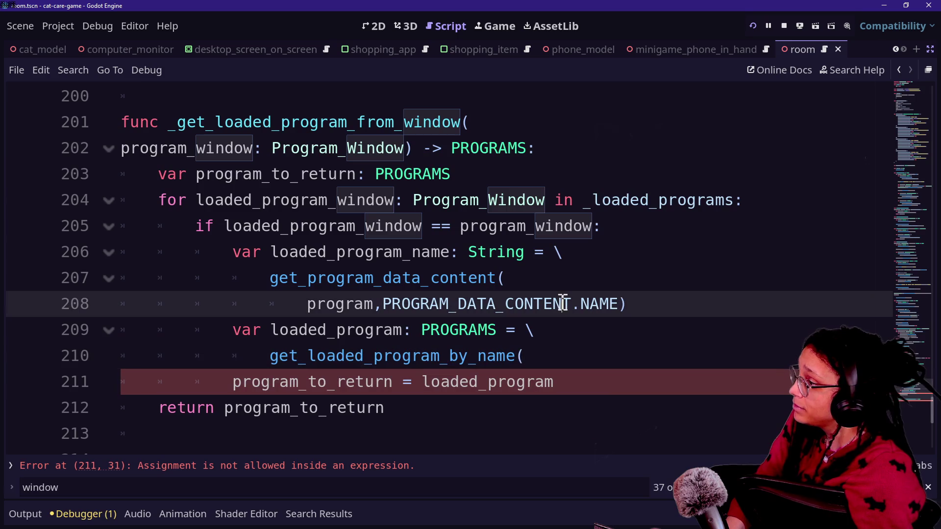
{"action": "left_click", "coordinate": [564, 352]}
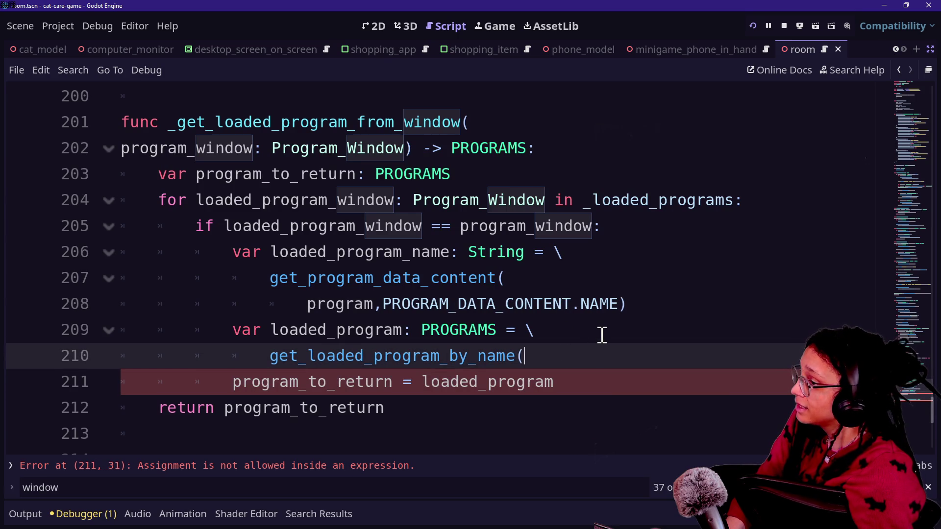
Step: Pass loaded_program_name as the argument, close the call, and delete the next function's incomplete if
{"action": "key", "text": "Return"}
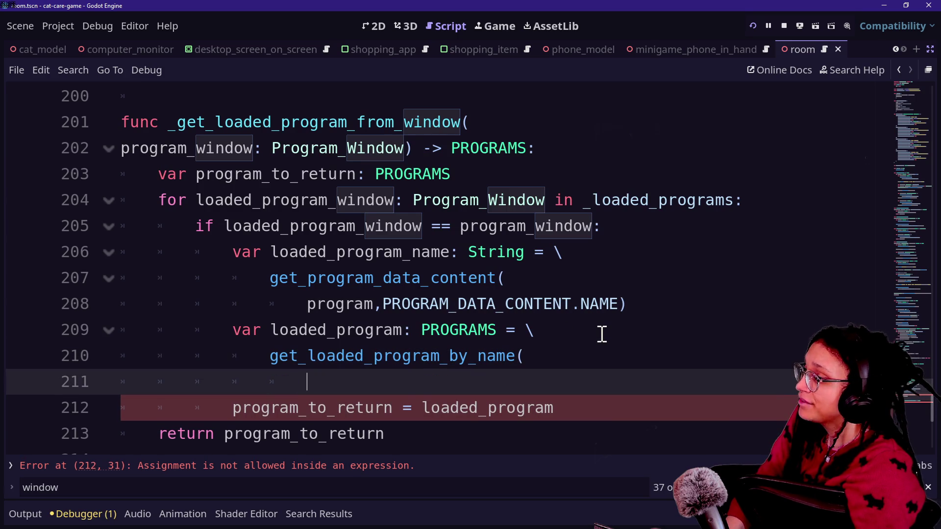
{"action": "key", "text": "BackSpace"}
{"action": "key", "text": "BackSpace"}
{"action": "key", "text": "BackSpace"}
{"action": "key", "text": "Return"}
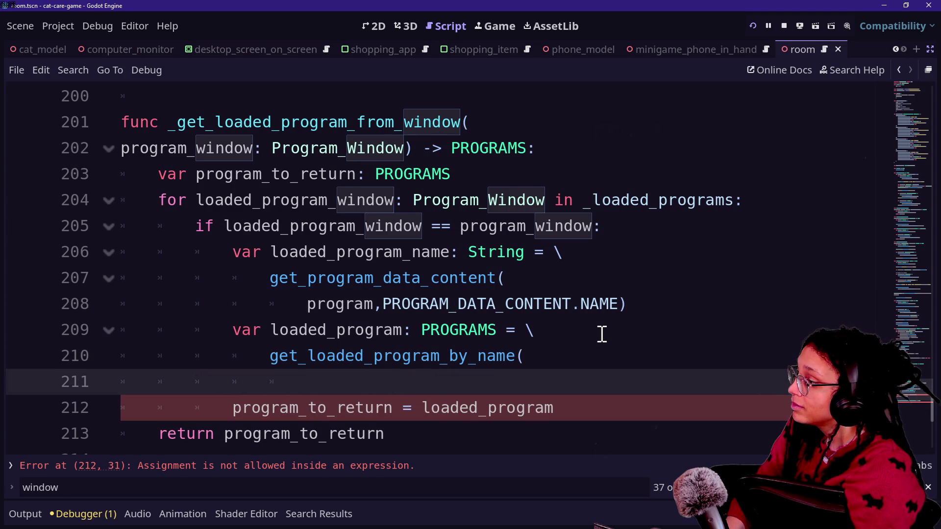
{"action": "key", "text": "Escape"}
{"action": "type", "text": "lo"}
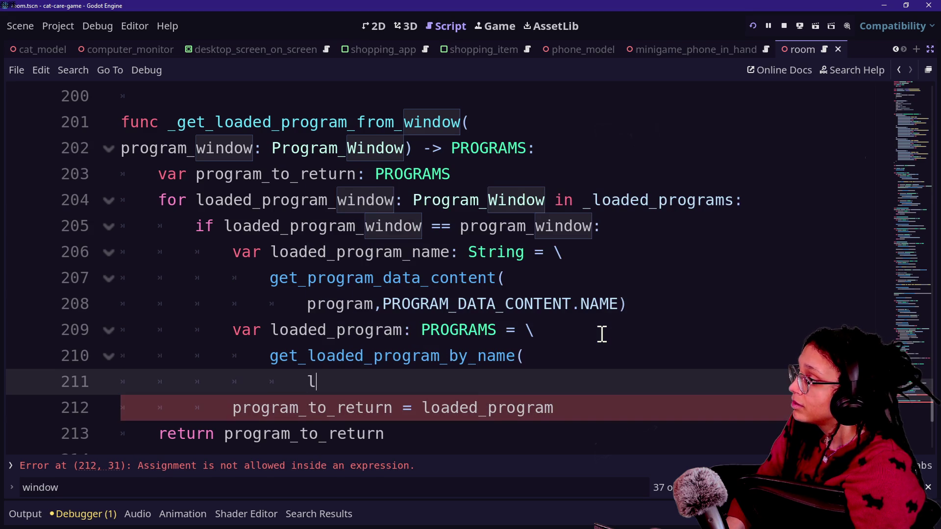
{"action": "key", "text": "Down"}
{"action": "key", "text": "Return"}
{"action": "type", "text": ","}
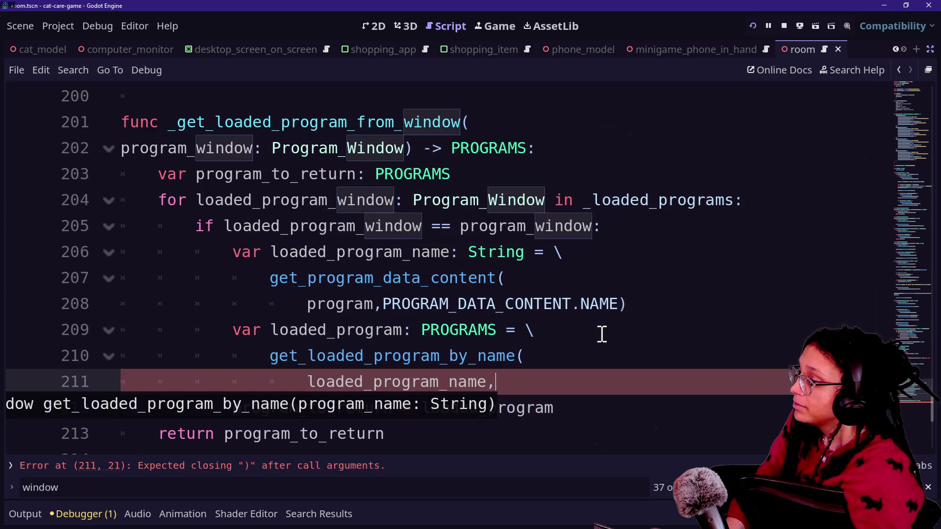
{"action": "type", "text": ")"}
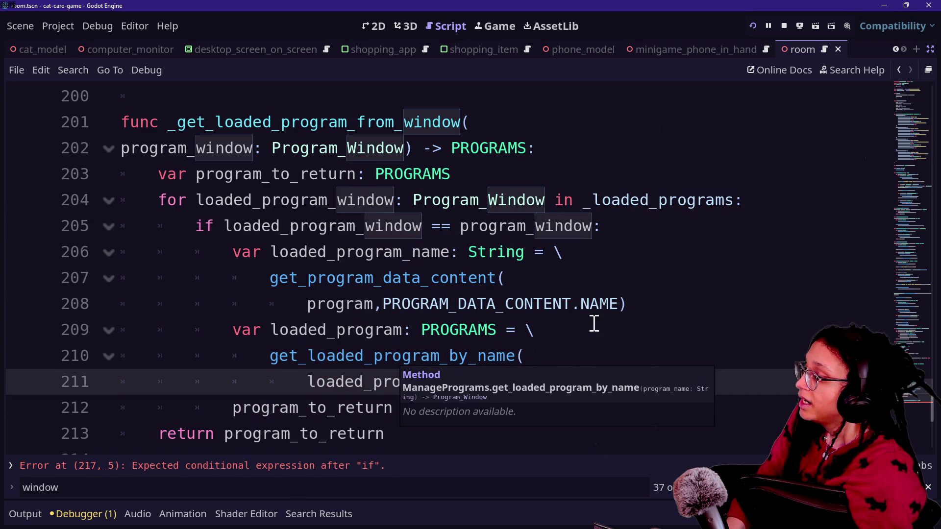
{"action": "left_click", "coordinate": [607, 332]}
{"action": "left_click", "coordinate": [573, 363]}
{"action": "left_click", "coordinate": [572, 389]}
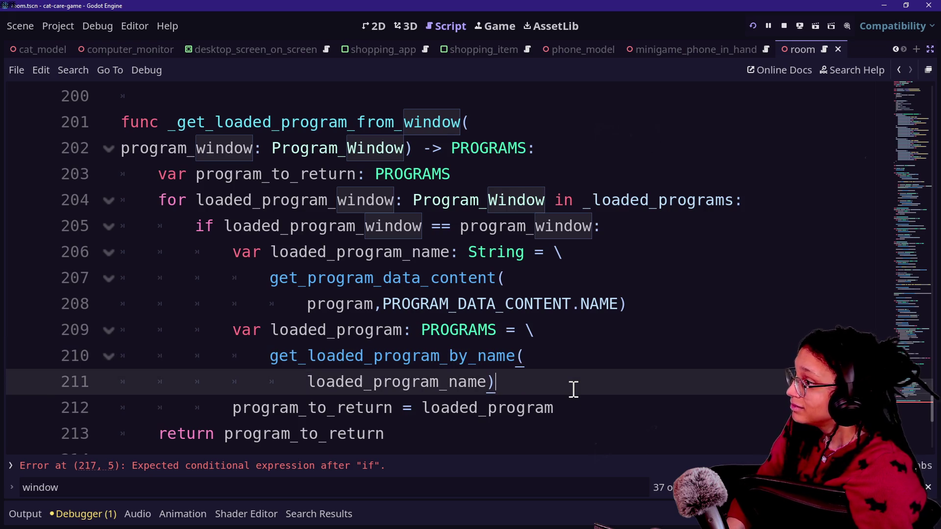
{"action": "left_click", "coordinate": [321, 466]}
{"action": "key", "text": "BackSpace"}
{"action": "key", "text": "BackSpace"}
{"action": "key", "text": "BackSpace"}
Step: Write 'for loaded_program_window: Program_Window in _loaded_programs' as the function's loop header
{"action": "type", "text": "for "}
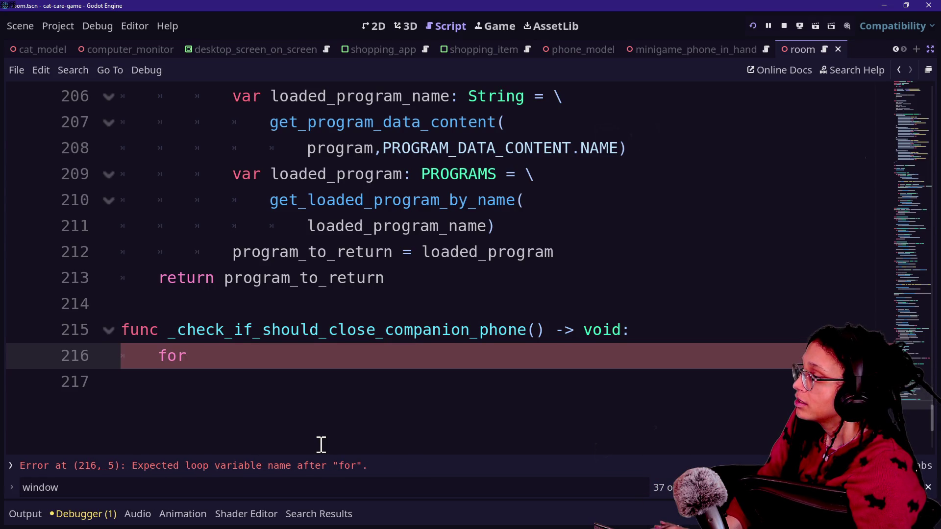
{"action": "type", "text": "_loa"}
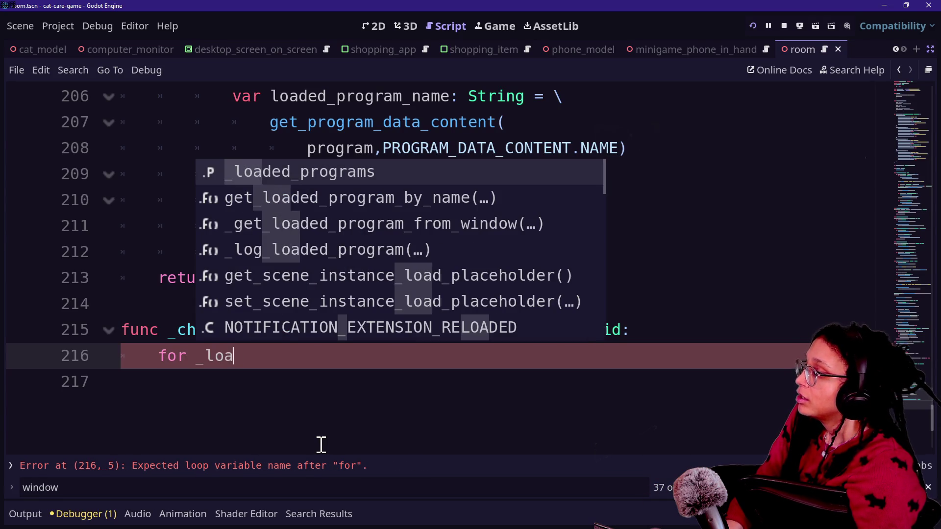
{"action": "key", "text": "BackSpace"}
{"action": "key", "text": "BackSpace"}
{"action": "key", "text": "BackSpace"}
{"action": "key", "text": "BackSpace"}
{"action": "type", "text": "loade"}
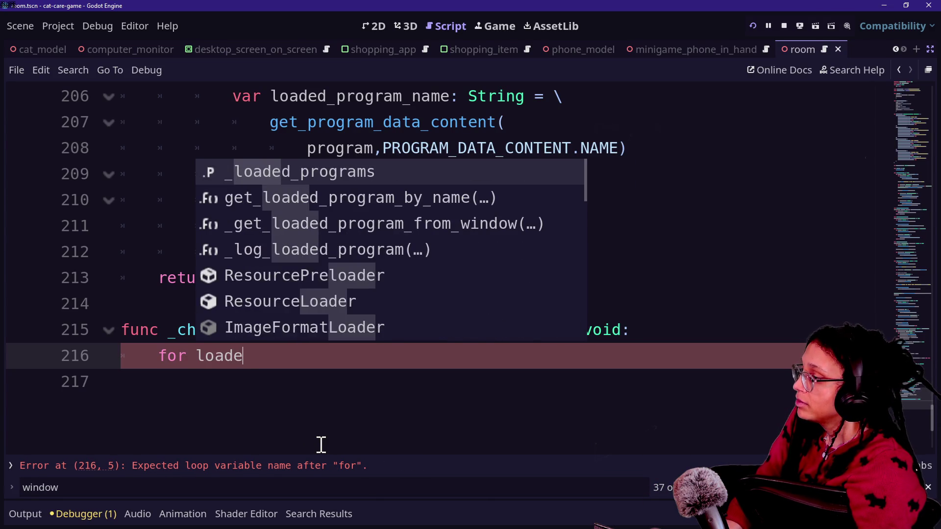
{"action": "type", "text": "d_program_wdino"}
{"action": "key", "text": "BackSpace"}
{"action": "key", "text": "BackSpace"}
{"action": "key", "text": "BackSpace"}
{"action": "type", "text": "indow:"}
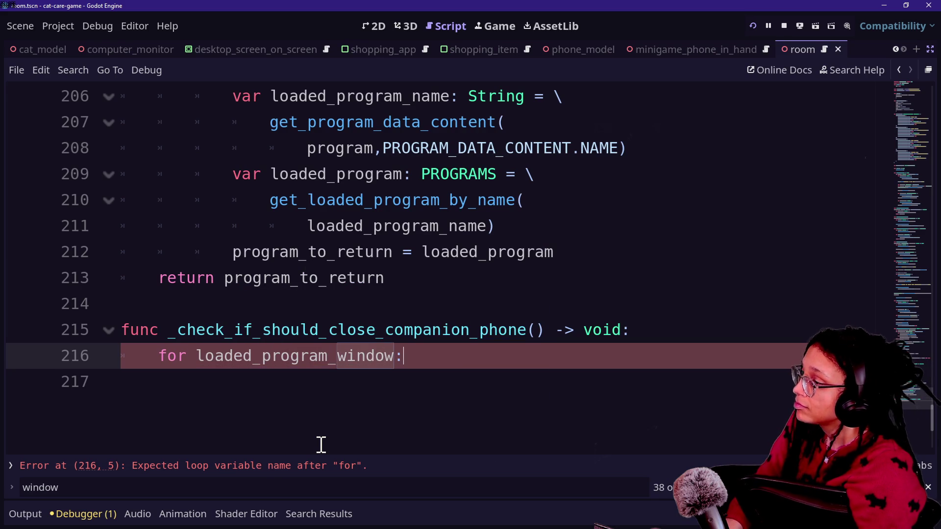
{"action": "type", "text": " Program_Window"}
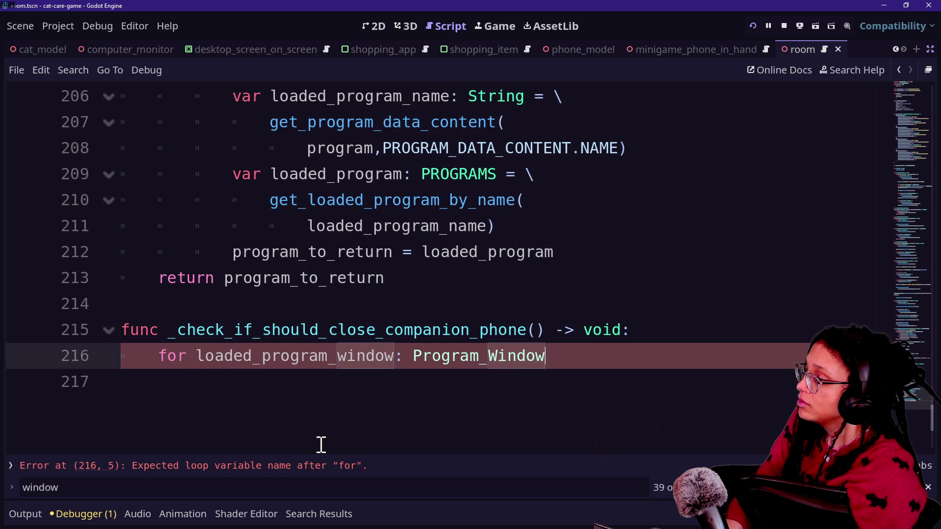
{"action": "type", "text": " in : __loaded_programs"}
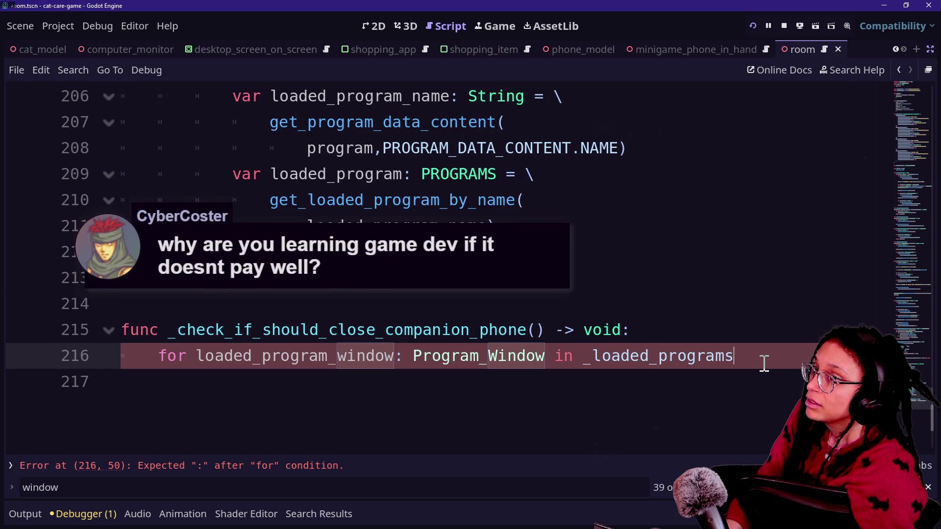
{"action": "left_click", "coordinate": [812, 337]}
{"action": "left_click", "coordinate": [811, 383]}
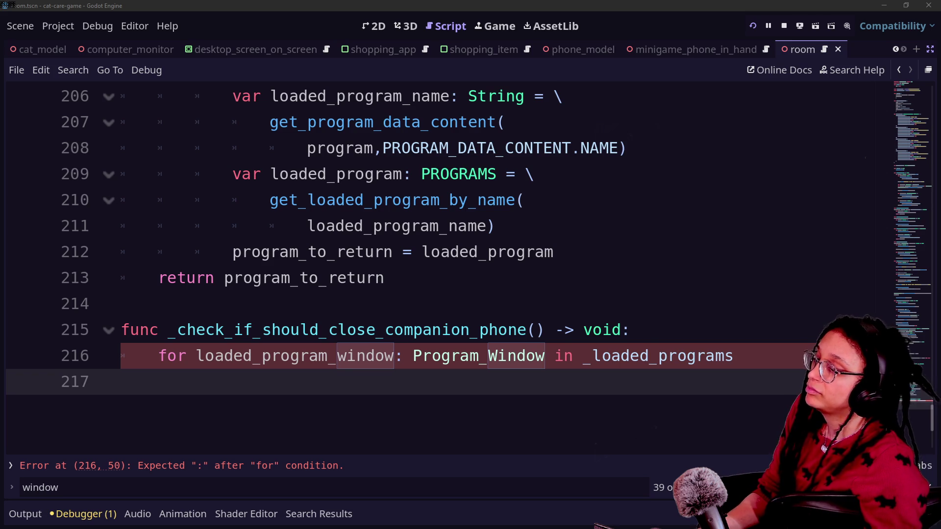
Step: End line 216's loop header with a colon and begin 'var loaded_program: PROGRAMS = \' beneath it
{"action": "left_click", "coordinate": [787, 352]}
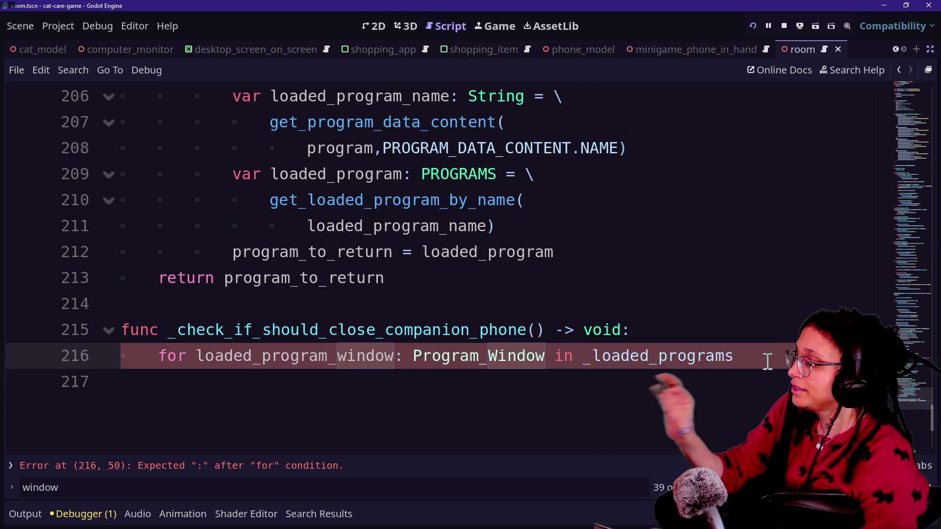
{"action": "type", "text": ":"}
{"action": "key", "text": "Return"}
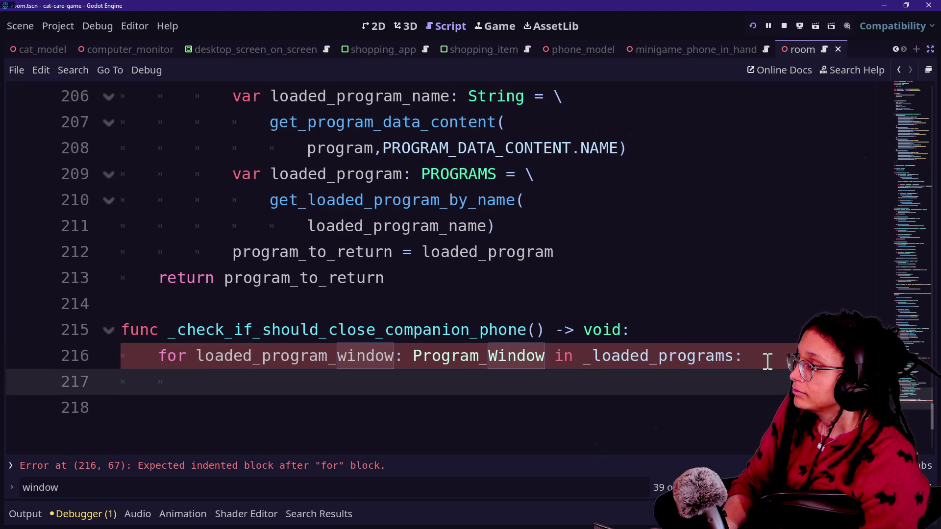
{"action": "type", "text": "var "}
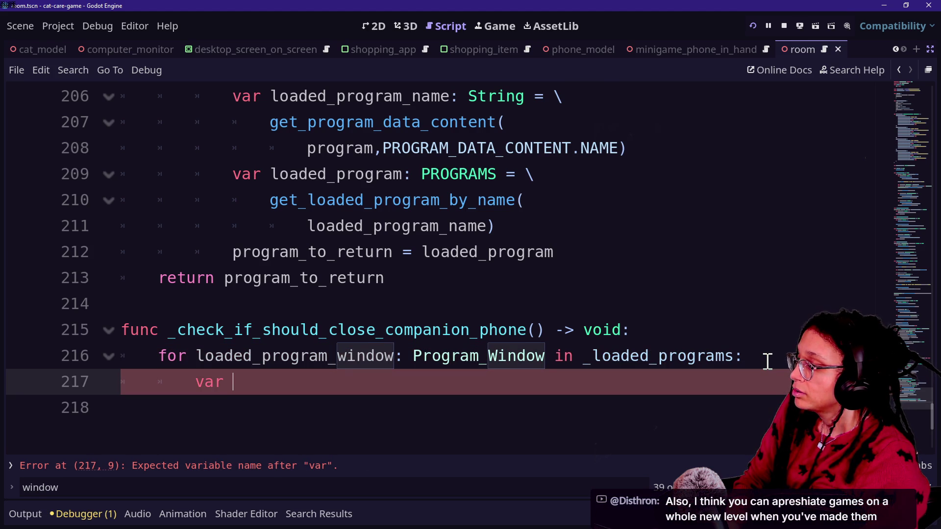
{"action": "type", "text": "loaded_prog"}
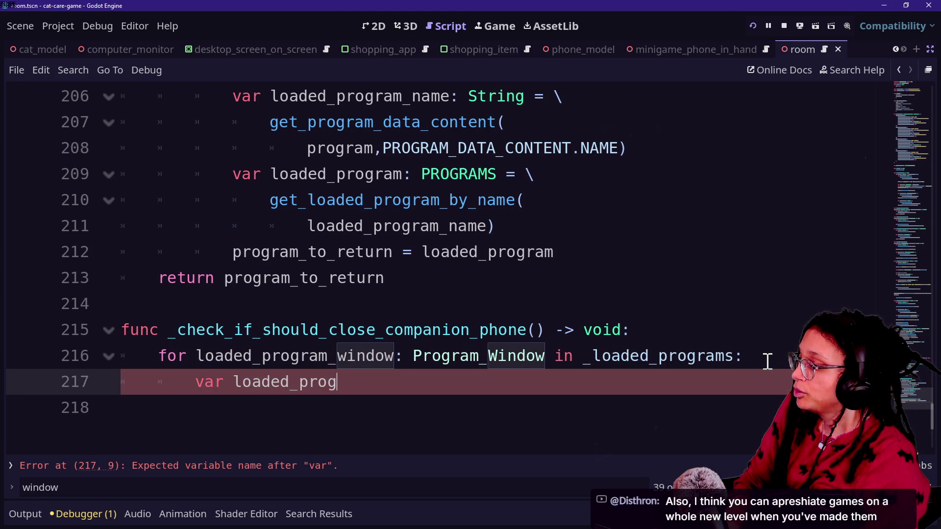
{"action": "type", "text": "ram: PROGRAMS"}
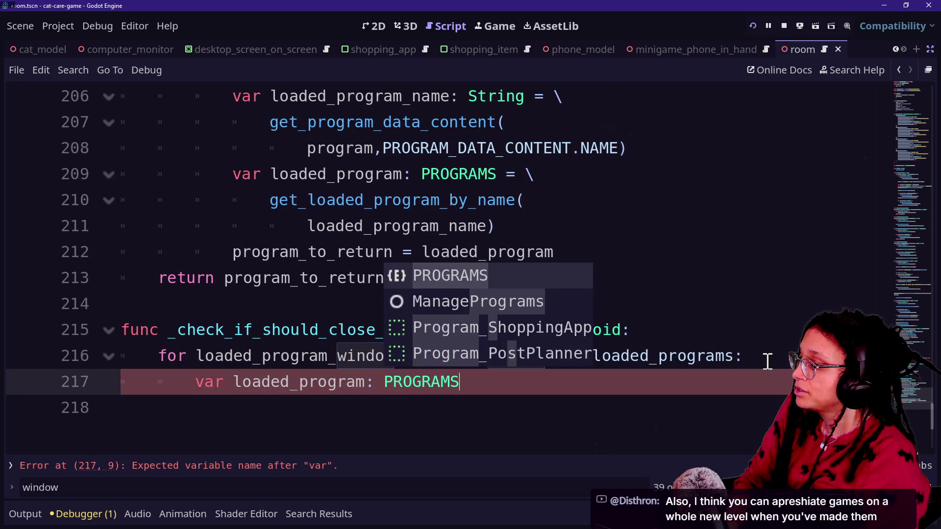
{"action": "type", "text": ":  = "}
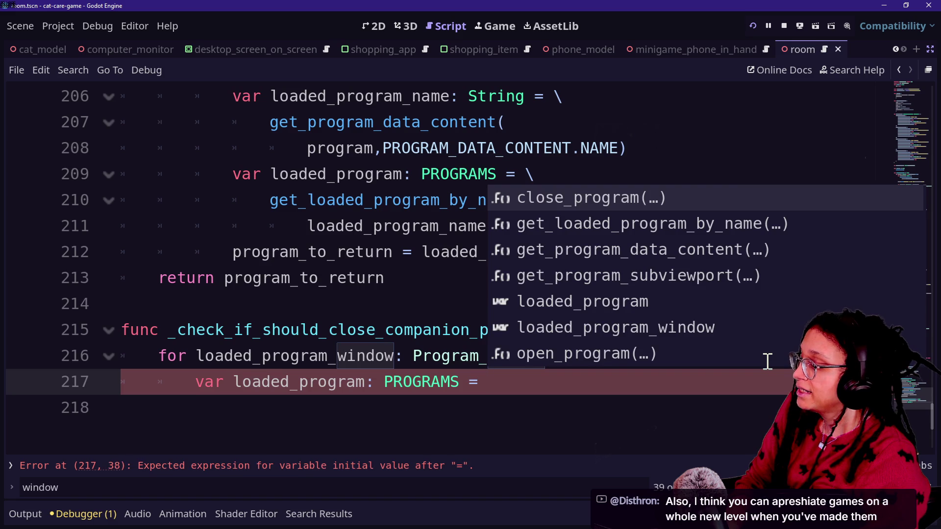
{"action": "type", "text": "\\"}
Step: Assign loaded_program from _get_loaded_program_from_window(loaded_program_window), then start a nested for below
{"action": "key", "text": "Return"}
{"action": "key", "text": "Tab"}
{"action": "type", "text": "_get"}
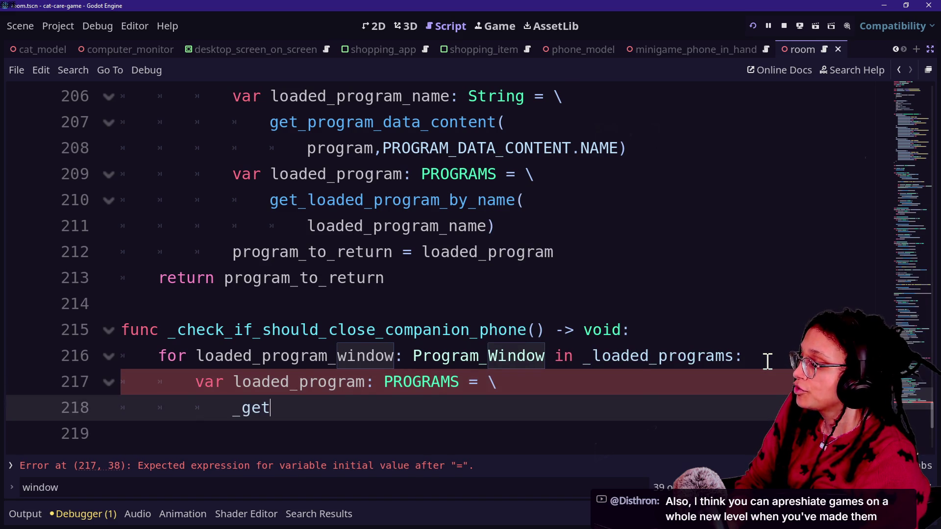
{"action": "key", "text": "Return"}
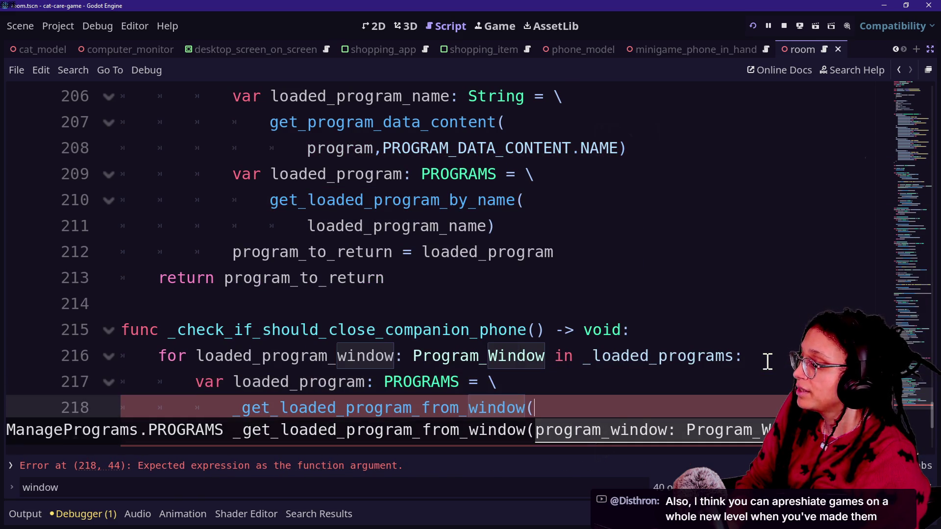
{"action": "type", "text": "loaded"}
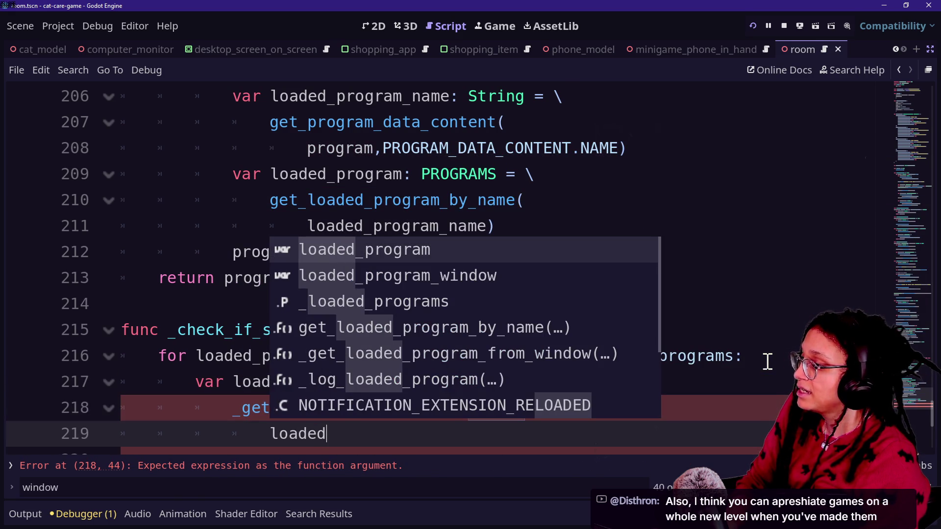
{"action": "key", "text": "Down"}
{"action": "key", "text": "Return"}
{"action": "type", "text": ")"}
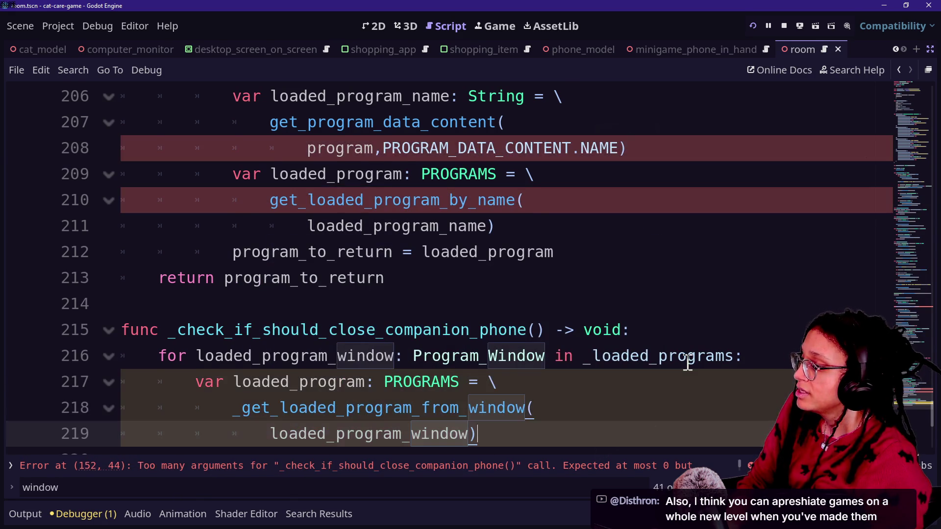
{"action": "scroll", "coordinate": [457, 374], "scroll_direction": "down", "scroll_amount": 1}
{"action": "key", "text": "Return"}
{"action": "key", "text": "BackSpace"}
{"action": "key", "text": "BackSpace"}
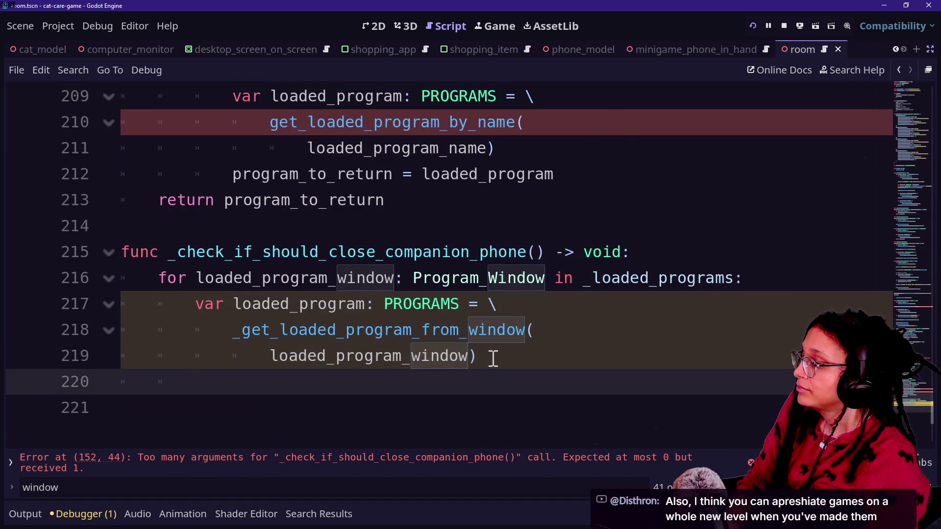
{"action": "type", "text": "for"}
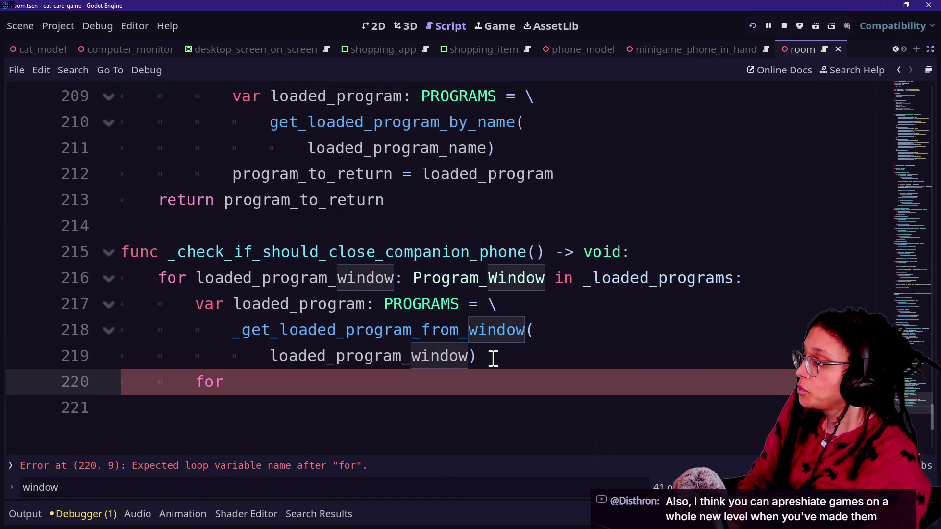
Step: Start the inner loop header with companion_app_program, wrapping 'PROGRAMS in' onto a continuation line
{"action": "type", "text": "companion_app_programs: "}
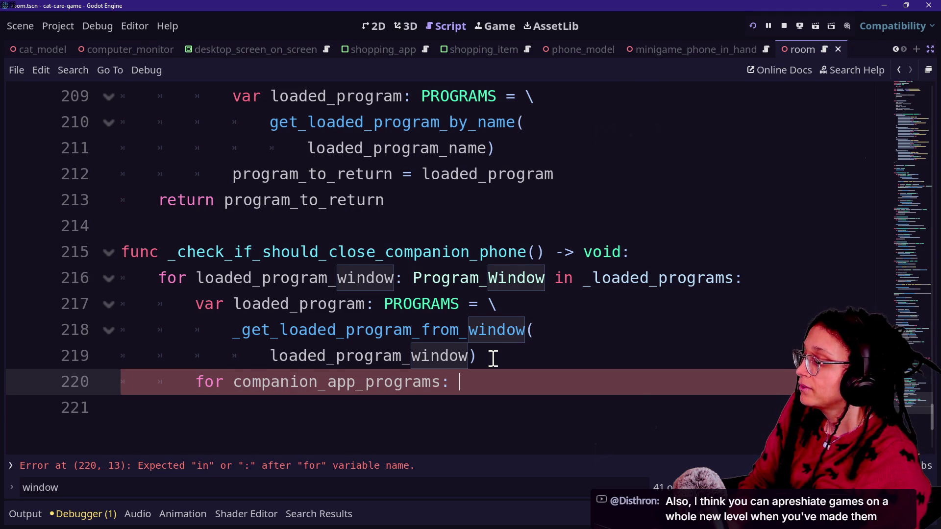
{"action": "type", "text": "P"}
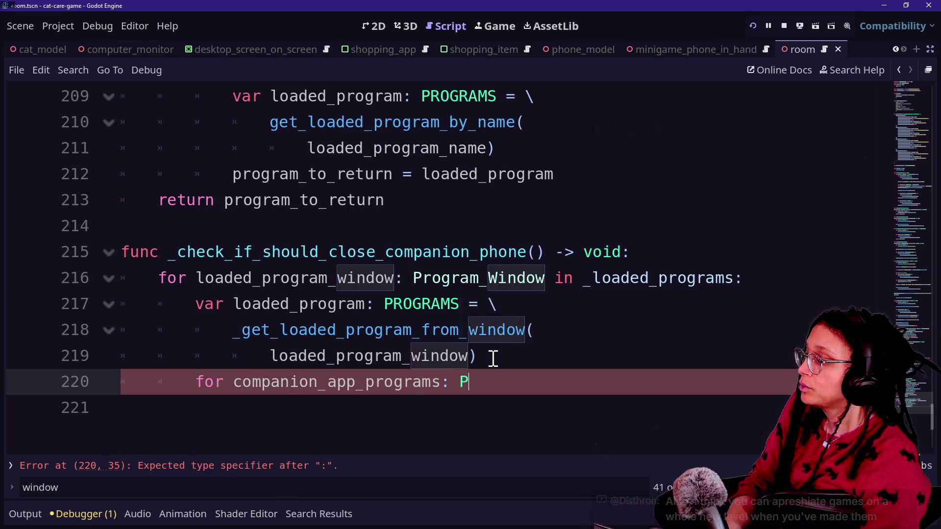
{"action": "type", "text": "ROGRAMS"}
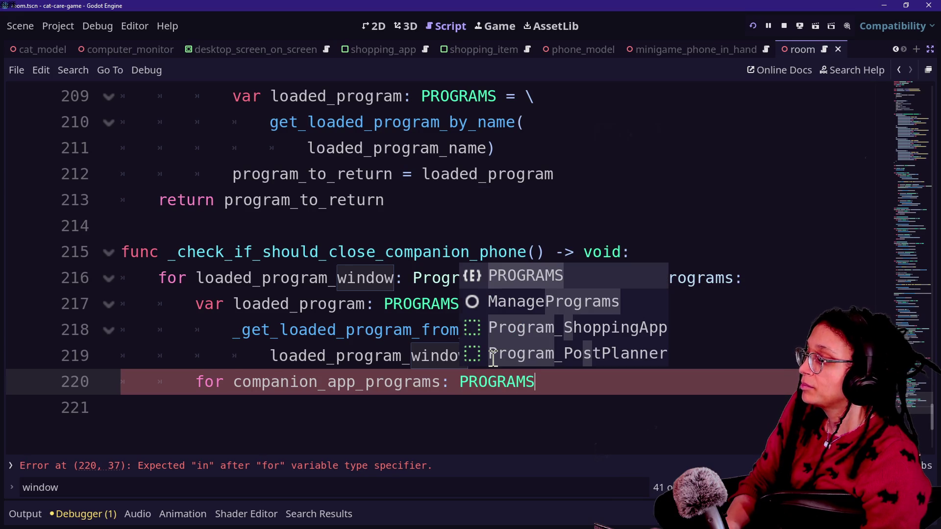
{"action": "left_click", "coordinate": [443, 385]}
{"action": "key", "text": "BackSpace"}
{"action": "left_click", "coordinate": [574, 384]}
{"action": "type", "text": "in "}
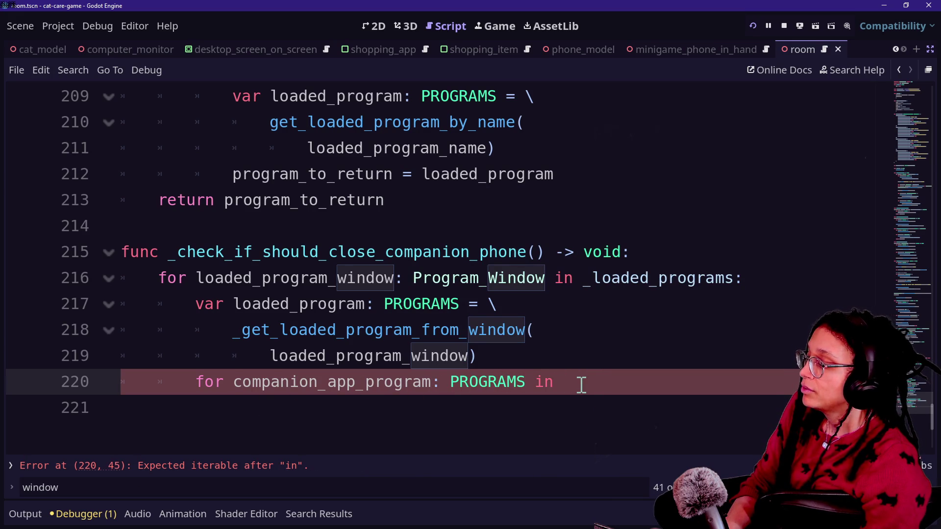
{"action": "type", "text": "M"}
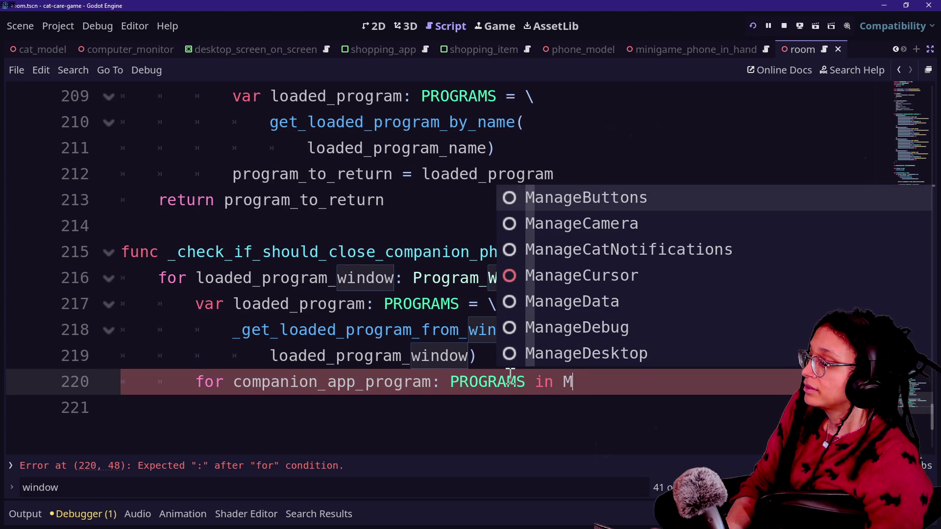
{"action": "left_click", "coordinate": [451, 382]}
{"action": "type", "text": "\\"}
{"action": "key", "text": "Return"}
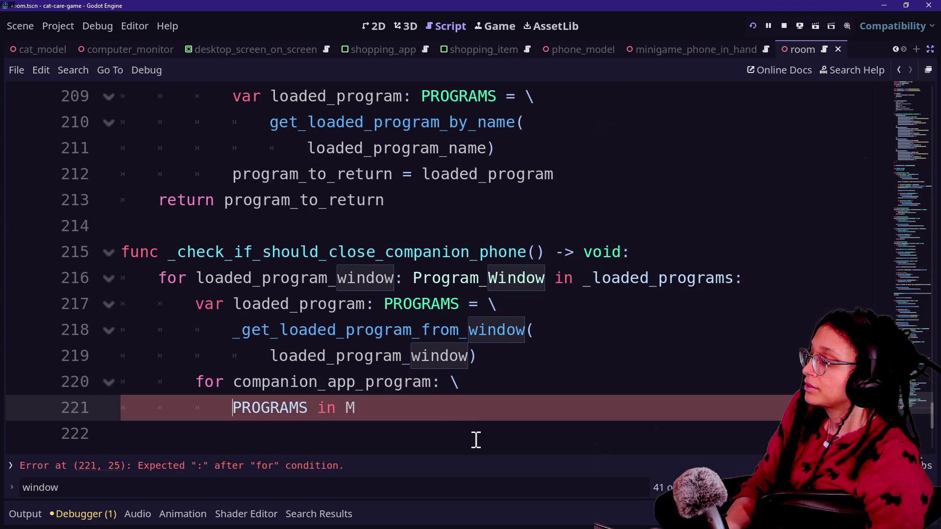
Step: Complete the iterable as Minigame_Computer_Station.ref on its own indented continuation line
{"action": "left_click", "coordinate": [509, 405]}
{"action": "type", "text": "iniga"}
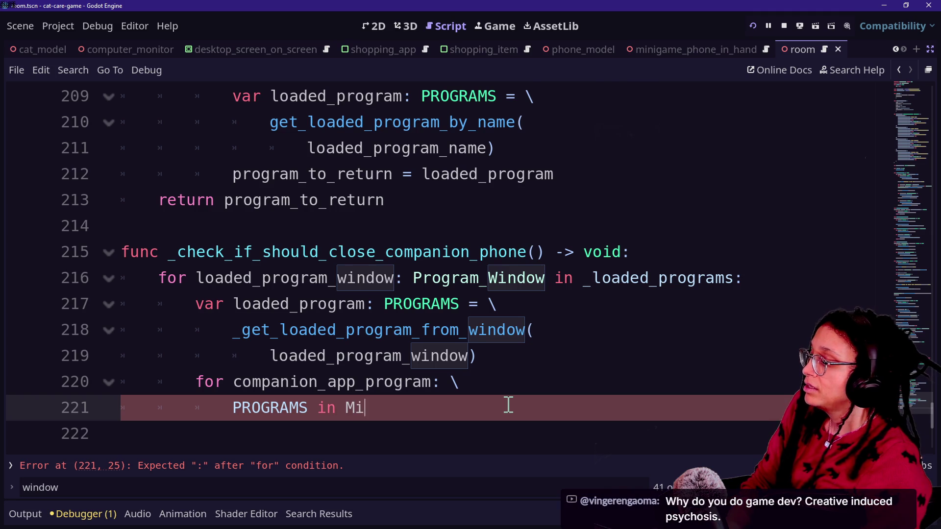
{"action": "key", "text": "Down"}
{"action": "key", "text": "Return"}
{"action": "type", "text": "."}
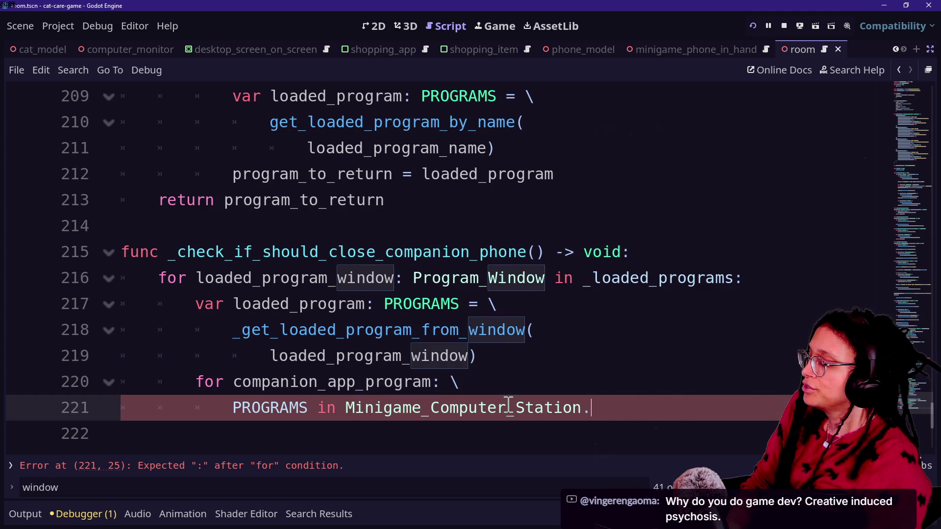
{"action": "type", "text": "ref"}
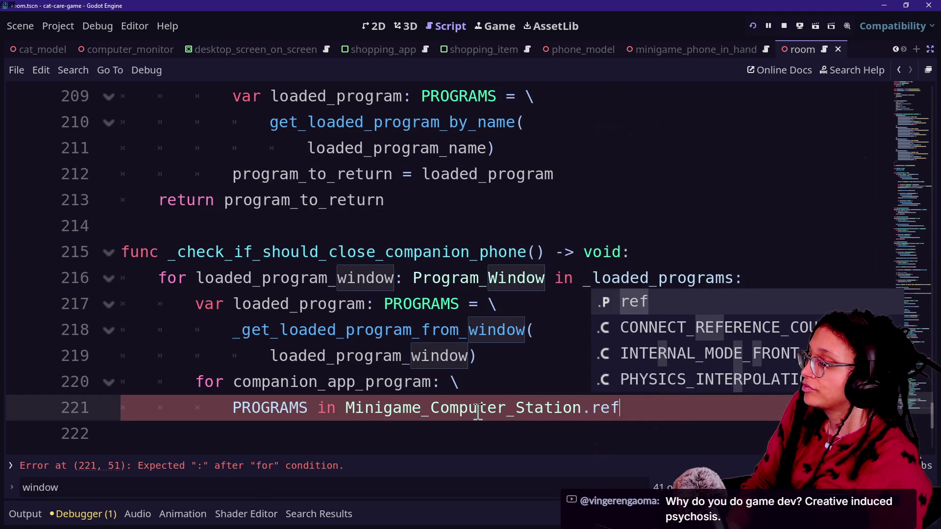
{"action": "type", "text": " \\"}
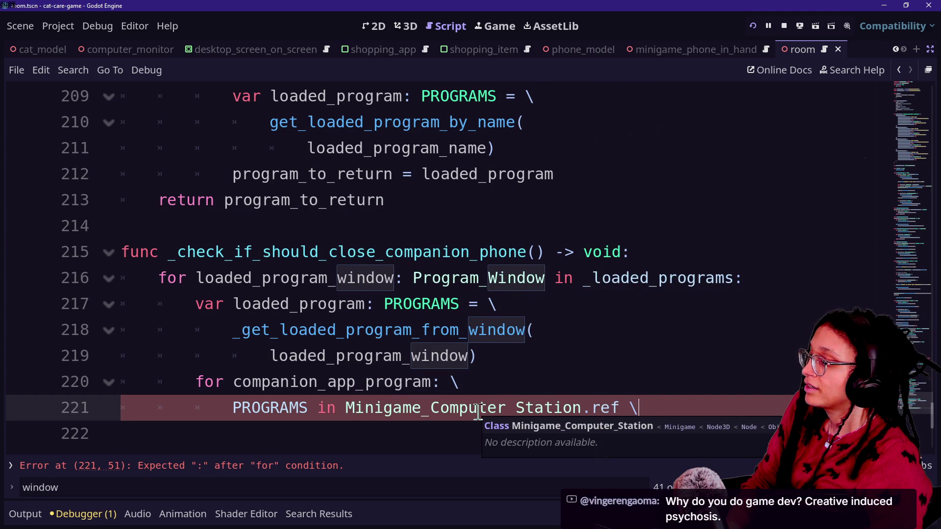
{"action": "key", "text": "BackSpace"}
{"action": "key", "text": "BackSpace"}
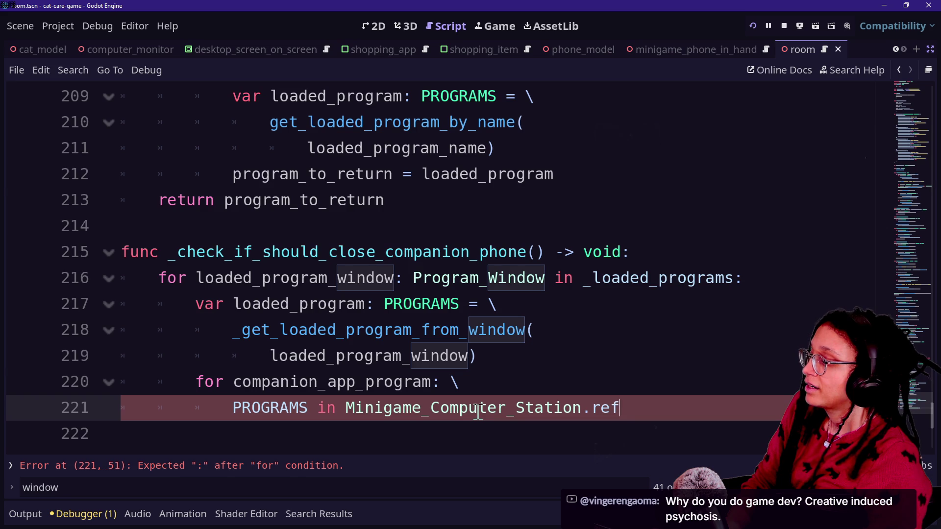
{"action": "left_click", "coordinate": [336, 407]}
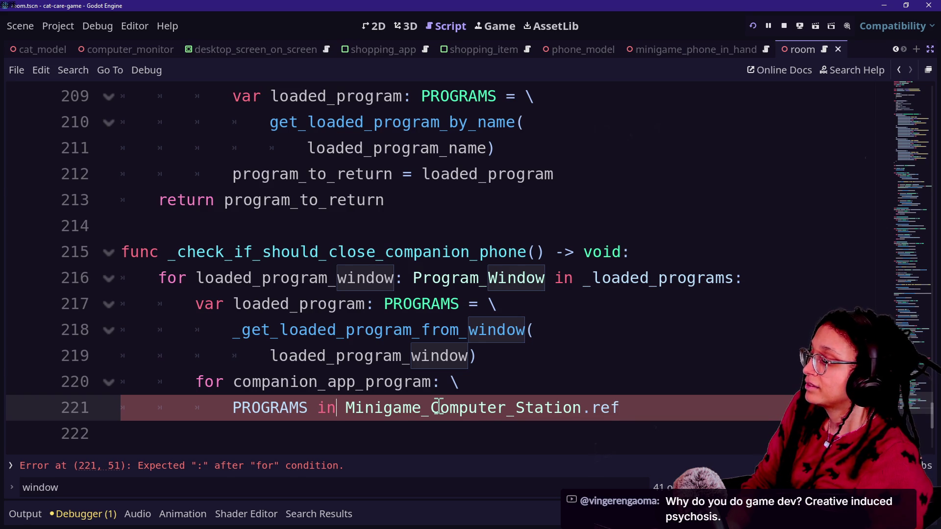
{"action": "type", "text": "\\"}
{"action": "key", "text": "BackSpace"}
{"action": "type", "text": "\\"}
{"action": "key", "text": "Return"}
{"action": "key", "text": "BackSpace"}
{"action": "key", "text": "BackSpace"}
{"action": "key", "text": "BackSpace"}
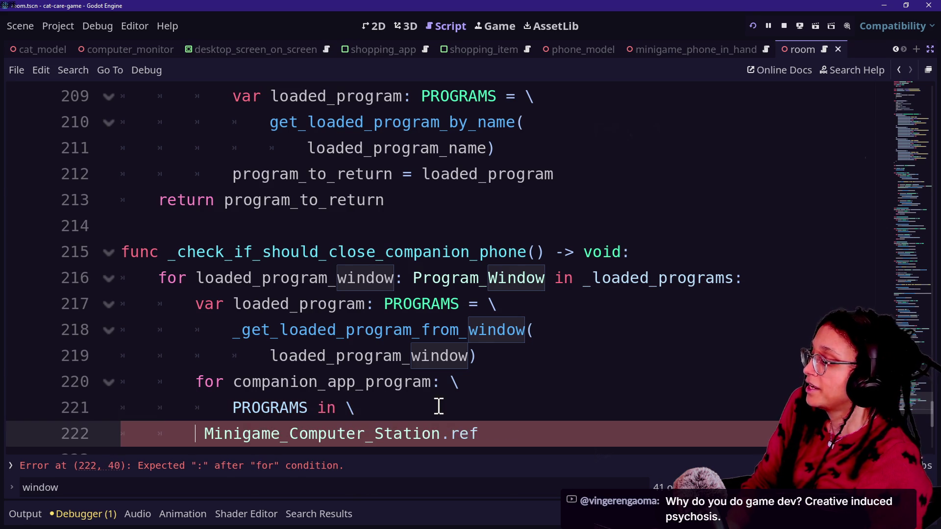
{"action": "key", "text": "Delete"}
{"action": "key", "text": "Return"}
{"action": "key", "text": "Tab"}
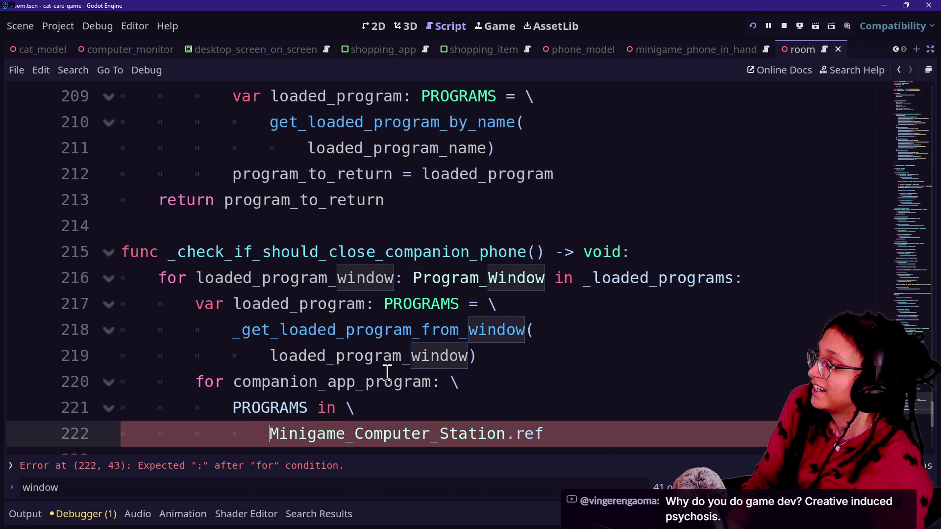
Step: De-indent continuation lines 221 and 222 so they align with the inner for
{"action": "left_click", "coordinate": [413, 401]}
{"action": "scroll", "coordinate": [252, 418], "scroll_direction": "down", "scroll_amount": 5}
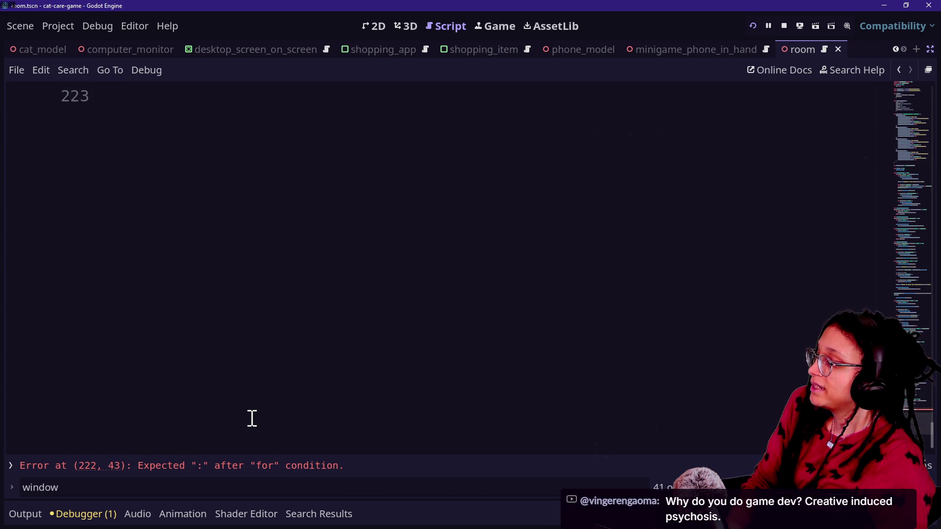
{"action": "scroll", "coordinate": [252, 418], "scroll_direction": "up", "scroll_amount": 5}
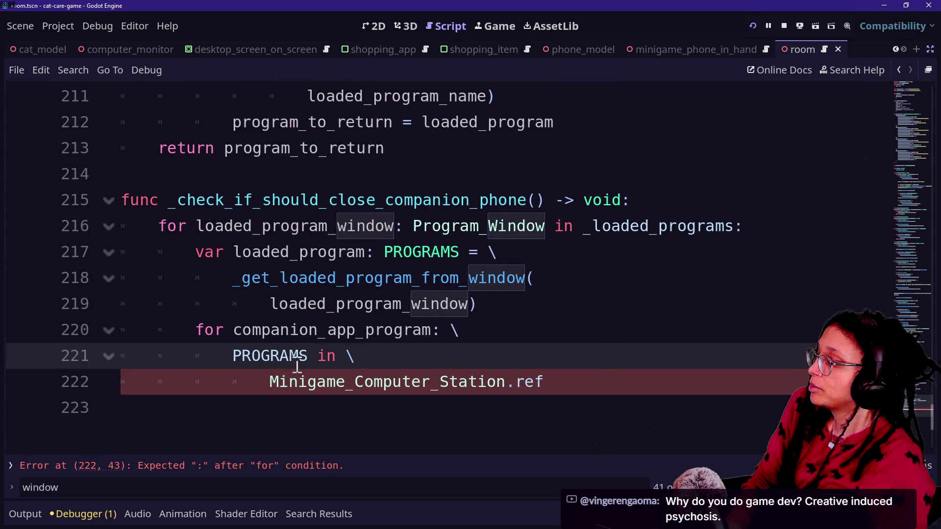
{"action": "left_click", "coordinate": [274, 378]}
{"action": "key", "text": "shift+Tab"}
{"action": "left_click", "coordinate": [230, 356]}
{"action": "key", "text": "shift+Tab"}
{"action": "left_click", "coordinate": [229, 378]}
{"action": "key", "text": "shift+Tab"}
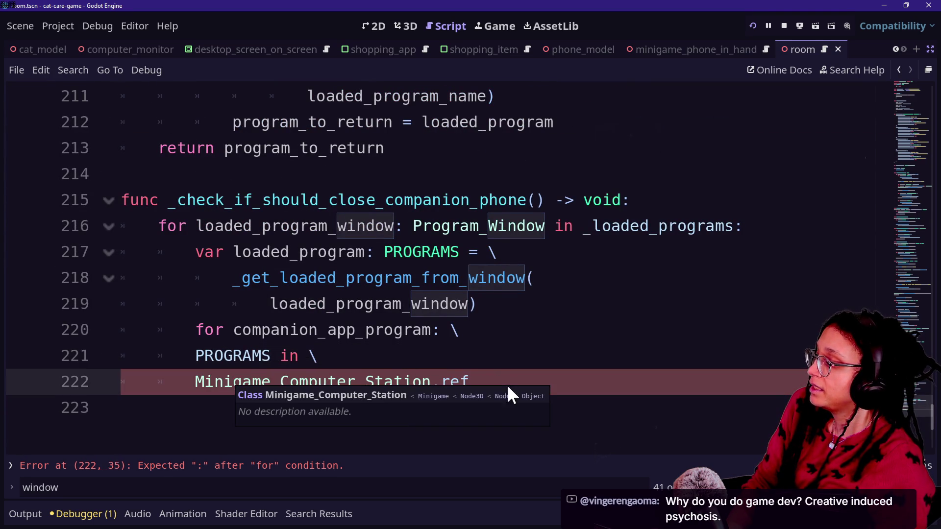
Step: Append .get after Minigame_Computer_Station.ref at the end of line 222
{"action": "left_click", "coordinate": [523, 358]}
{"action": "key", "text": "Down"}
{"action": "key", "text": "End"}
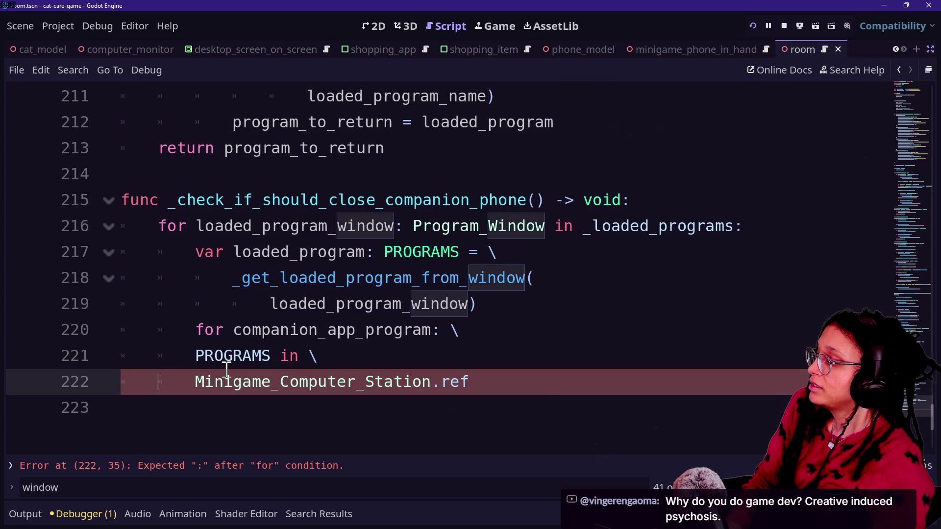
{"action": "type", "text": "/"}
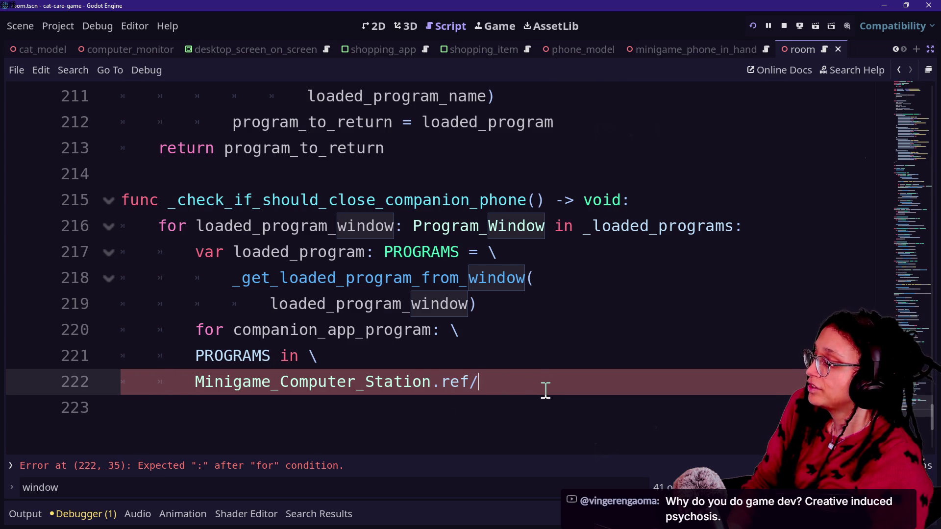
{"action": "key", "text": "BackSpace"}
{"action": "type", "text": ".get"}
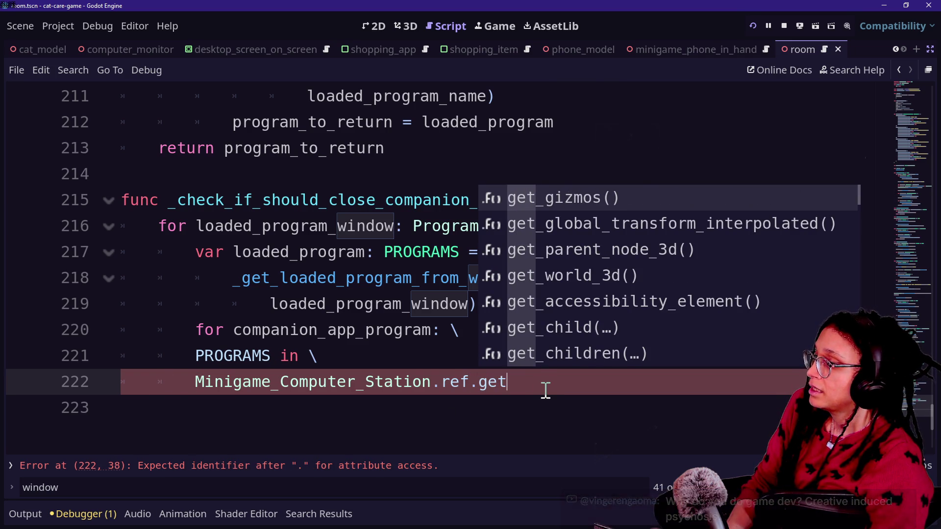
{"action": "left_click", "coordinate": [367, 387]}
{"action": "left_click", "coordinate": [368, 387], "text": "ctrl"}
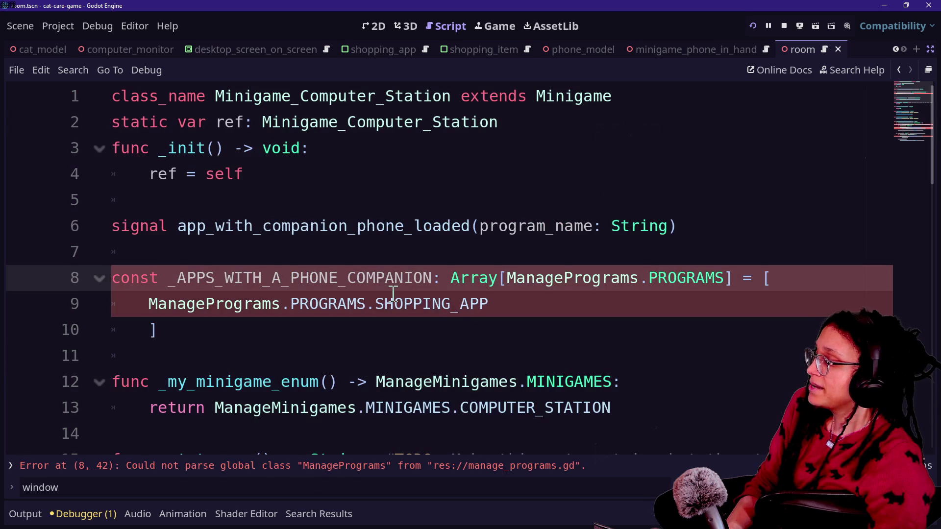
{"action": "scroll", "coordinate": [263, 294], "scroll_direction": "down", "scroll_amount": 3}
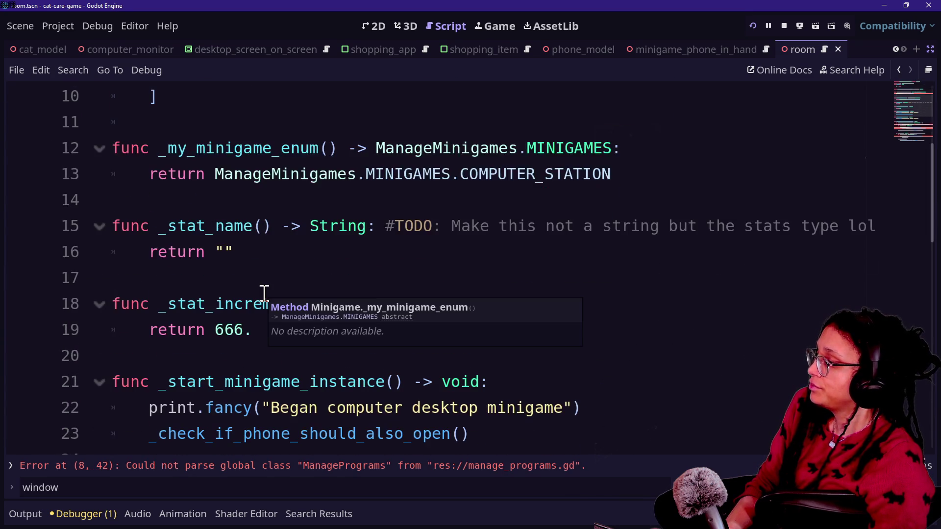
{"action": "scroll", "coordinate": [265, 293], "scroll_direction": "down", "scroll_amount": 4}
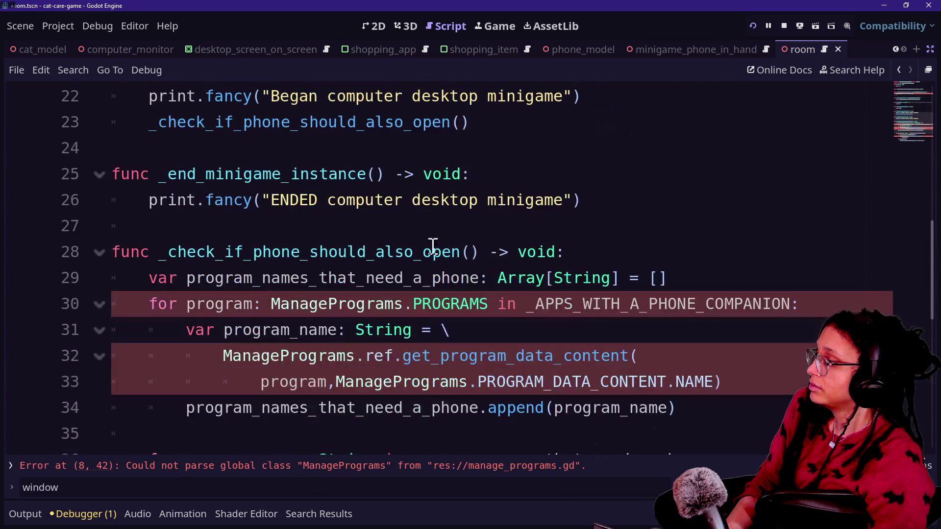
{"action": "scroll", "coordinate": [464, 238], "scroll_direction": "down", "scroll_amount": 2}
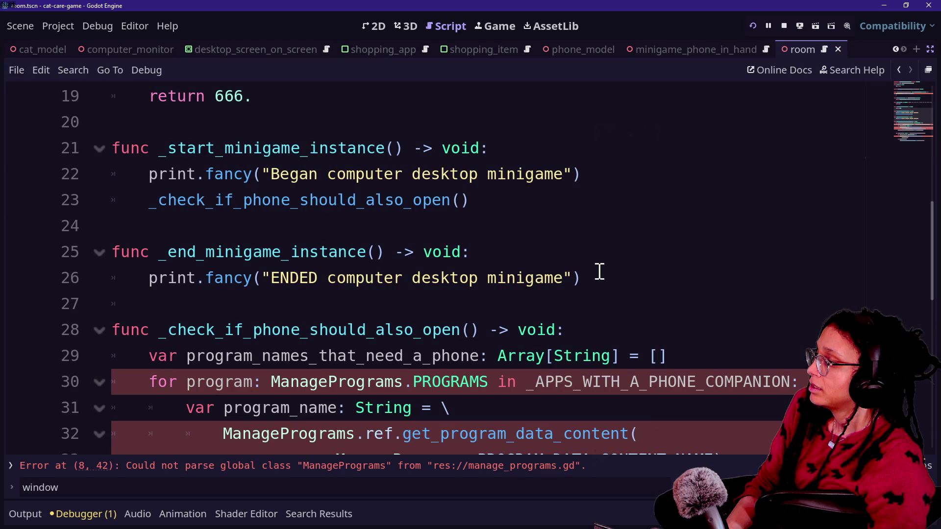
{"action": "left_click", "coordinate": [612, 279]}
Step: Start a new function get_apps_with_a_phone_companion typed Array[ManagePrograms.PROGRAMS]
{"action": "key", "text": "Return"}
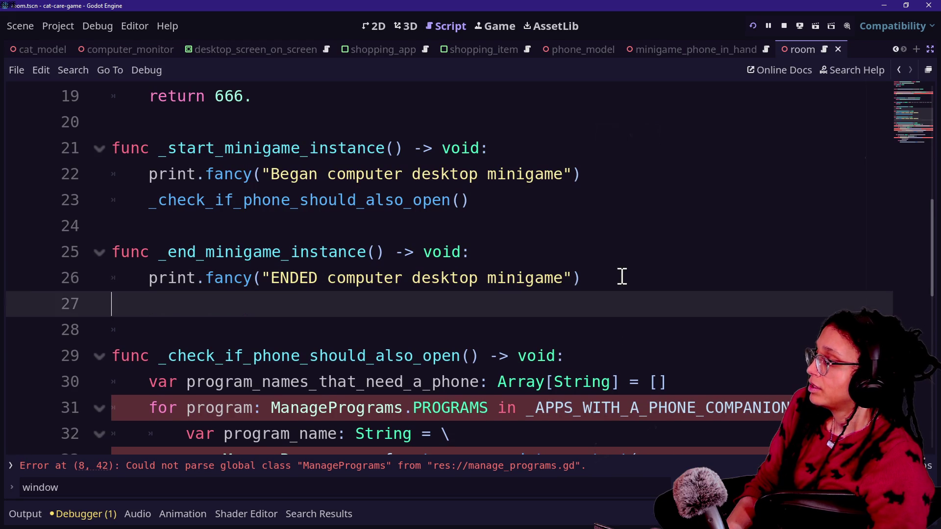
{"action": "key", "text": "Return"}
{"action": "key", "text": "BackSpace"}
{"action": "type", "text": "func get_"}
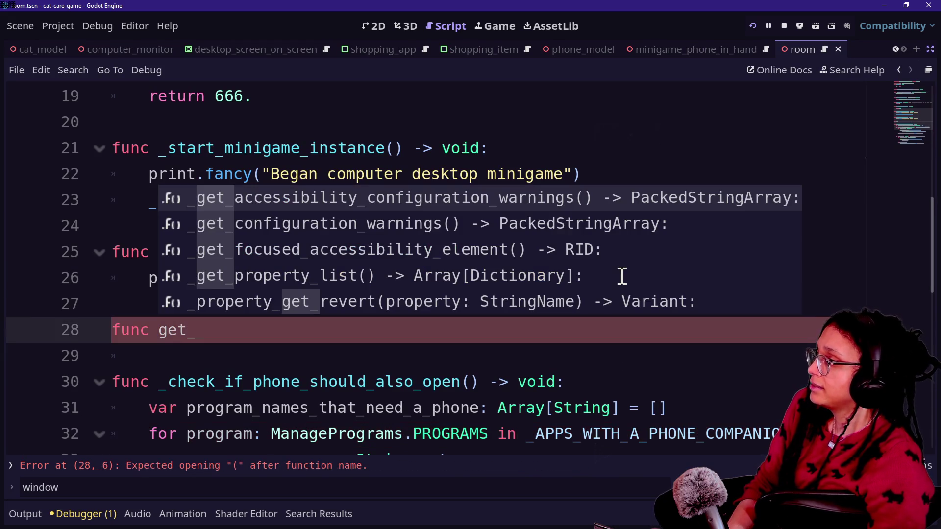
{"action": "scroll", "coordinate": [472, 119], "scroll_direction": "up", "scroll_amount": 6}
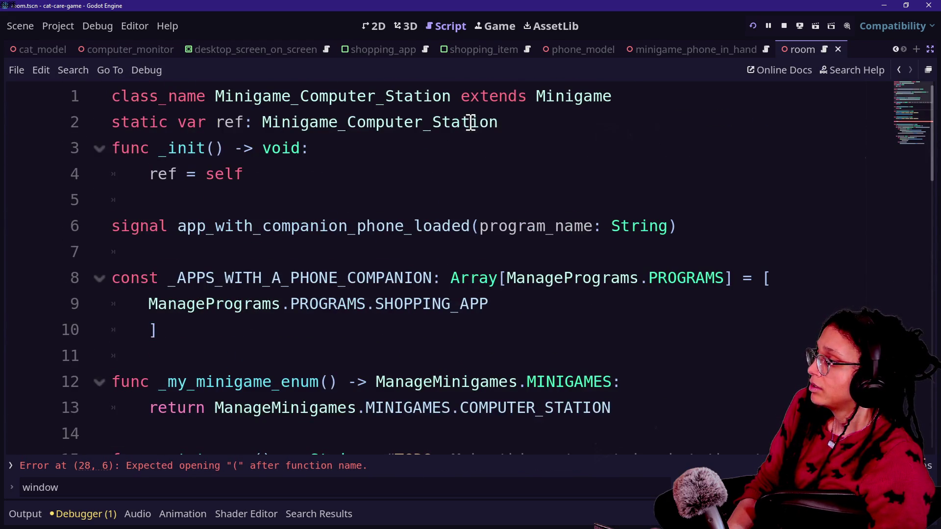
{"action": "scroll", "coordinate": [470, 122], "scroll_direction": "down", "scroll_amount": 3}
{"action": "scroll", "coordinate": [470, 122], "scroll_direction": "up", "scroll_amount": 3}
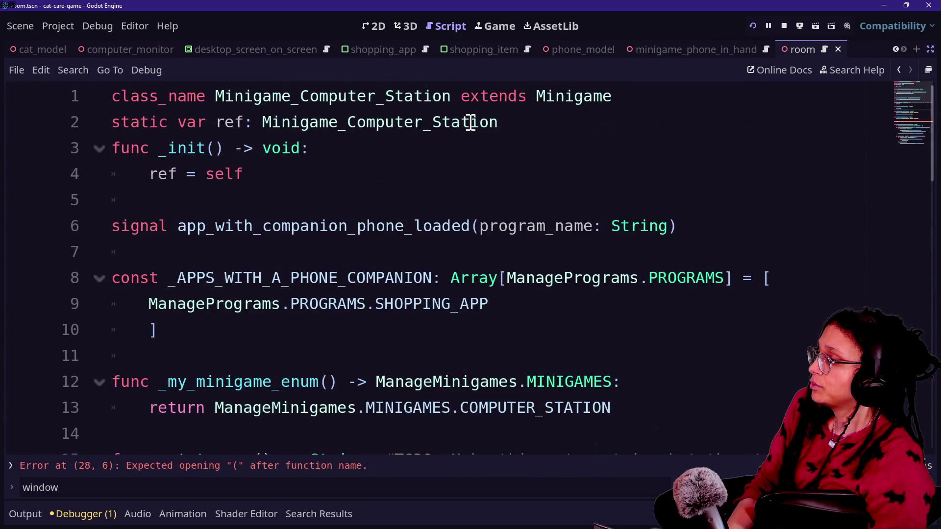
{"action": "scroll", "coordinate": [470, 122], "scroll_direction": "down", "scroll_amount": 7}
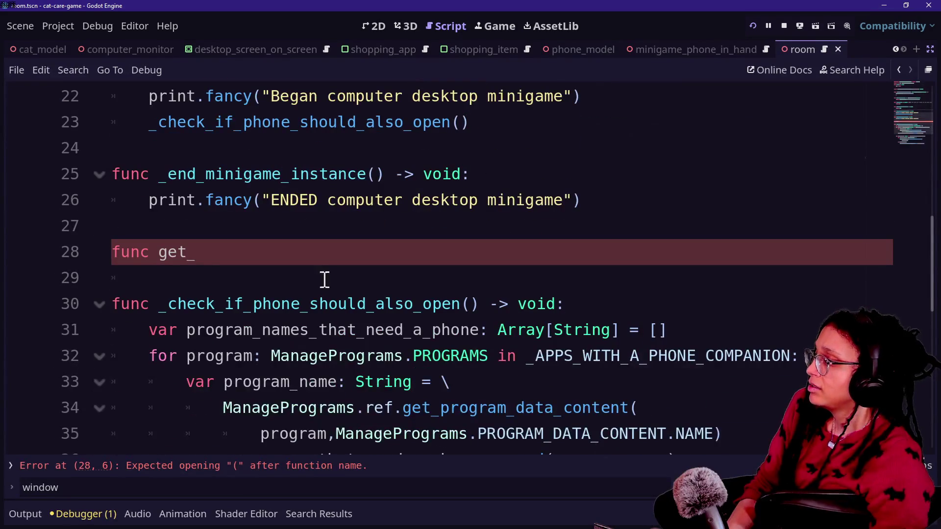
{"action": "left_click", "coordinate": [369, 249]}
{"action": "type", "text": "apps_with_a"}
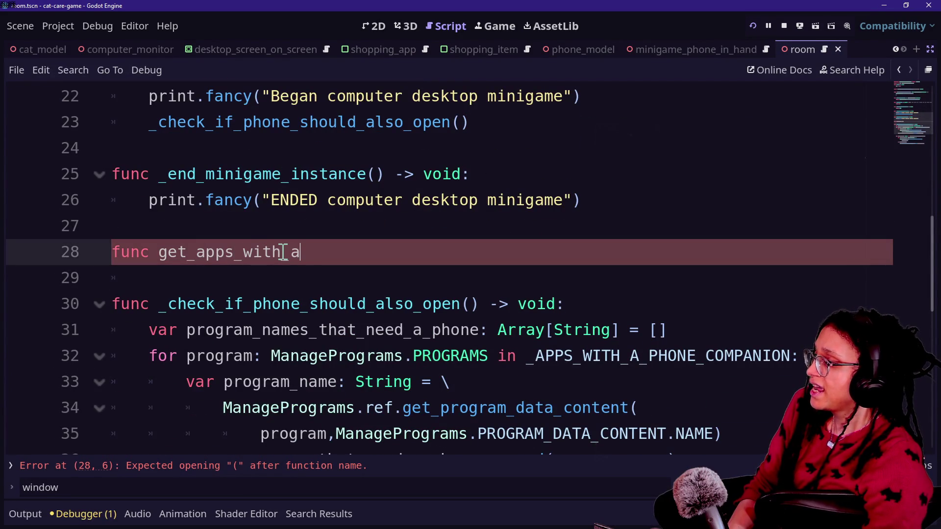
{"action": "type", "text": "_phon"}
{"action": "key", "text": "BackSpace"}
{"action": "key", "text": "BackSpace"}
{"action": "type", "text": "one_companion: "}
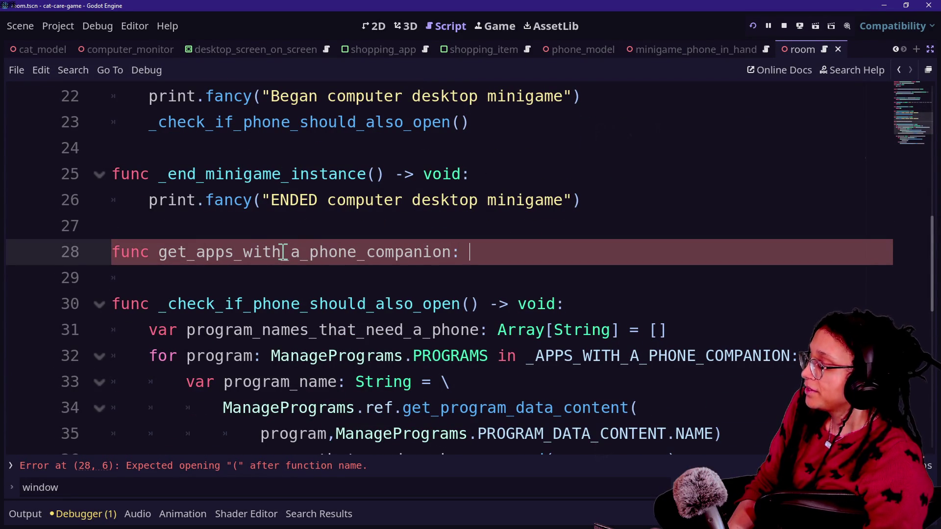
{"action": "type", "text": "Array["}
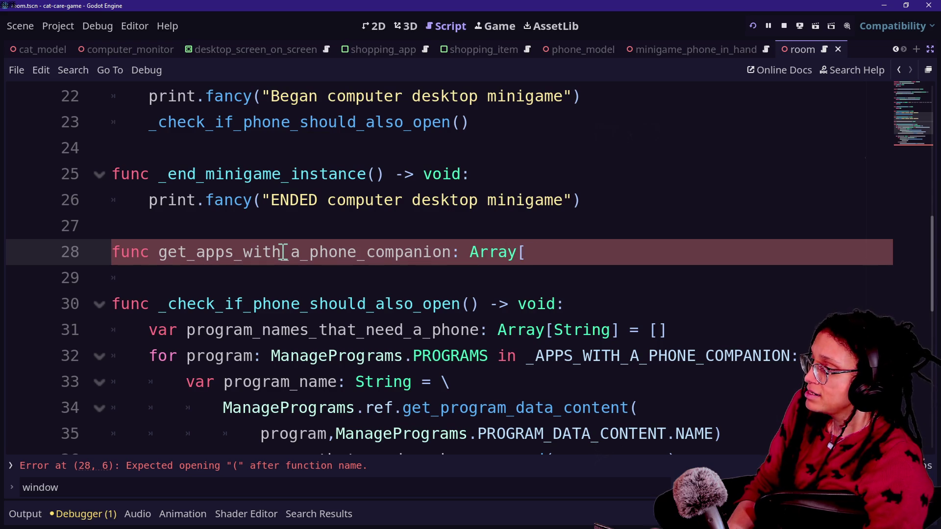
{"action": "type", "text": "PROMG"}
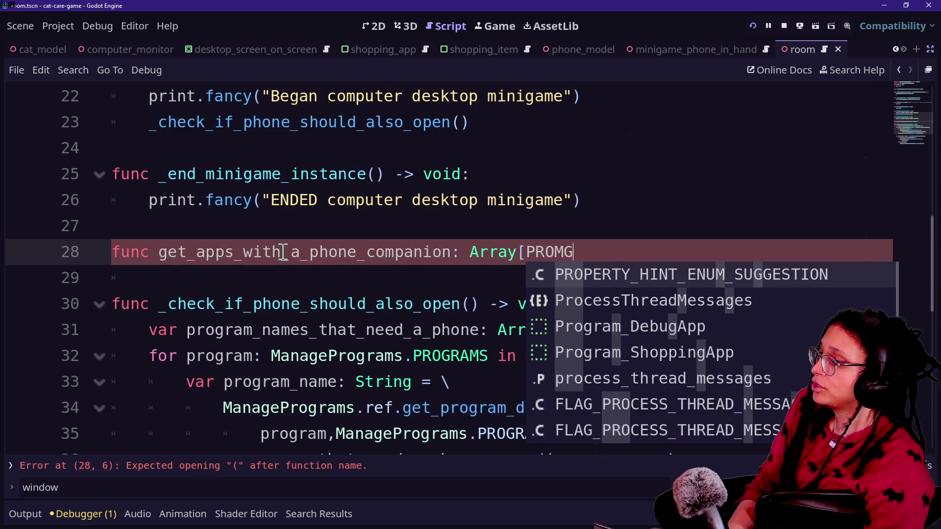
{"action": "key", "text": "BackSpace"}
{"action": "key", "text": "BackSpace"}
{"action": "type", "text": "GRAMS["}
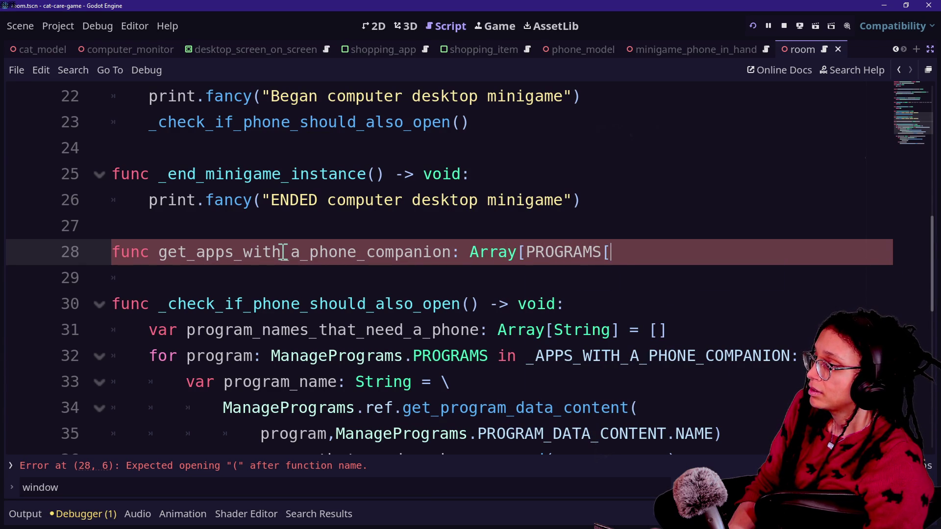
{"action": "key", "text": "BackSpace"}
{"action": "key", "text": "BackSpace"}
{"action": "key", "text": "BackSpace"}
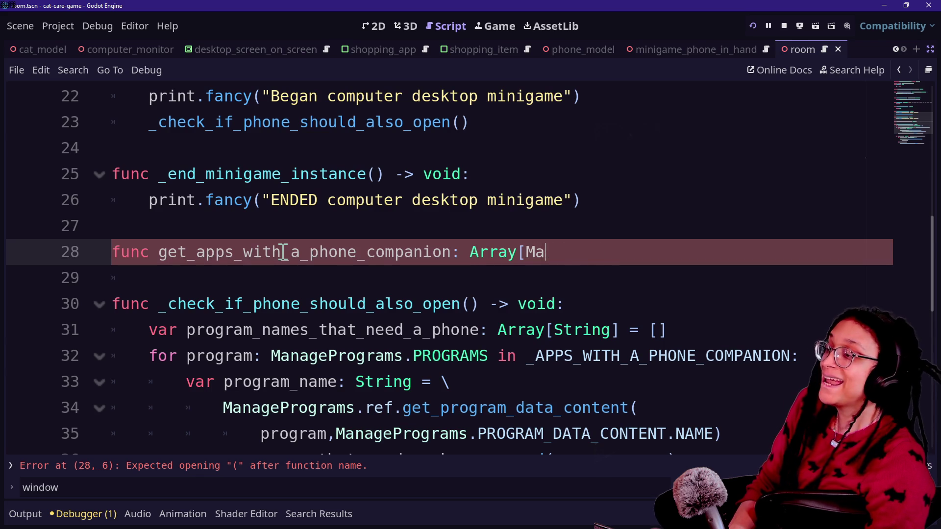
{"action": "type", "text": "nagePr"}
{"action": "key", "text": "Return"}
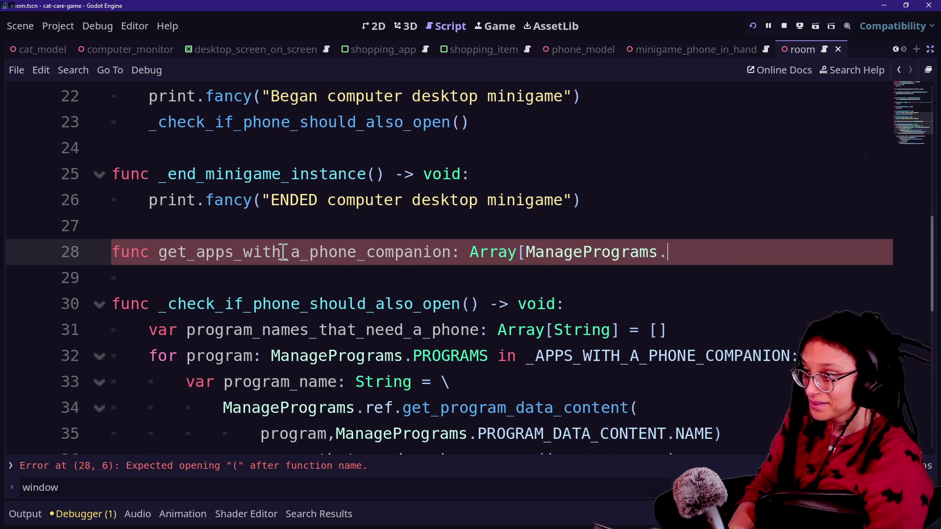
{"action": "type", "text": "PROGRAMS] -"}
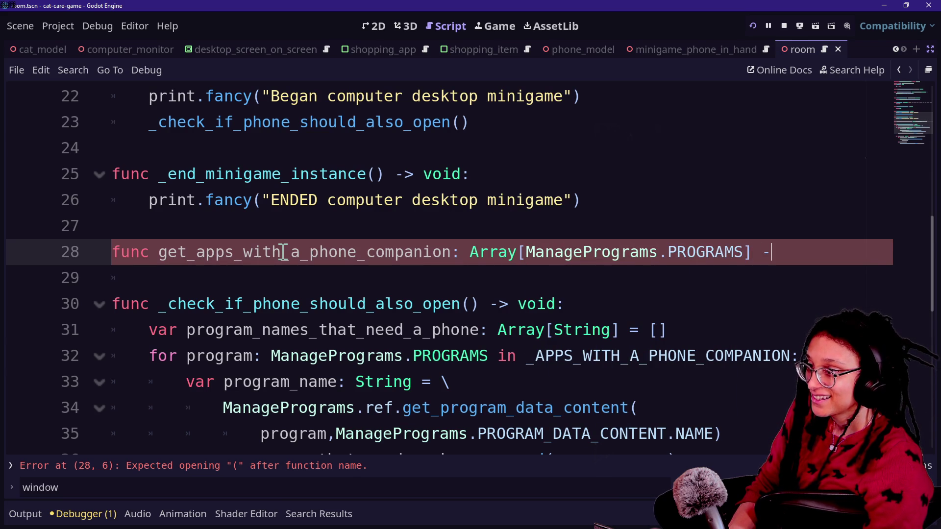
Step: Finish the signature as '() -> Array[ManagePrograms.PROGRAMS]:' with body 'return _APPS_WITH_A_PHONE_COMPANION'
{"action": "key", "text": "BackSpace"}
{"action": "left_click", "coordinate": [457, 251]}
{"action": "key", "text": "BackSpace"}
{"action": "type", "text": "() -> v"}
{"action": "key", "text": "BackSpace"}
{"action": "key", "text": "BackSpace"}
{"action": "left_click", "coordinate": [808, 254]}
{"action": "type", "text": ":"}
{"action": "key", "text": "Return"}
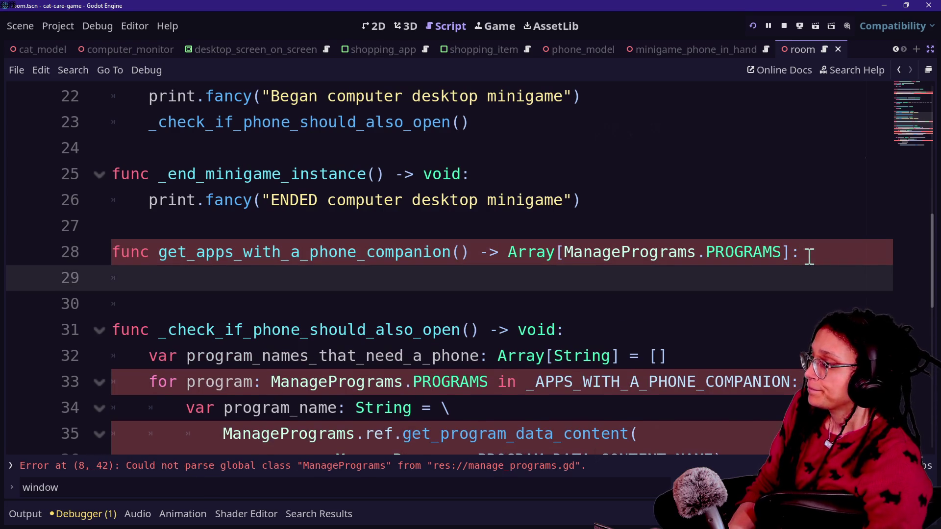
{"action": "type", "text": "return _A"}
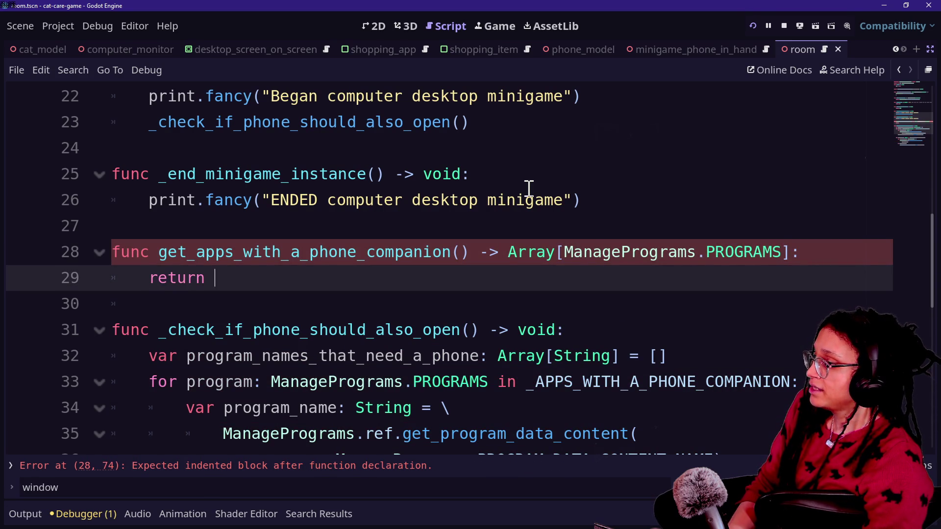
{"action": "key", "text": "Return"}
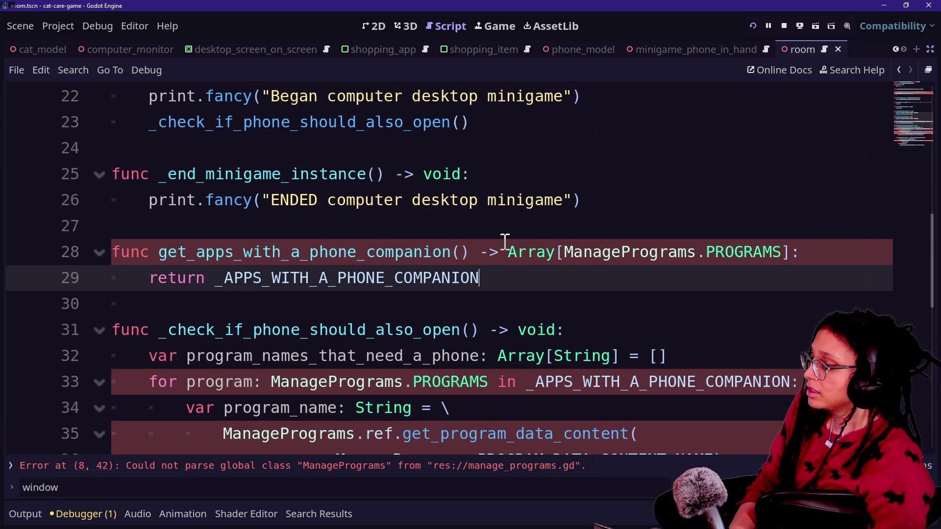
Step: Jump to the ManagePrograms script definition and return to the unfinished line 222
{"action": "left_click", "coordinate": [644, 255], "text": "ctrl"}
{"action": "scroll", "coordinate": [412, 279], "scroll_direction": "down", "scroll_amount": 1}
{"action": "mouse_move", "coordinate": [323, 285]}
{"action": "left_mouse_down"}
{"action": "mouse_move", "coordinate": [181, 296]}
{"action": "mouse_move", "coordinate": [506, 299]}
{"action": "left_mouse_up"}
{"action": "left_click", "coordinate": [523, 295]}
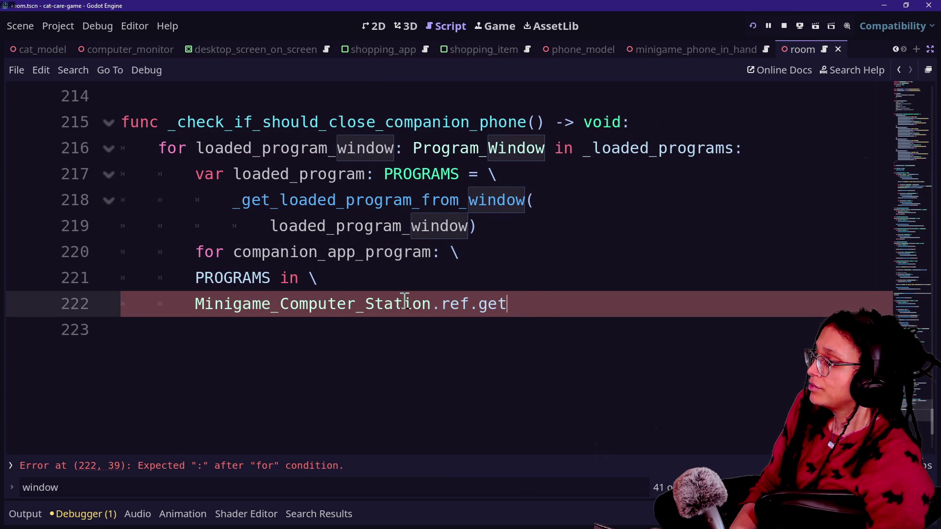
Step: Save, then complete line 222 as Minigame_Computer_Station.ref.get_apps_with_a_phone_companion() in manage_programs.gd
{"action": "key", "text": "ctrl+s"}
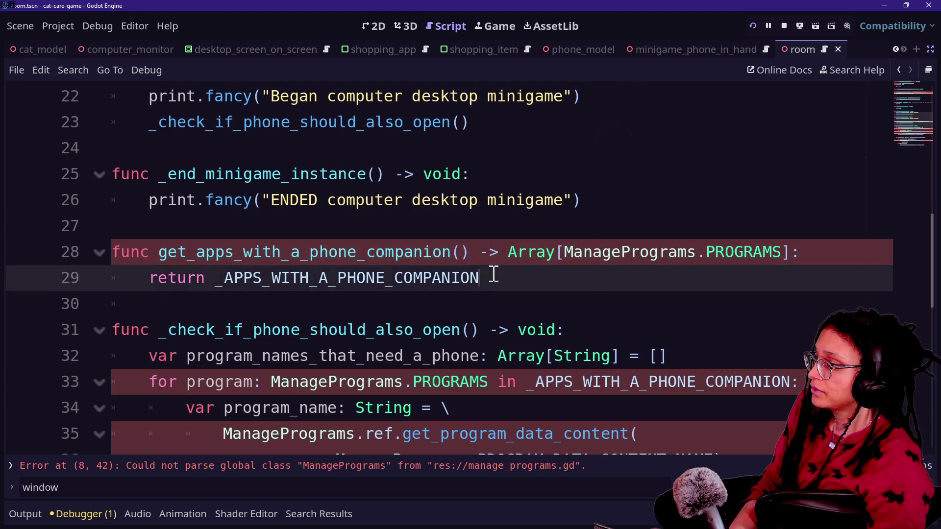
{"action": "left_click", "coordinate": [899, 70]}
{"action": "triple_click", "coordinate": [620, 292]}
{"action": "left_click", "coordinate": [618, 293]}
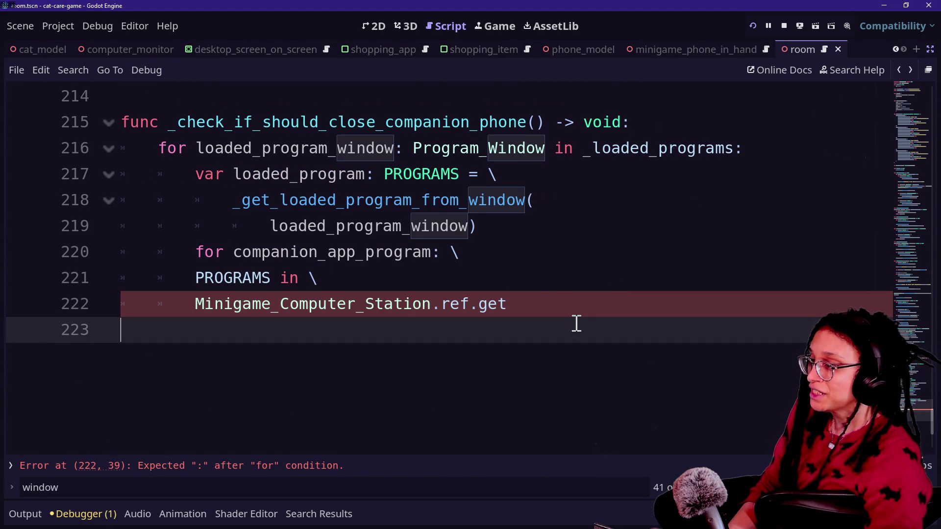
{"action": "key", "text": "BackSpace"}
{"action": "key", "text": "BackSpace"}
{"action": "key", "text": "BackSpace"}
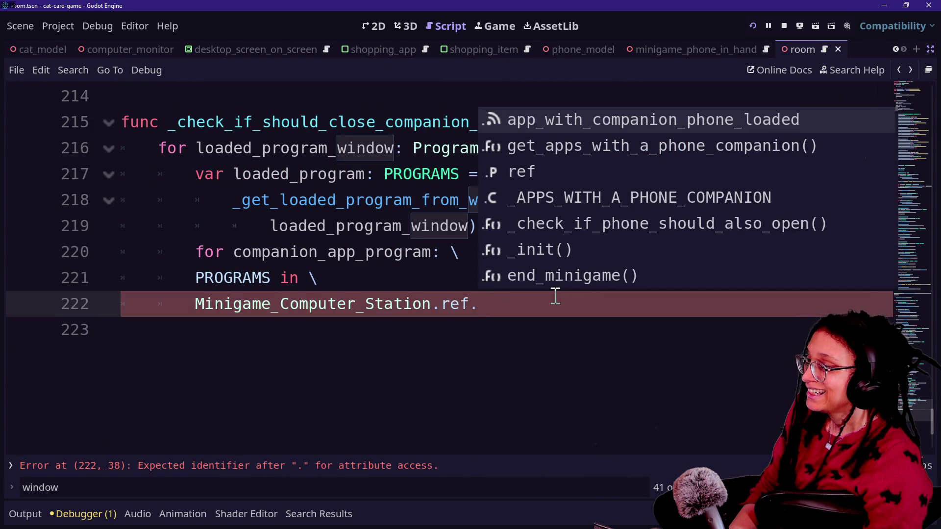
{"action": "type", "text": "get"}
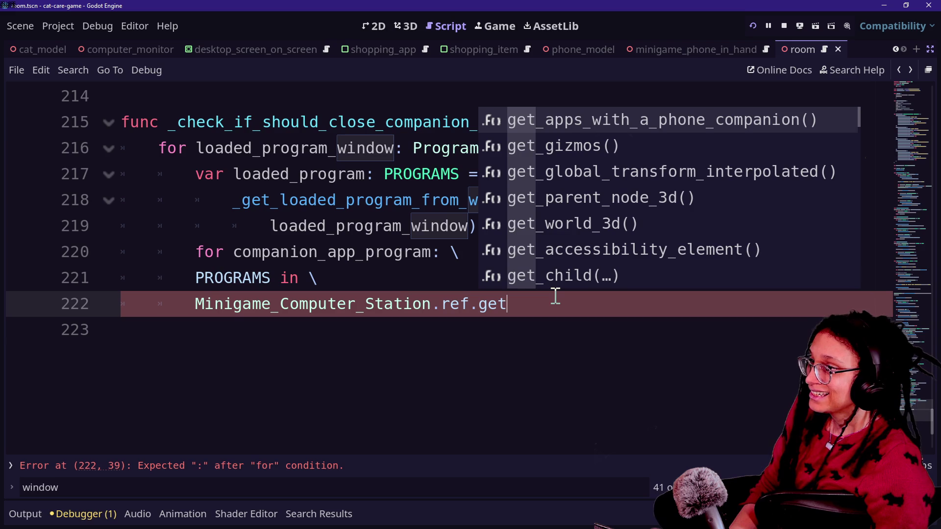
{"action": "key", "text": "Return"}
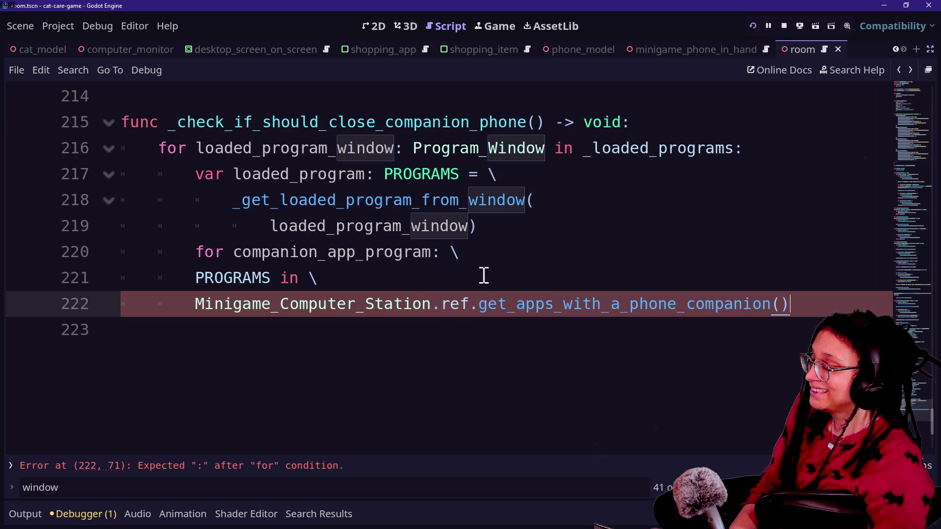
Step: Declare phone_companion_apps: Array[PROGRAMS] before the inner loop, assigned the get_apps_with_a_phone_companion() call
{"action": "left_click", "coordinate": [588, 218]}
{"action": "key", "text": "Return"}
{"action": "key", "text": "BackSpace"}
{"action": "type", "text": "var apps_with_a"}
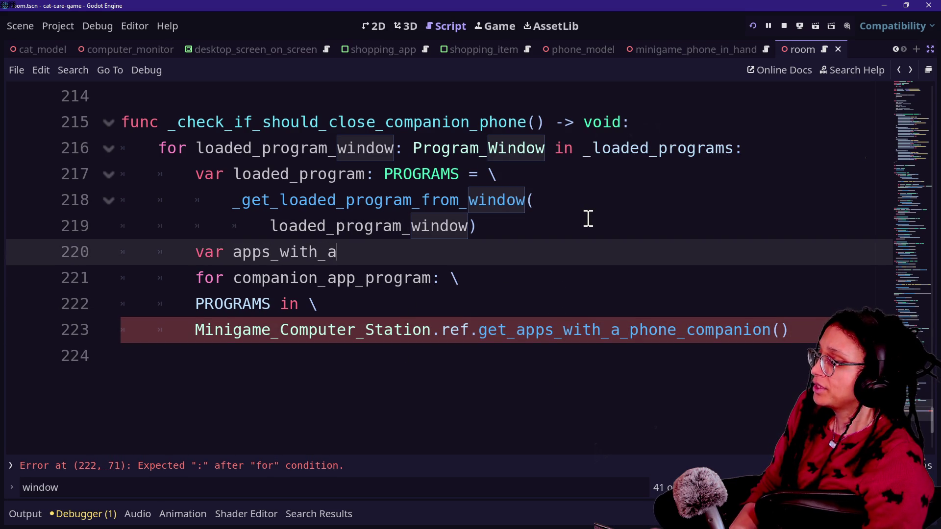
{"action": "type", "text": "Phon"}
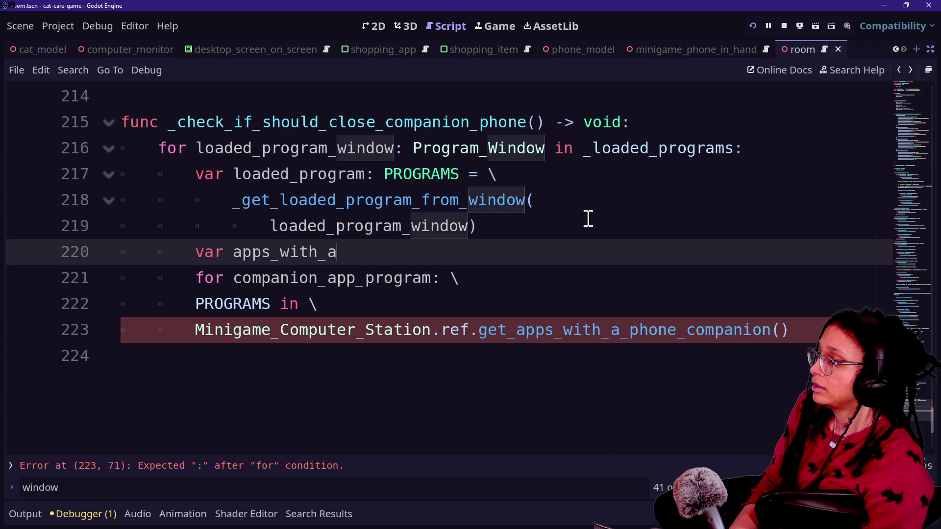
{"action": "type", "text": "phone_com"}
{"action": "key", "text": "BackSpace"}
{"action": "key", "text": "BackSpace"}
{"action": "key", "text": "BackSpace"}
{"action": "key", "text": "BackSpace"}
{"action": "key", "text": "BackSpace"}
{"action": "key", "text": "BackSpace"}
{"action": "type", "text": "phone"}
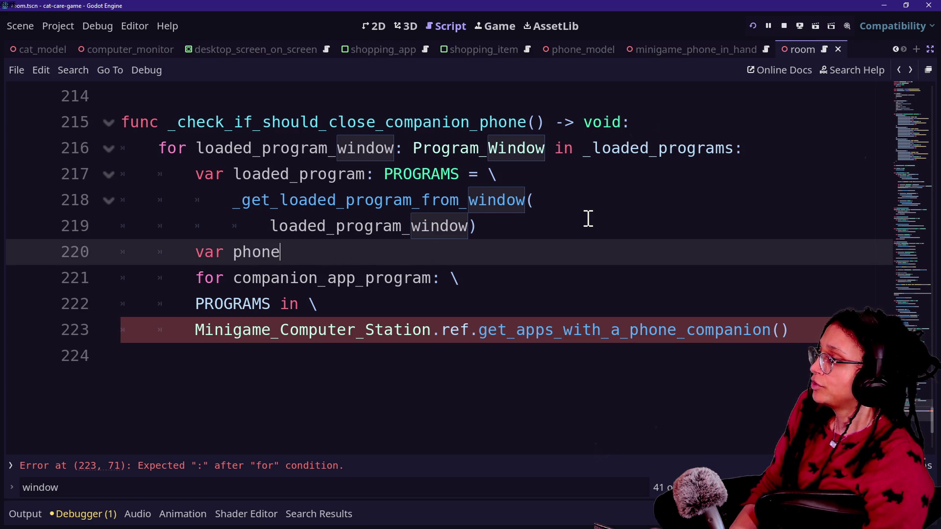
{"action": "type", "text": "_companion_apps: A"}
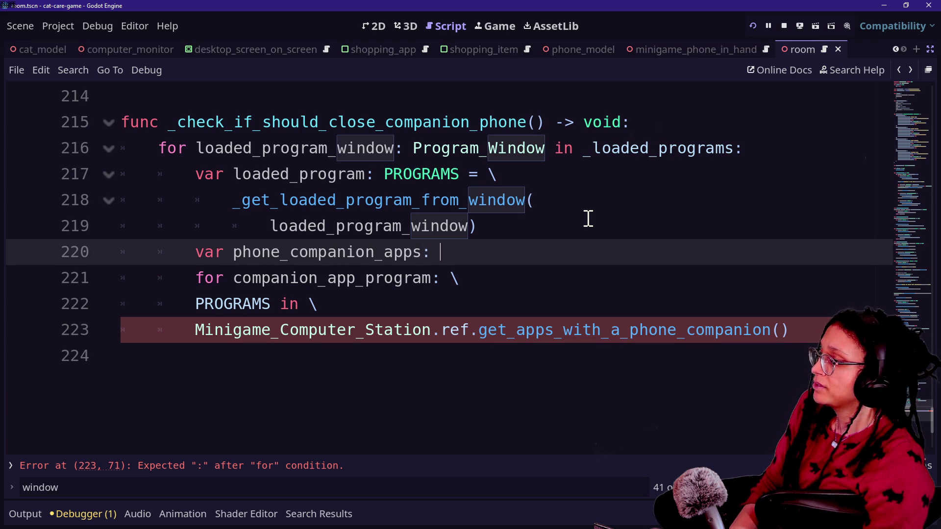
{"action": "type", "text": "rray[Prgra"}
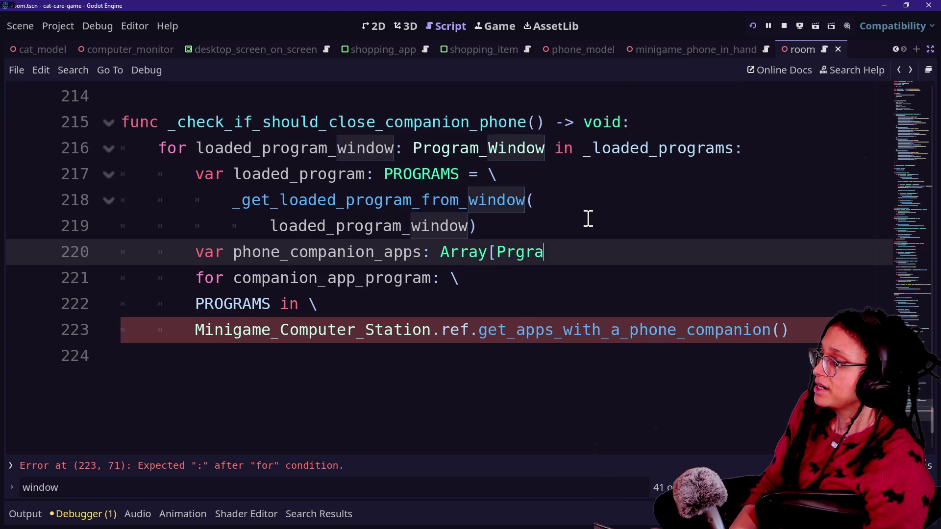
{"action": "key", "text": "BackSpace"}
{"action": "key", "text": "BackSpace"}
{"action": "key", "text": "BackSpace"}
{"action": "key", "text": "BackSpace"}
{"action": "type", "text": "ROGRAMS] = \\"}
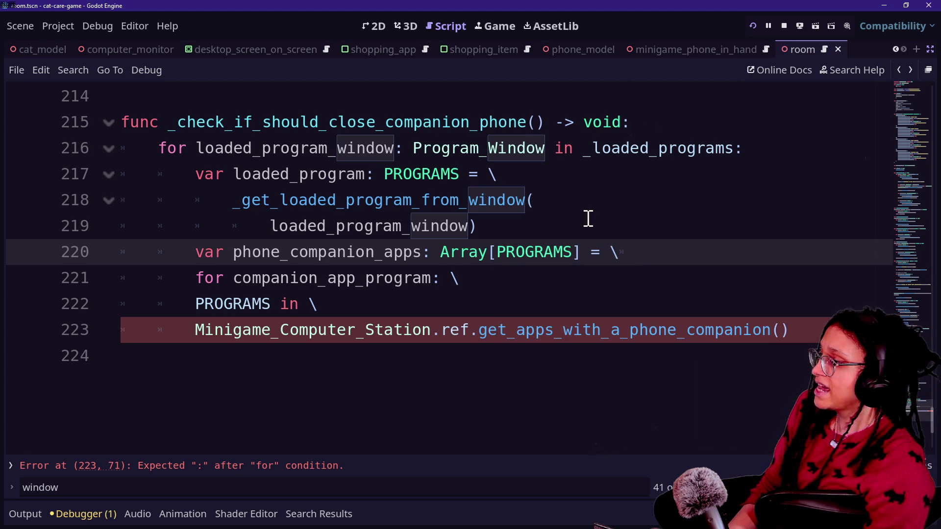
{"action": "key", "text": "Return"}
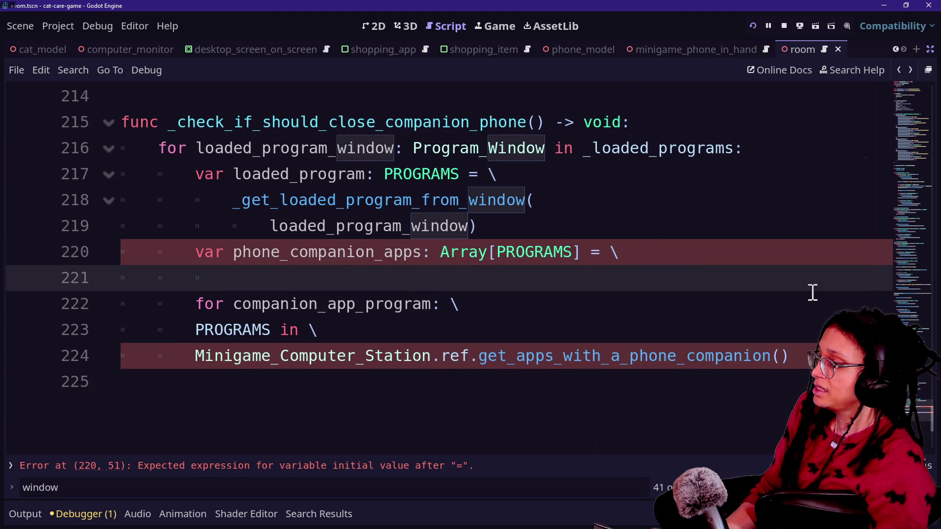
{"action": "left_click_drag", "start_coordinate": [195, 356], "coordinate": [790, 356]}
{"action": "key", "text": "ctrl+x"}
{"action": "left_click", "coordinate": [568, 282]}
{"action": "key", "text": "ctrl+v"}
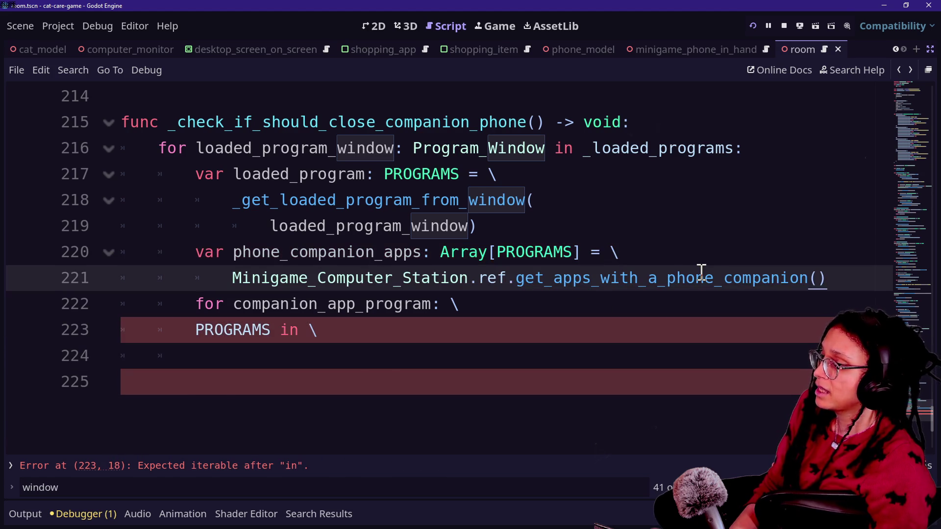
{"action": "key", "text": "Return"}
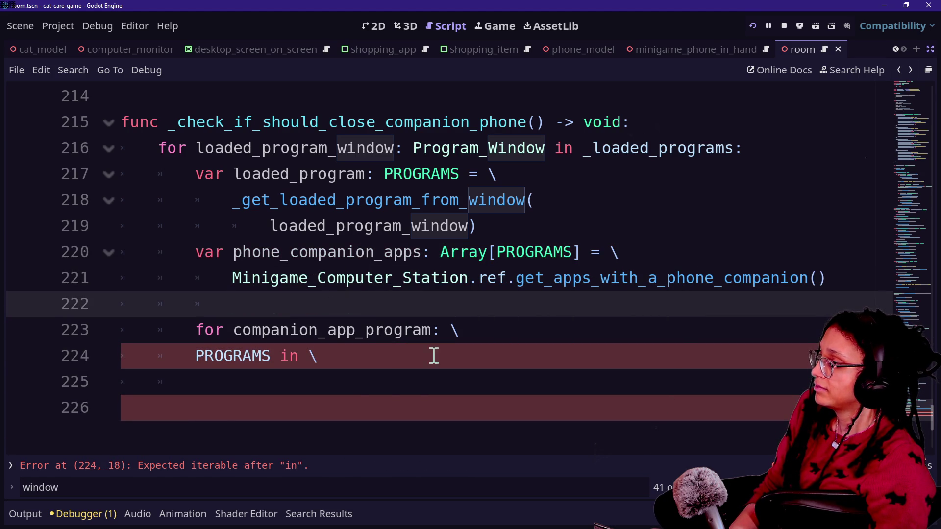
Step: Rejoin the for header so it iterates 'in phone_companion_apps:' and begin its body
{"action": "left_click", "coordinate": [254, 354]}
{"action": "left_click", "coordinate": [195, 353]}
{"action": "key", "text": "BackSpace"}
{"action": "key", "text": "BackSpace"}
{"action": "key", "text": "BackSpace"}
{"action": "left_click", "coordinate": [569, 330]}
{"action": "key", "text": "BackSpace"}
{"action": "type", "text": "phone"}
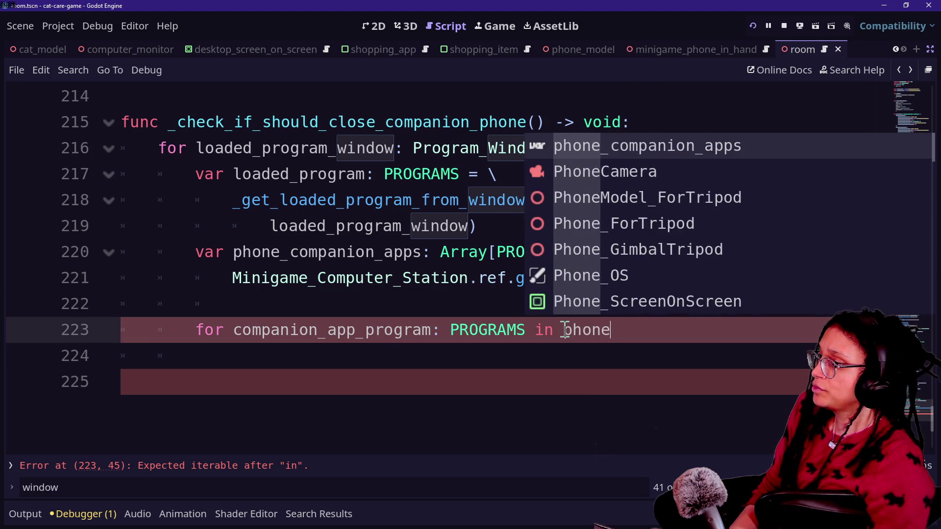
{"action": "key", "text": "Return"}
{"action": "type", "text": ":"}
{"action": "key", "text": "Return"}
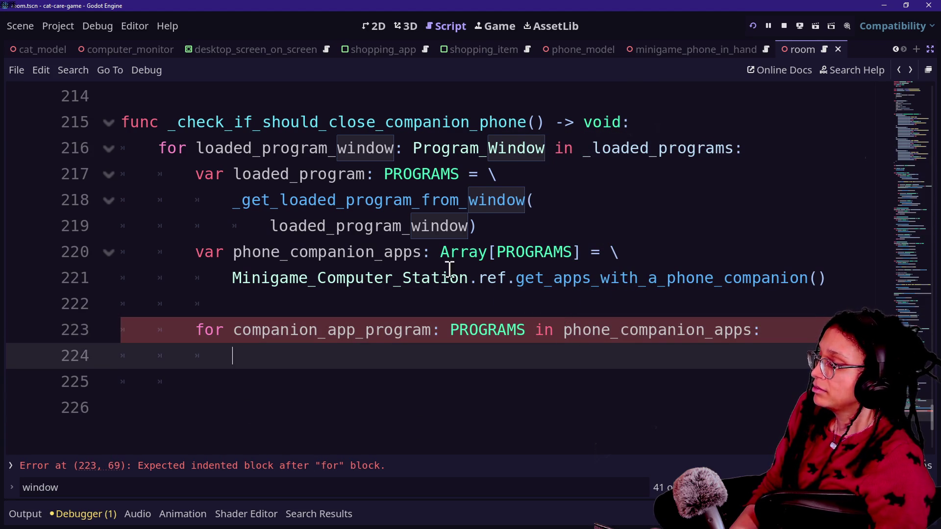
Step: Begin an if inside the inner loop comparing loaded_program ==
{"action": "type", "text": "if"}
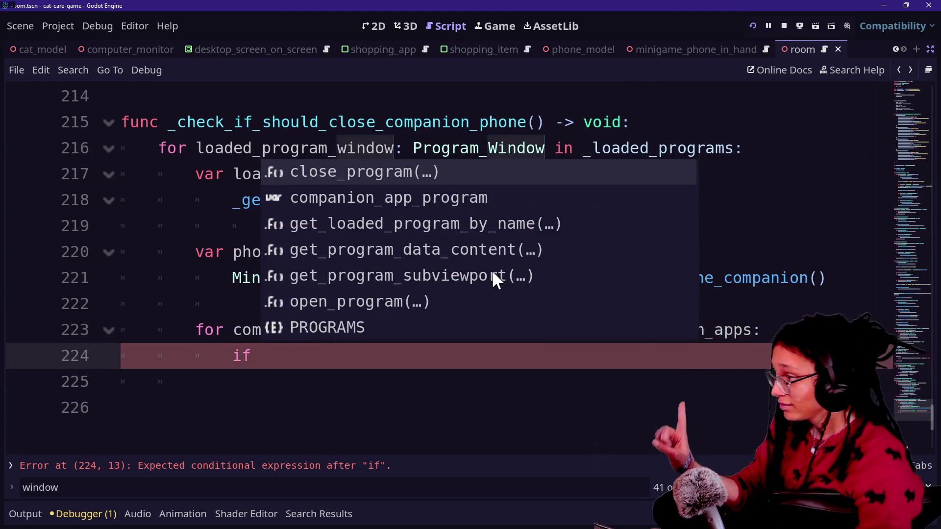
{"action": "scroll", "coordinate": [463, 430], "scroll_direction": "down", "scroll_amount": 1}
{"action": "scroll", "coordinate": [444, 289], "scroll_direction": "up", "scroll_amount": 2}
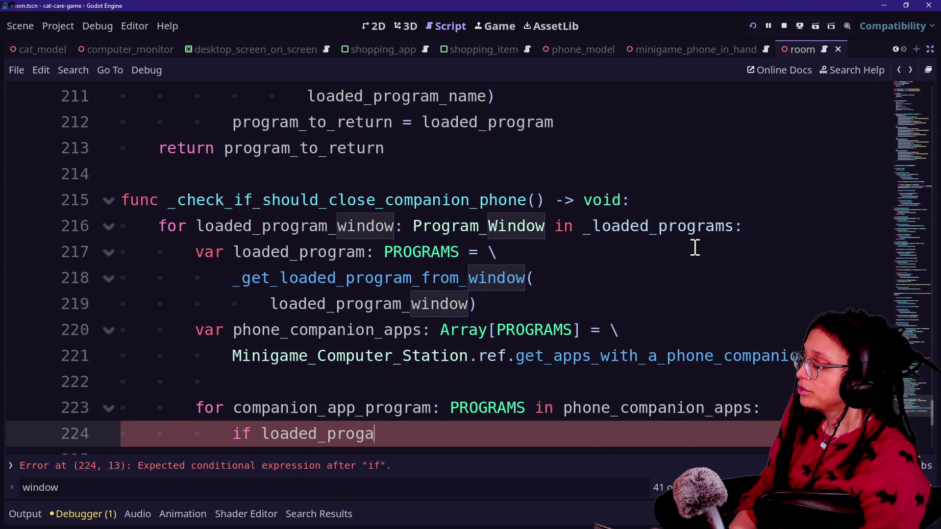
{"action": "key", "text": "BackSpace"}
{"action": "type", "text": "ram =="}
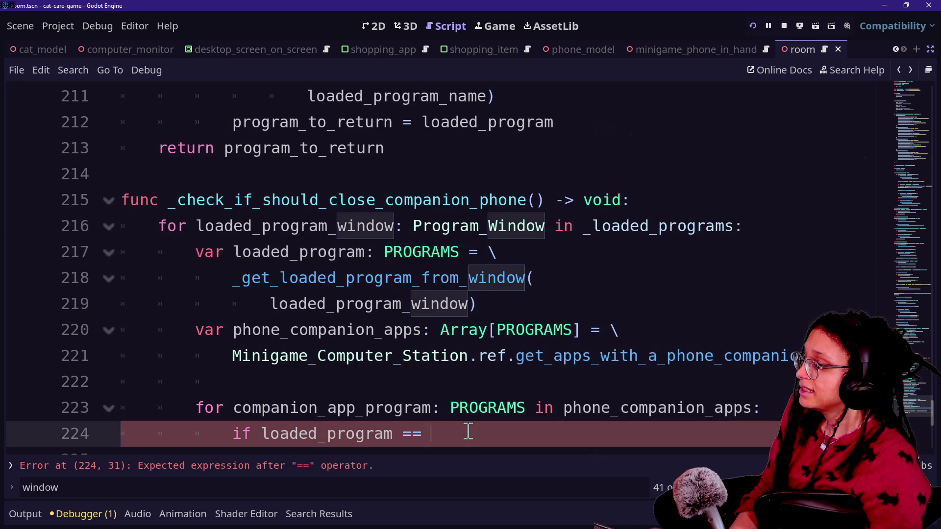
Step: Declare var close_companion_phone = true at the top of the function
{"action": "scroll", "coordinate": [466, 431], "scroll_direction": "down", "scroll_amount": 1}
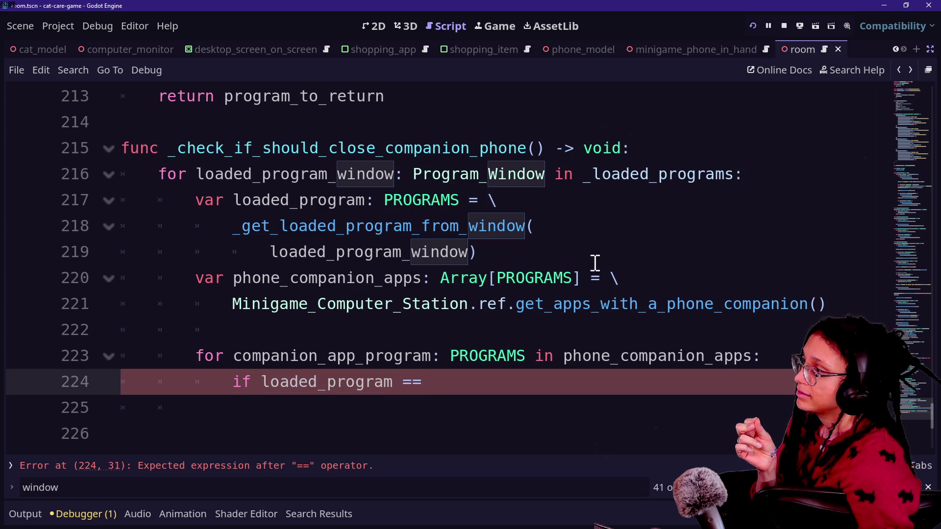
{"action": "left_click", "coordinate": [738, 143]}
{"action": "key", "text": "Return"}
{"action": "type", "text": "var "}
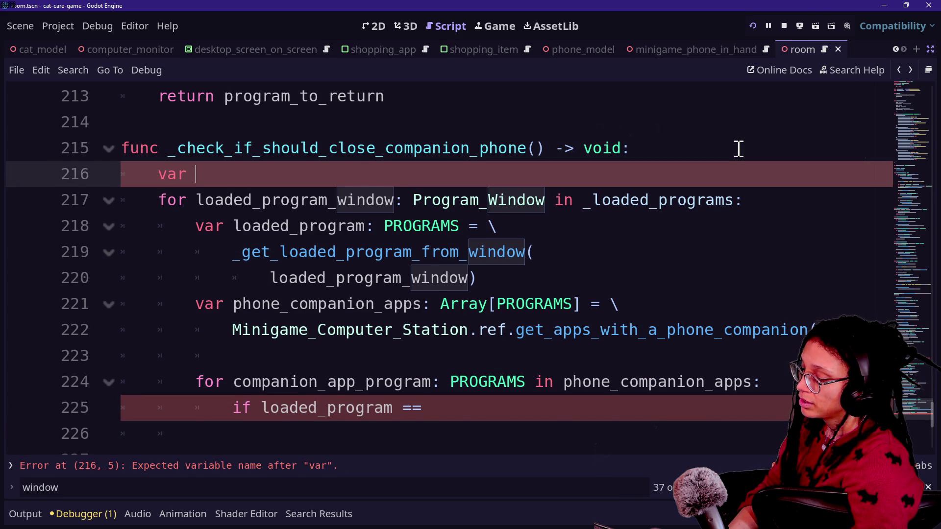
{"action": "type", "text": "close_"}
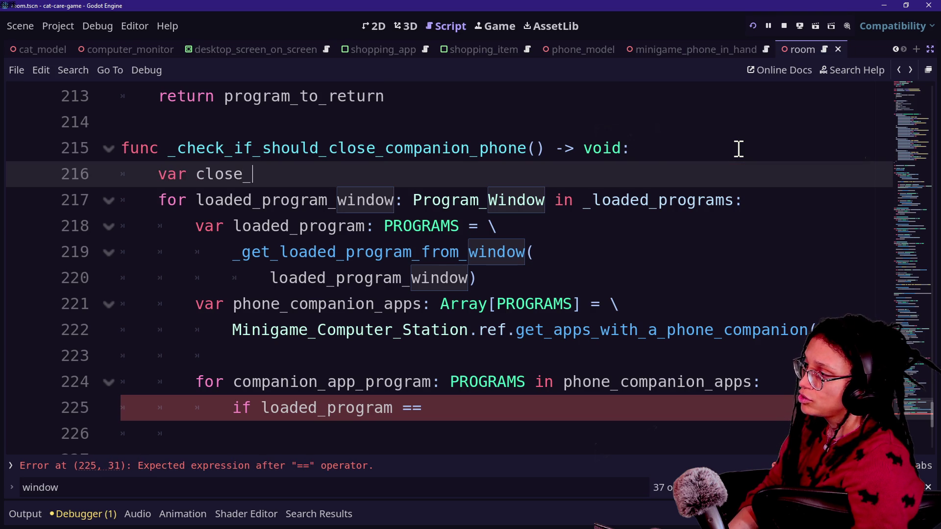
{"action": "type", "text": "compi"}
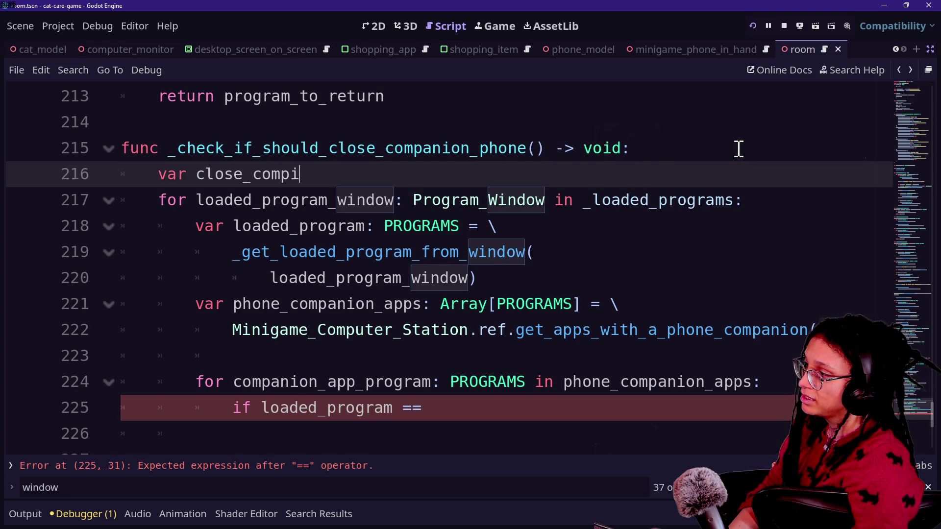
{"action": "key", "text": "BackSpace"}
{"action": "type", "text": "anion_phone: bool ="}
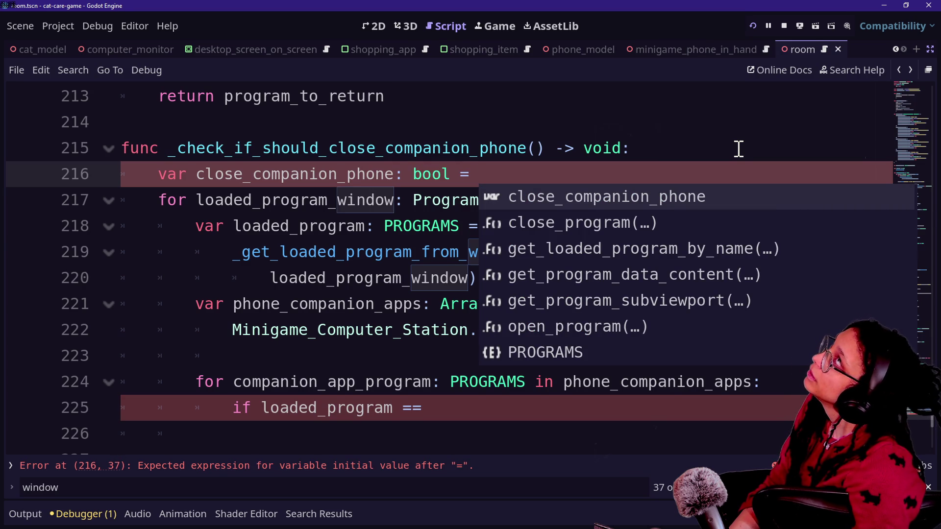
{"action": "type", "text": "true"}
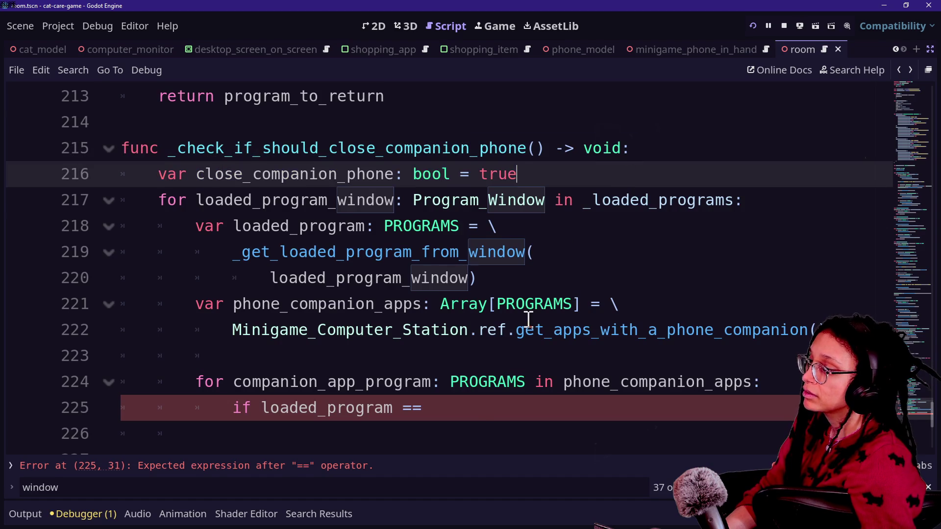
Step: Finish the if condition as loaded_program == companion_app_program
{"action": "left_click", "coordinate": [506, 407]}
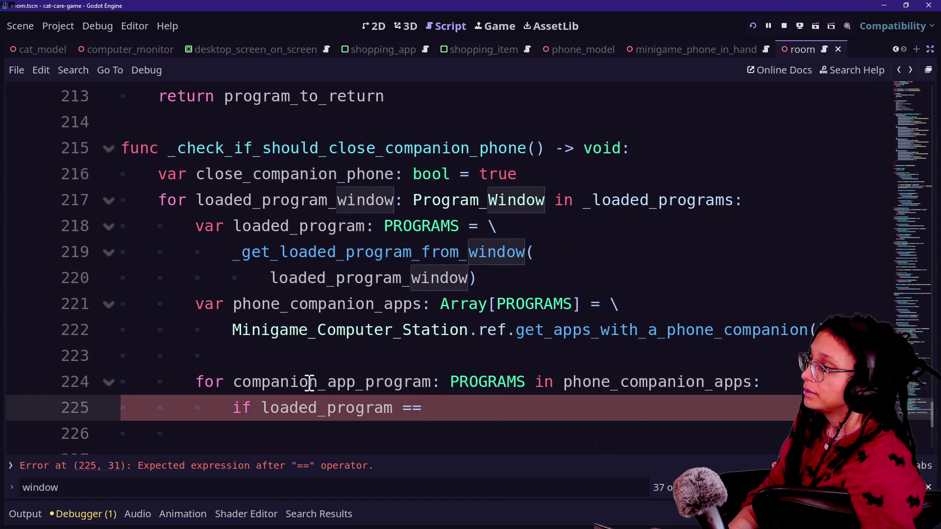
{"action": "mouse_move", "coordinate": [488, 377]}
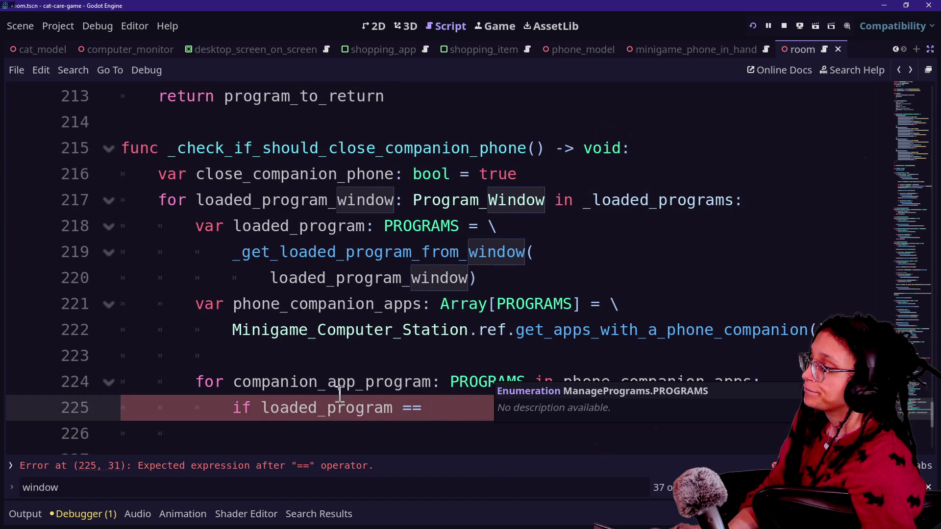
{"action": "scroll", "coordinate": [547, 370], "scroll_direction": "down", "scroll_amount": 1}
{"action": "type", "text": "compan"}
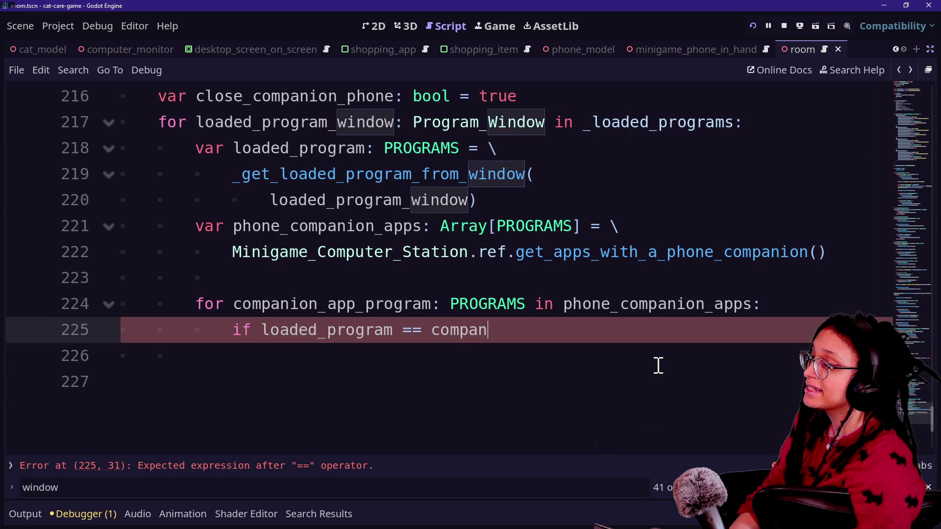
{"action": "type", "text": "ion_"}
{"action": "key", "text": "BackSpace"}
{"action": "type", "text": "pro"}
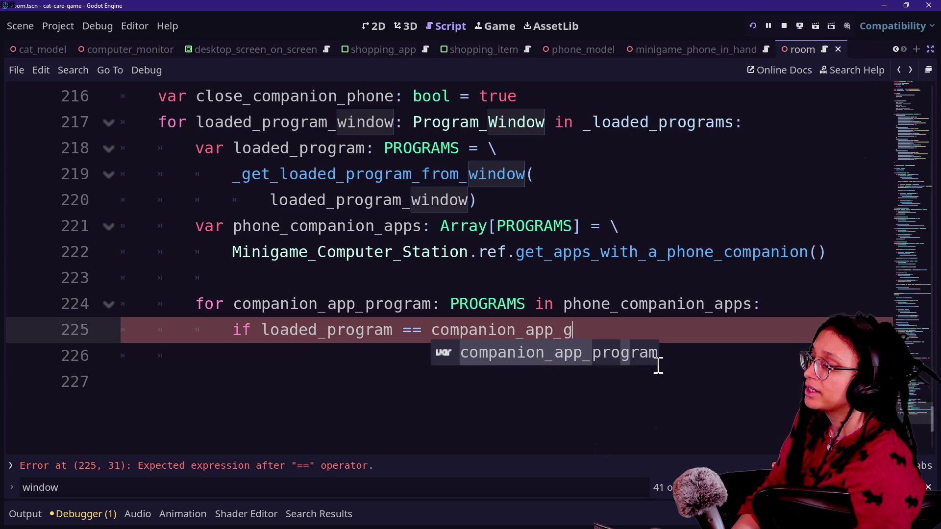
{"action": "type", "text": "gra"}
{"action": "key", "text": "BackSpace"}
{"action": "type", "text": "o"}
{"action": "key", "text": "BackSpace"}
{"action": "key", "text": "BackSpace"}
{"action": "key", "text": "BackSpace"}
{"action": "type", "text": "rogrami"}
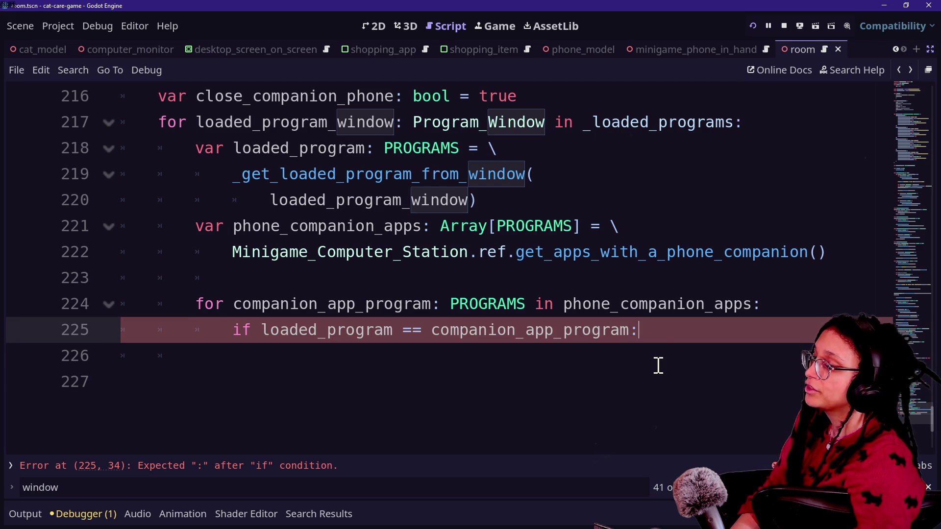
Step: Inside the if block, set close_companion_phone = false
{"action": "key", "text": "Return"}
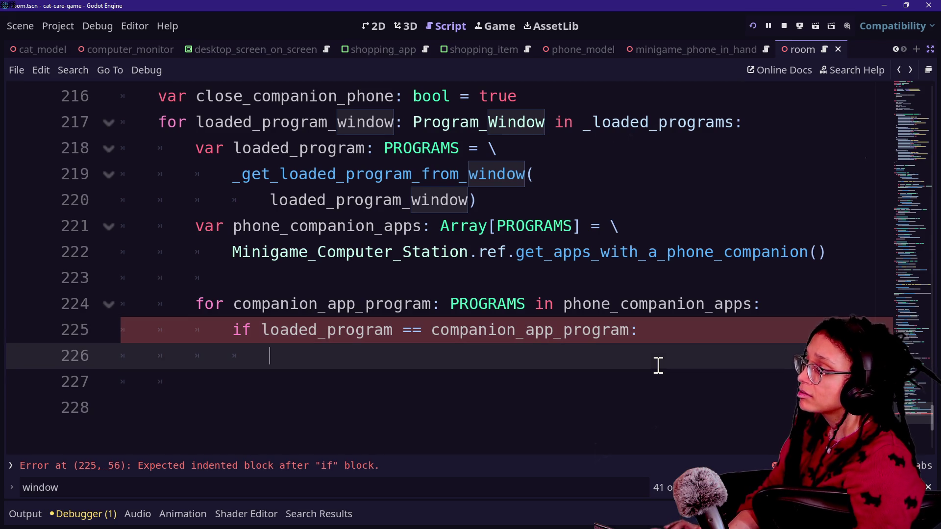
{"action": "type", "text": "cxl"}
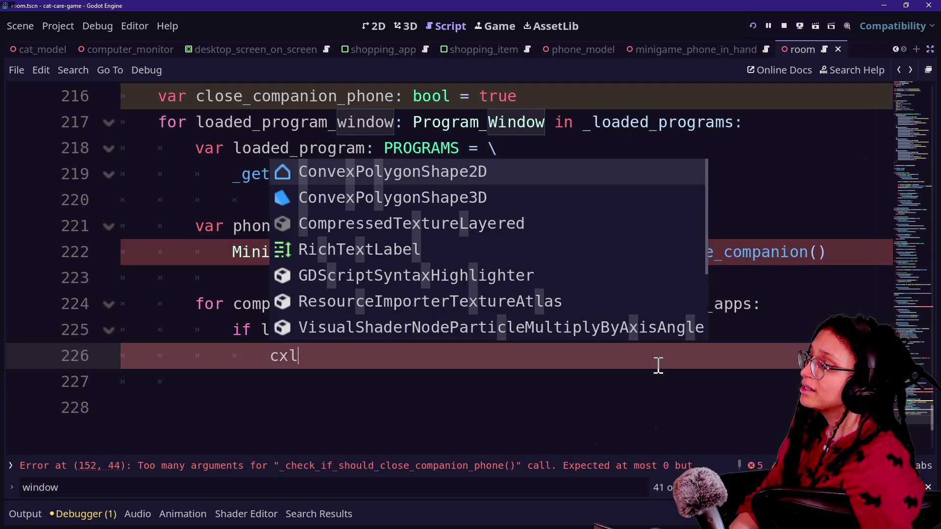
{"action": "key", "text": "BackSpace"}
{"action": "key", "text": "BackSpace"}
{"action": "type", "text": "lose"}
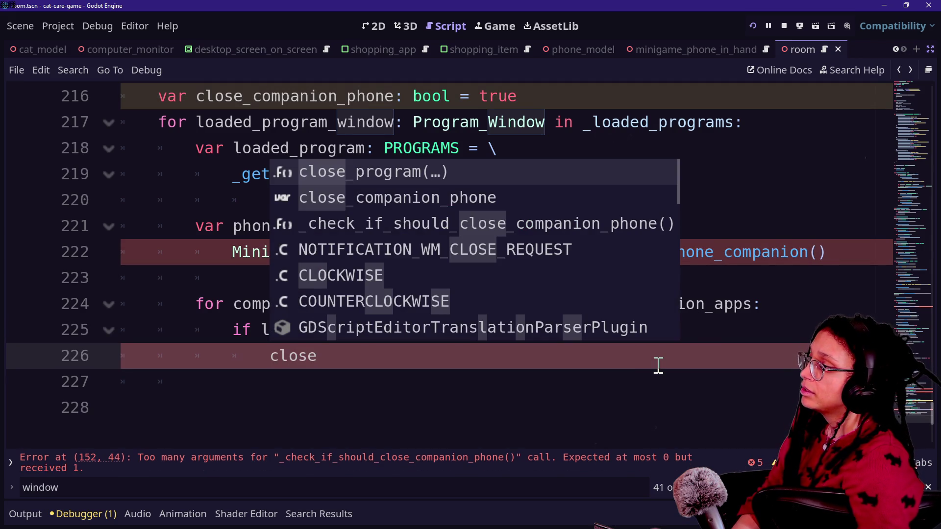
{"action": "key", "text": "Down"}
{"action": "key", "text": "Return"}
{"action": "type", "text": "= t"}
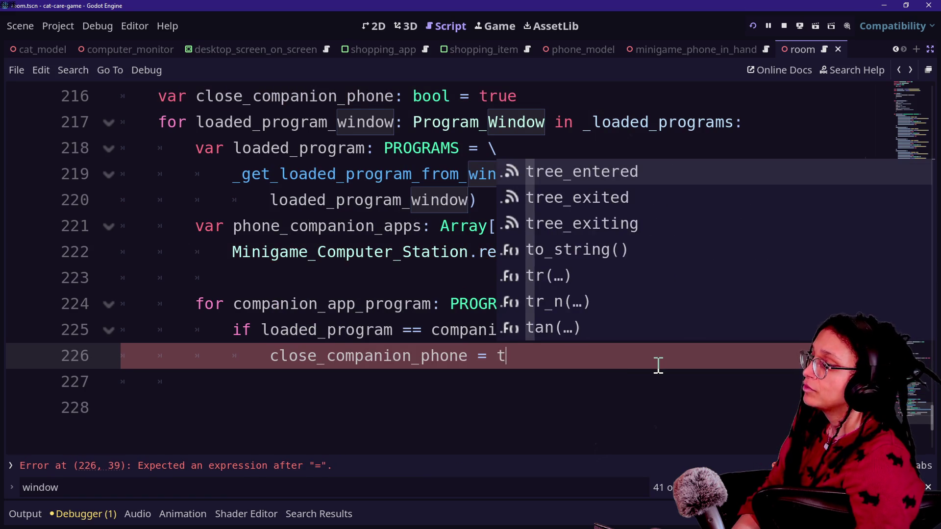
{"action": "key", "text": "BackSpace"}
{"action": "type", "text": "false"}
{"action": "key", "text": "Escape"}
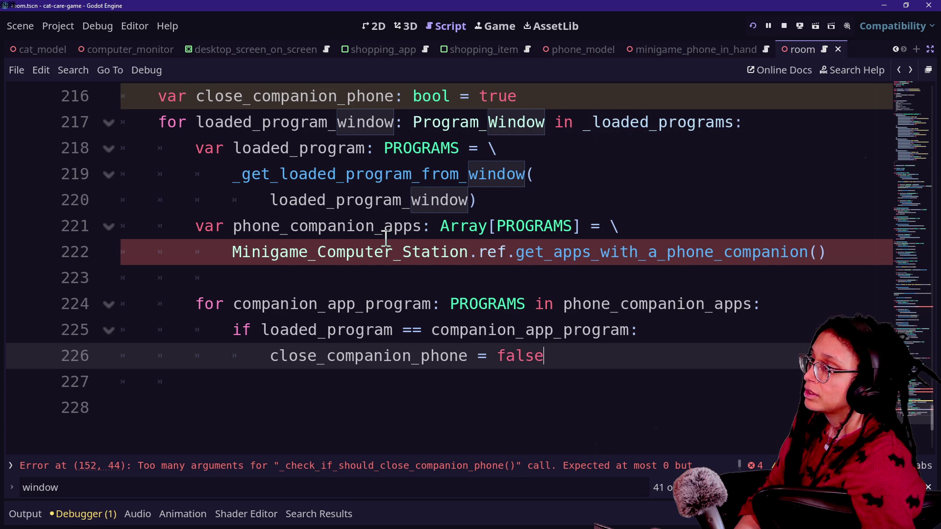
{"action": "left_click", "coordinate": [323, 468]}
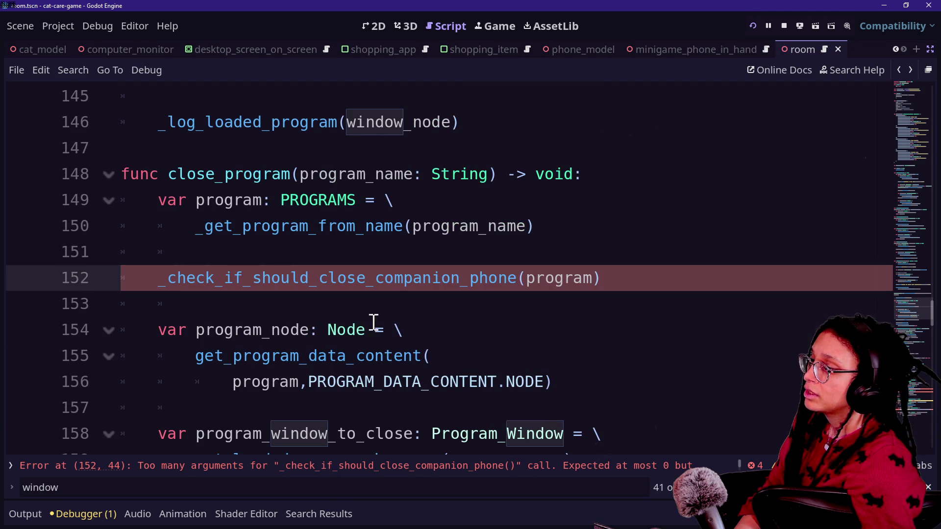
Step: Delete the extra program argument from the _check_if_should_close_companion_phone() call on line 152
{"action": "double_click", "coordinate": [580, 278]}
{"action": "key", "text": "BackSpace"}
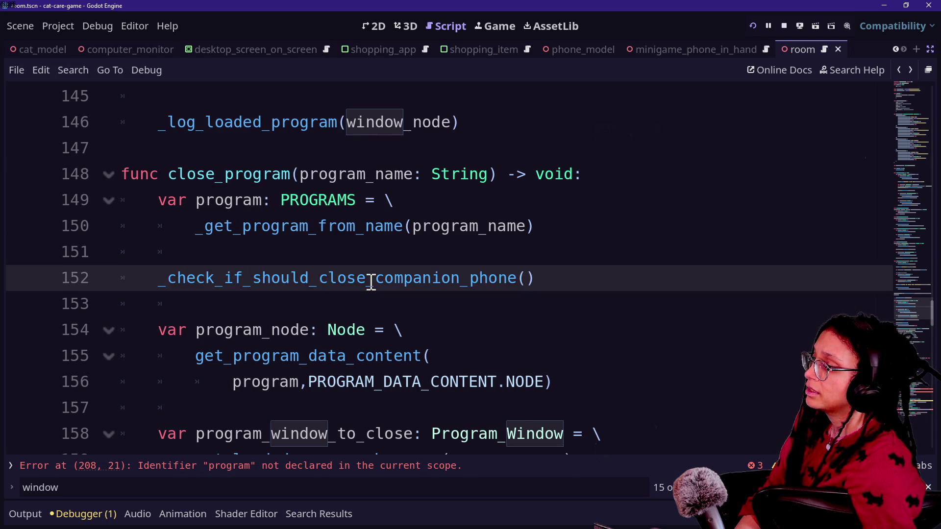
{"action": "scroll", "coordinate": [369, 280], "scroll_direction": "down", "scroll_amount": 19}
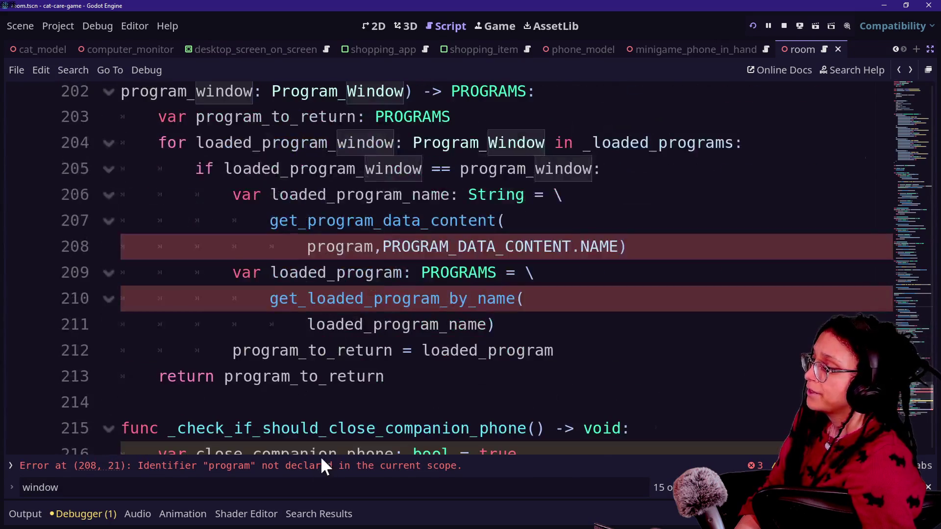
Step: Go to the undeclared 'program' identifier error on line 208 in _get_loaded_program_from_window
{"action": "double_click", "coordinate": [324, 466]}
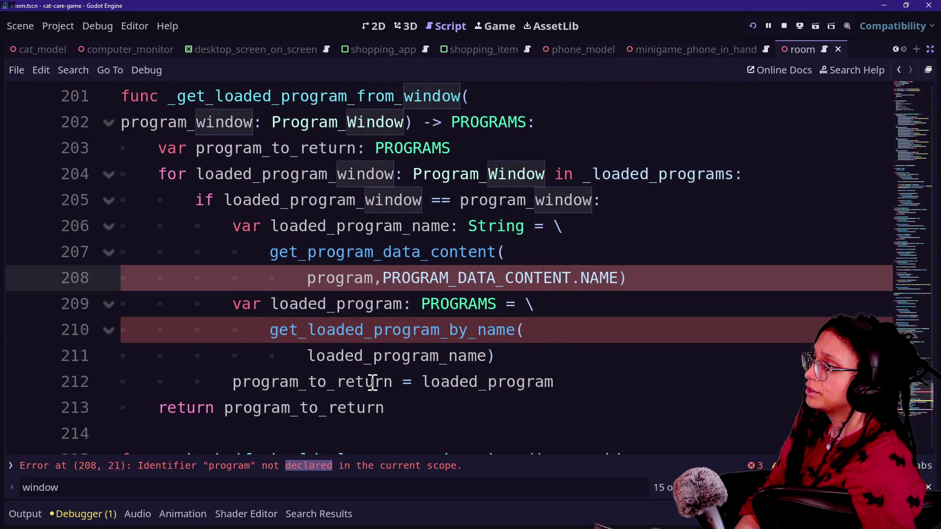
{"action": "scroll", "coordinate": [231, 260], "scroll_direction": "down", "scroll_amount": 1}
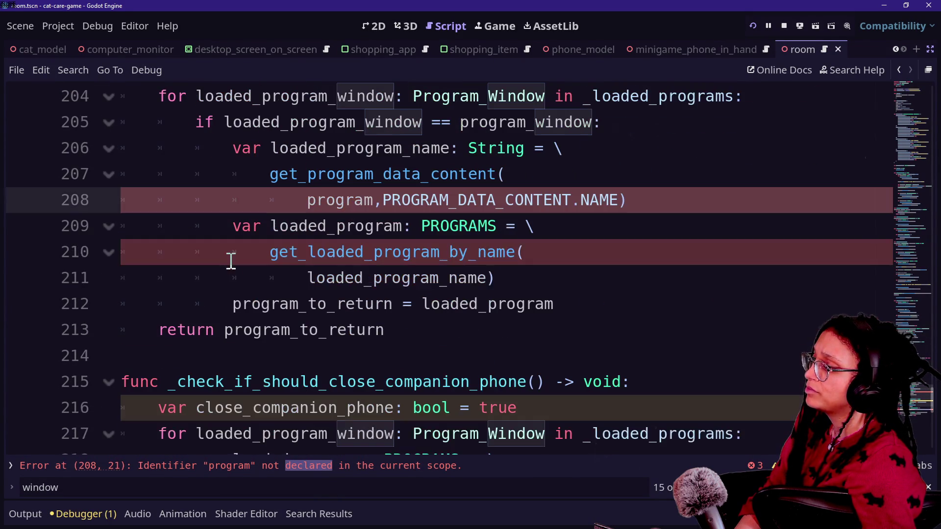
{"action": "scroll", "coordinate": [231, 260], "scroll_direction": "up", "scroll_amount": 1}
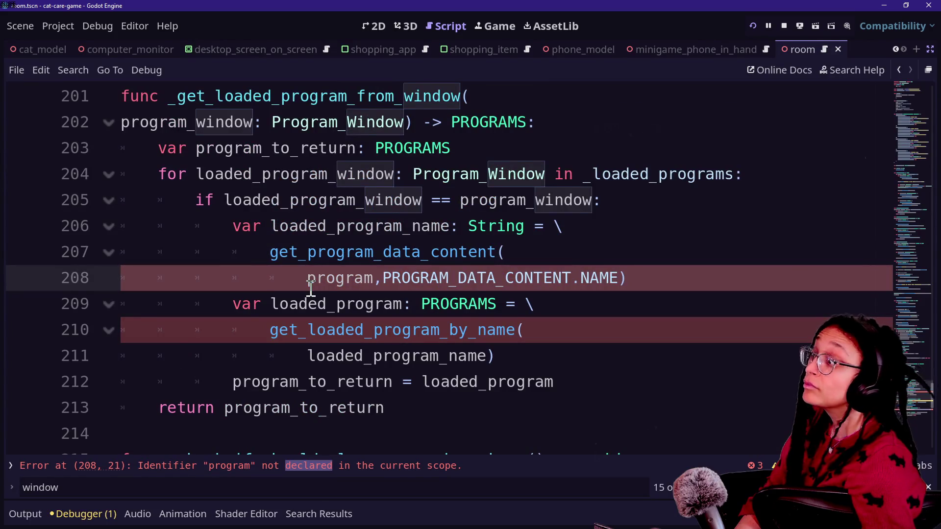
{"action": "left_click", "coordinate": [300, 278]}
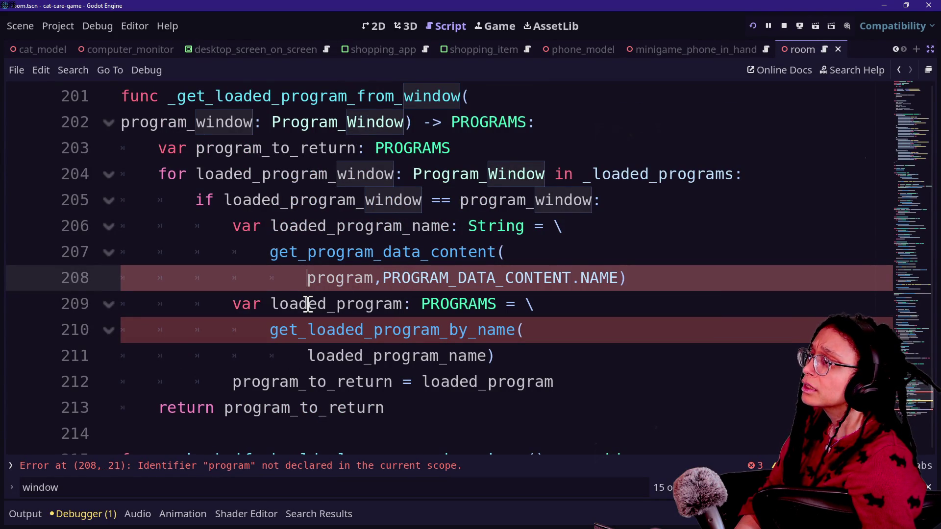
{"action": "mouse_move", "coordinate": [594, 278]}
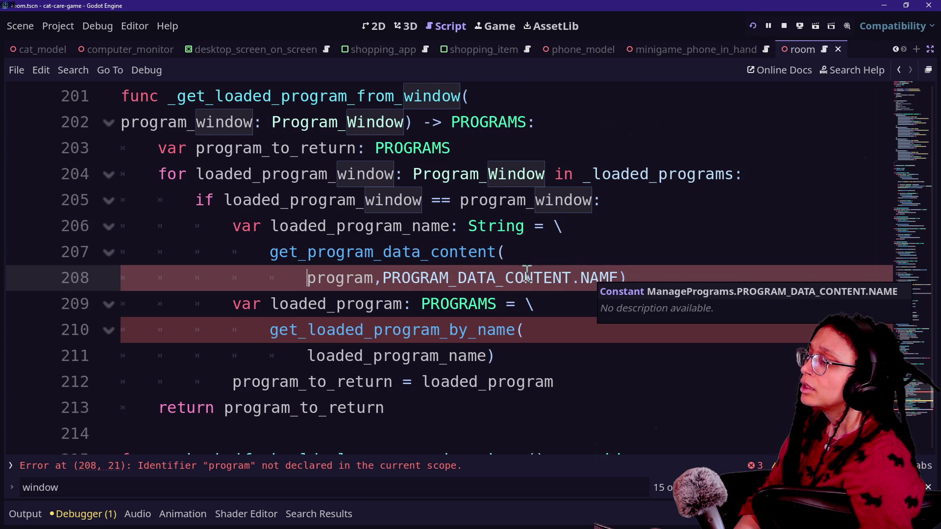
Step: Clear the old name lookup on lines 207–208, leaving a correctly indented blank line
{"action": "left_click", "coordinate": [422, 253]}
{"action": "left_click_drag", "start_coordinate": [406, 230], "coordinate": [557, 231]}
{"action": "left_click", "coordinate": [556, 228]}
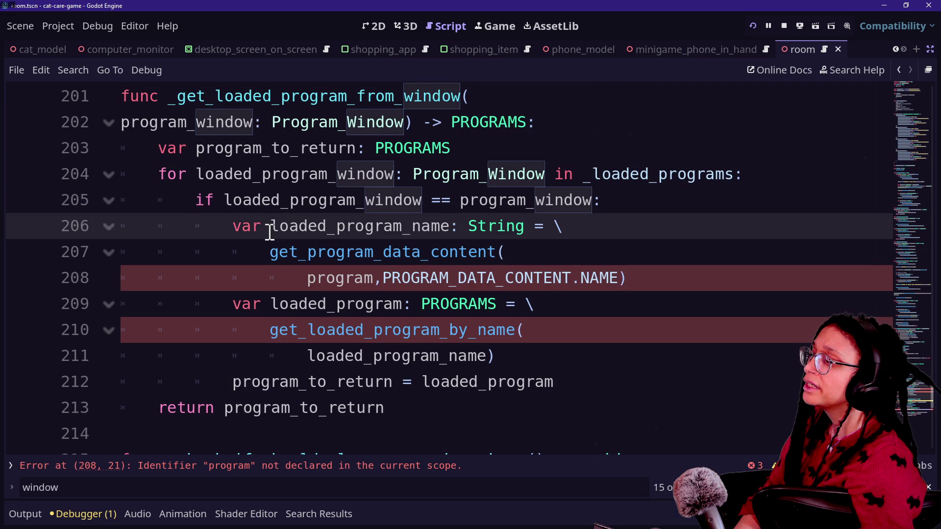
{"action": "left_click", "coordinate": [187, 175]}
{"action": "left_click_drag", "start_coordinate": [648, 279], "coordinate": [584, 220]}
{"action": "key", "text": "Return"}
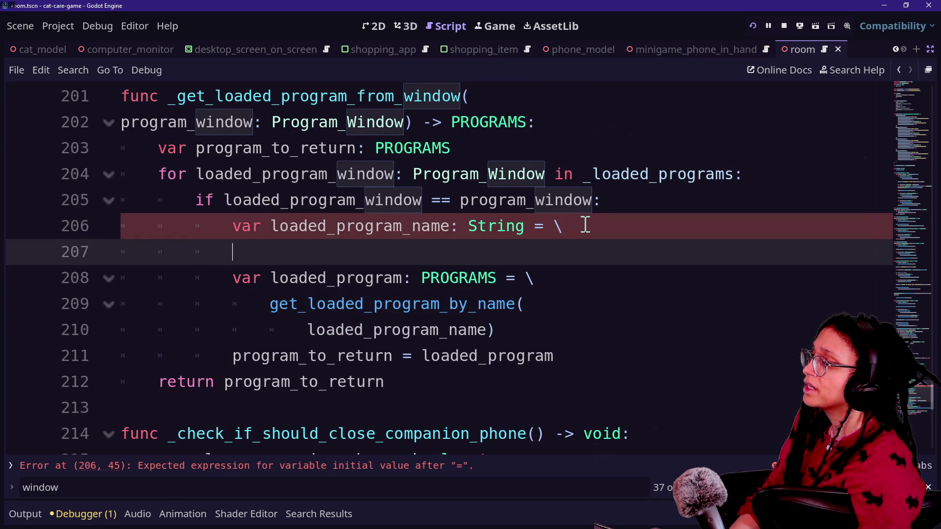
{"action": "key", "text": "BackSpace"}
{"action": "key", "text": "Return"}
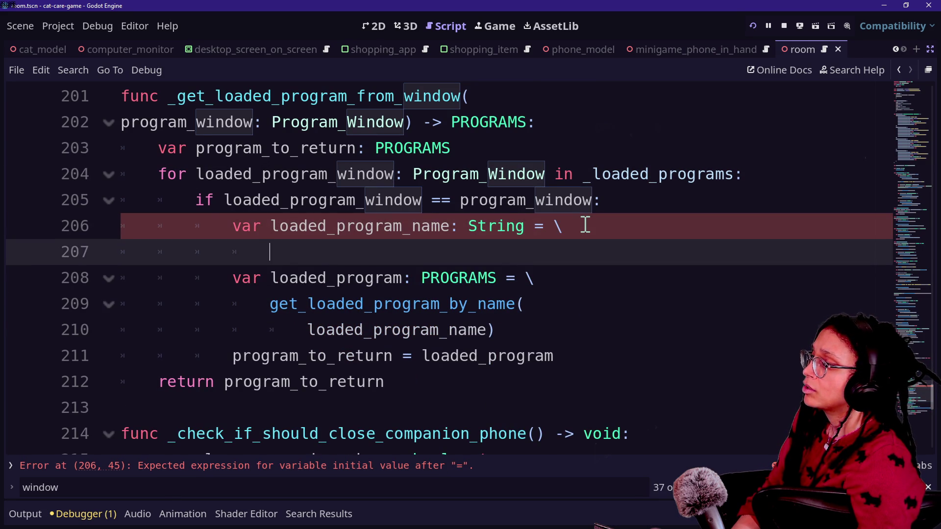
Step: Write loaded_program_window.get_program_name() on the new line 207 using autocomplete
{"action": "type", "text": "loaded"}
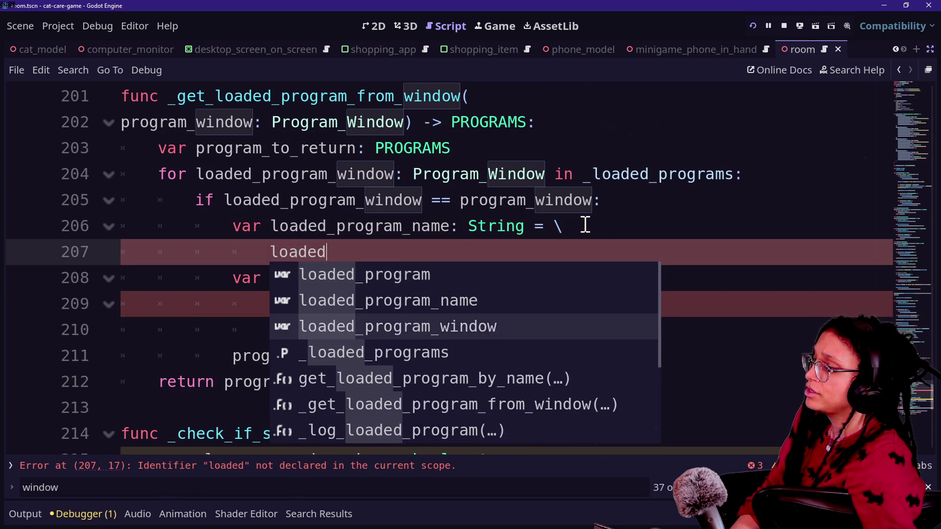
{"action": "key", "text": "Return"}
{"action": "type", "text": ".get"}
{"action": "key", "text": "Return"}
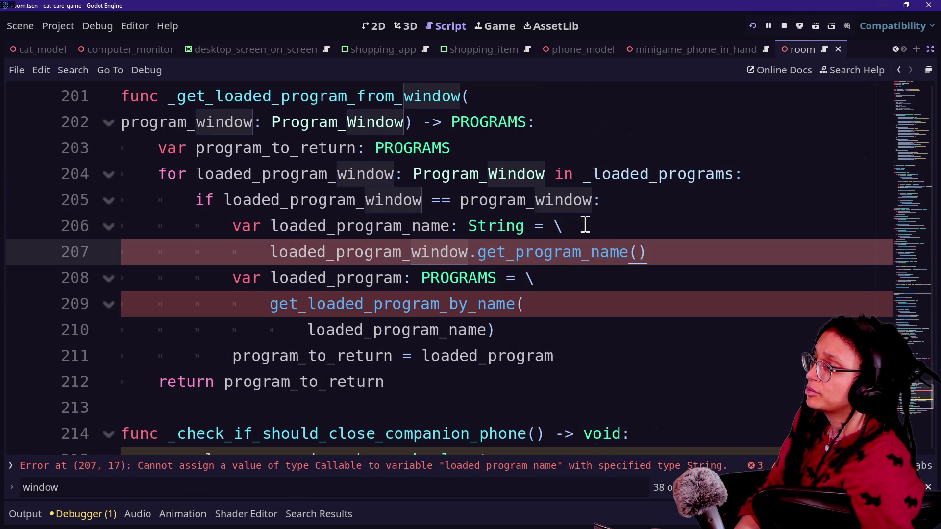
{"action": "key", "text": "ctrl+z"}
{"action": "left_click", "coordinate": [413, 226]}
{"action": "left_click", "coordinate": [300, 253]}
{"action": "key", "text": "ctrl+y"}
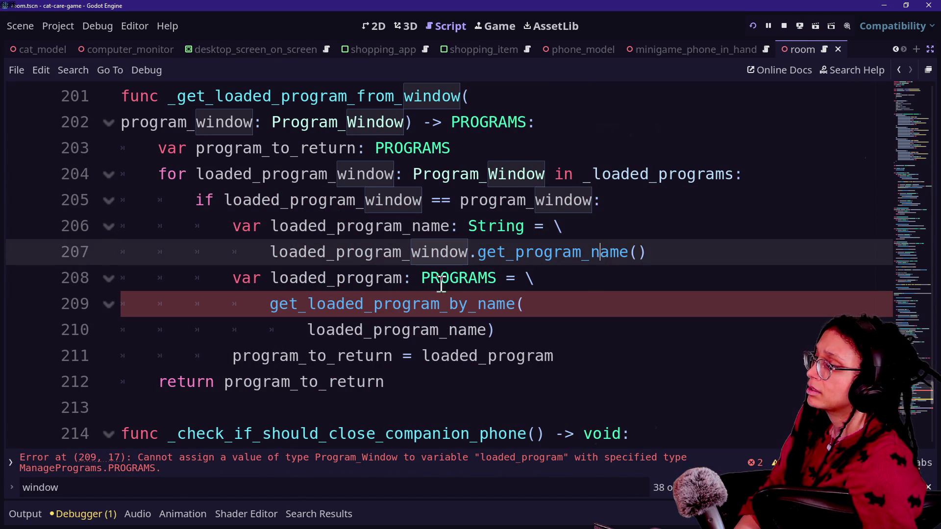
Step: Replace the get_loaded_program_by_name call on line 209 with _get_program_from_name
{"action": "left_click", "coordinate": [375, 303]}
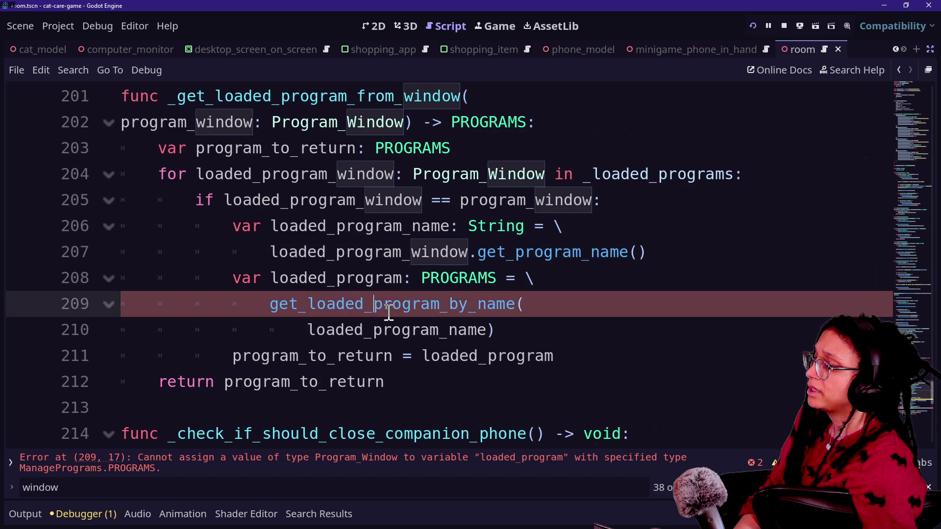
{"action": "key", "text": "Down"}
{"action": "key", "text": "Down"}
{"action": "key", "text": "Down"}
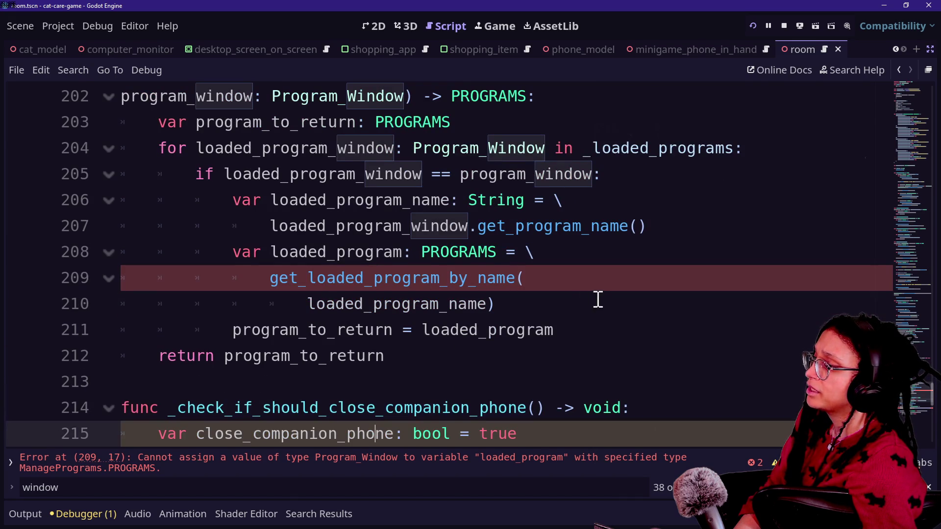
{"action": "left_click", "coordinate": [268, 277]}
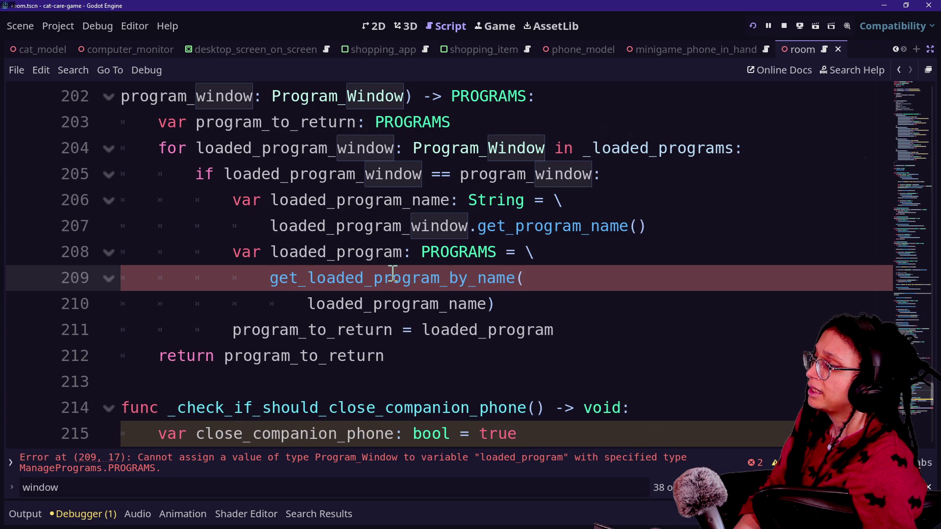
{"action": "mouse_move", "coordinate": [392, 273]}
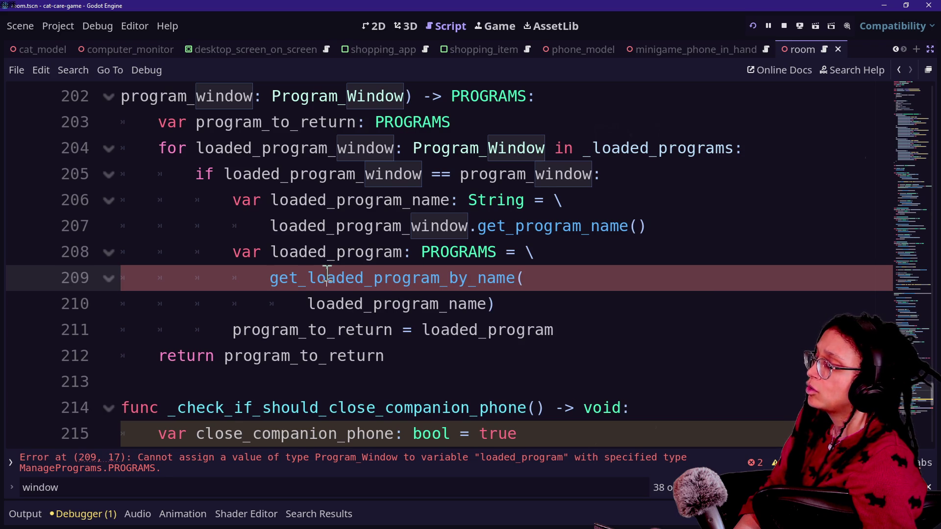
{"action": "left_click_drag", "start_coordinate": [310, 279], "coordinate": [533, 280]}
{"action": "key", "text": "BackSpace"}
{"action": "key", "text": "BackSpace"}
{"action": "type", "text": "prog"}
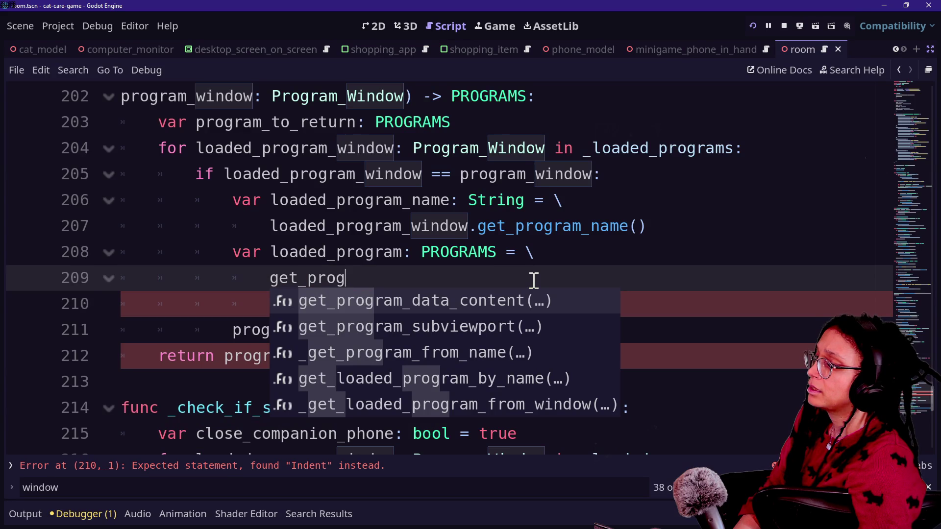
{"action": "key", "text": "Down"}
{"action": "key", "text": "Down"}
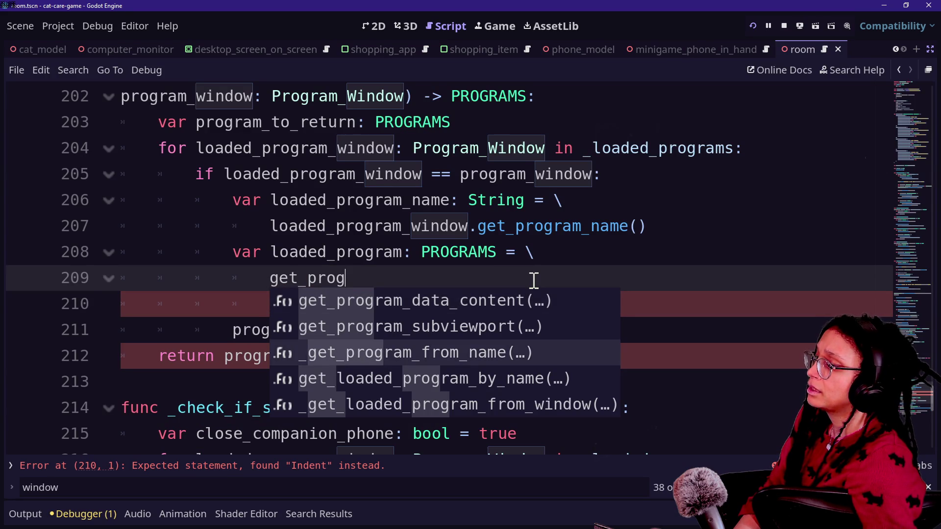
{"action": "key", "text": "Return"}
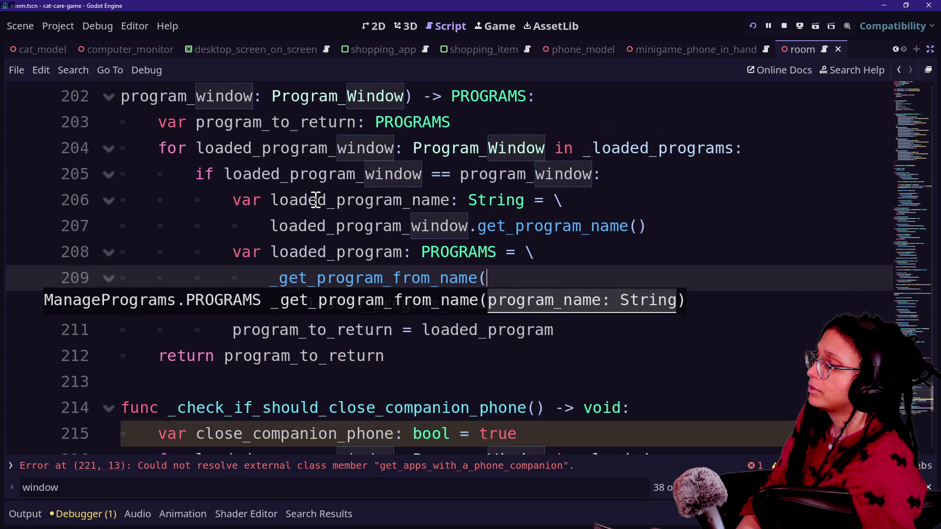
{"action": "scroll", "coordinate": [316, 200], "scroll_direction": "up", "scroll_amount": 6}
{"action": "scroll", "coordinate": [316, 200], "scroll_direction": "down", "scroll_amount": 3}
{"action": "scroll", "coordinate": [332, 226], "scroll_direction": "up", "scroll_amount": 4}
{"action": "key", "text": "ctrl+f"}
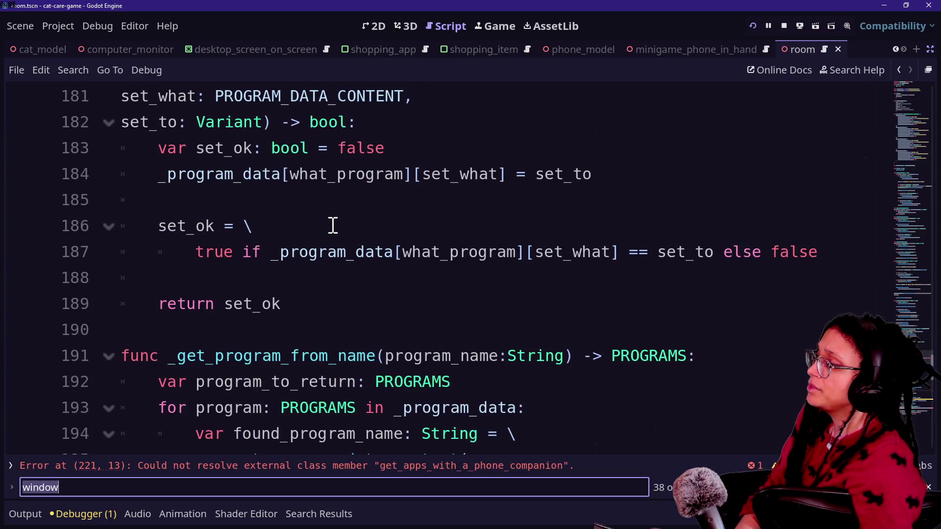
Step: Search the script for loaded_program and select the get_loaded_program_by_name definition
{"action": "type", "text": "loaded_program"}
{"action": "key", "text": "Return"}
{"action": "key", "text": "Return"}
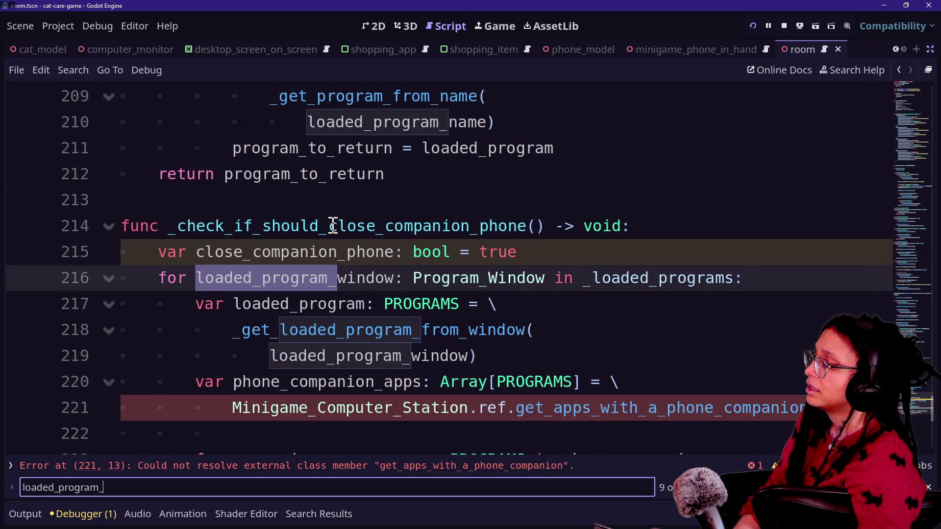
{"action": "key", "text": "Return"}
{"action": "type", "text": "_by"}
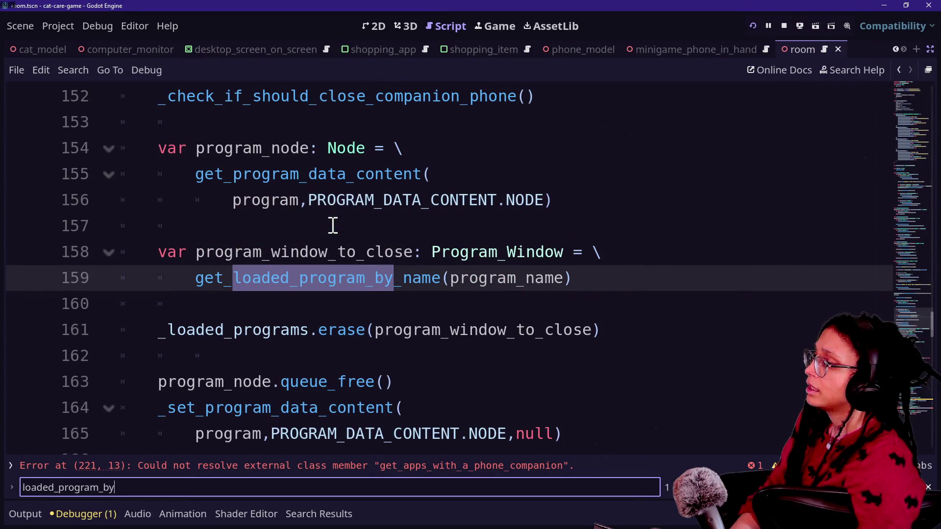
{"action": "left_click", "coordinate": [286, 287], "text": "ctrl"}
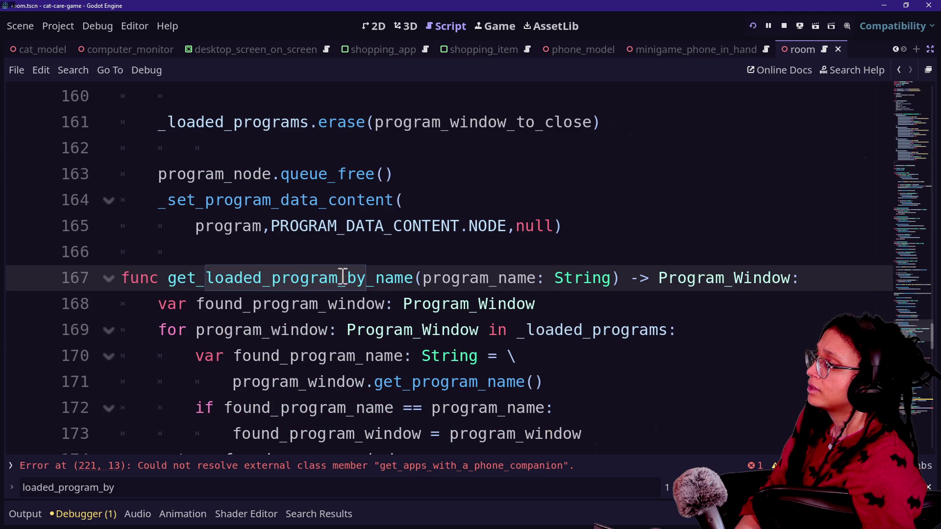
{"action": "double_click", "coordinate": [170, 280]}
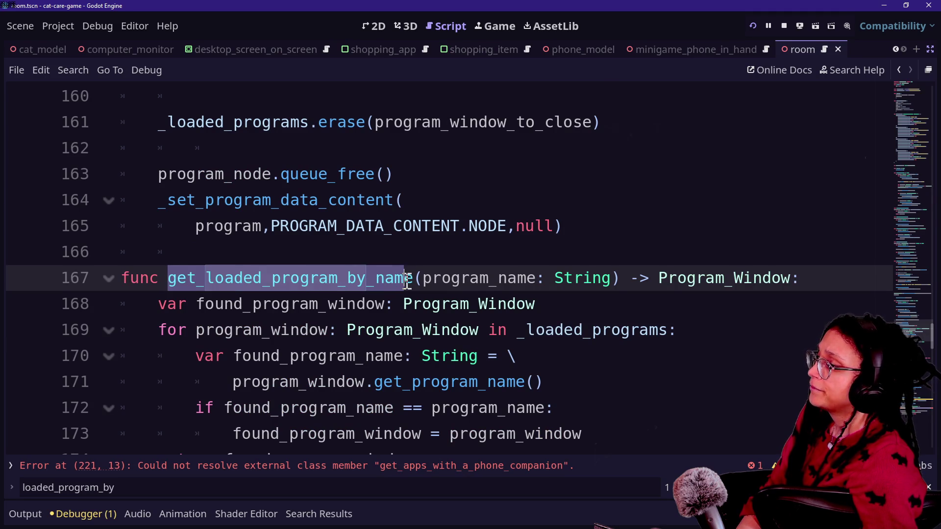
Step: Replace get_loaded_program_by_name with get_loaded_program_window_by_name in all files and reload from disk
{"action": "key", "text": "ctrl+shift+f"}
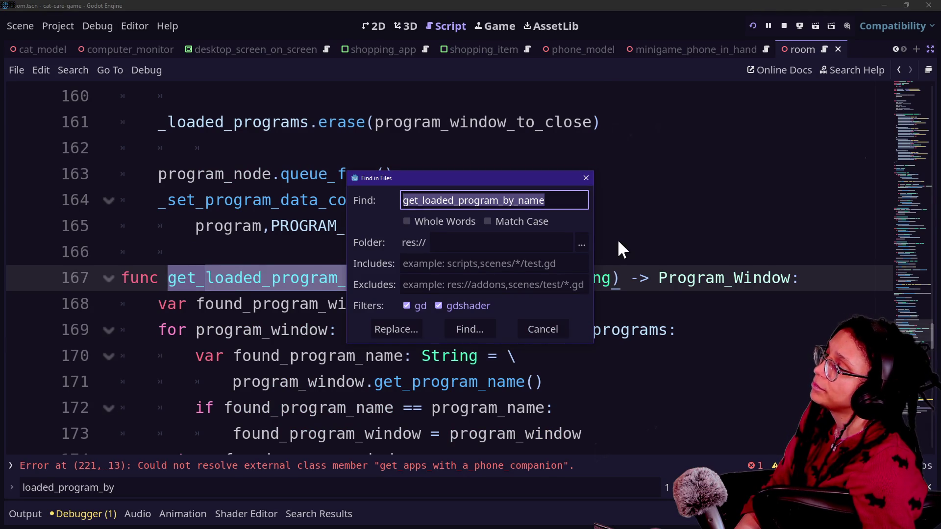
{"action": "key", "text": "Return"}
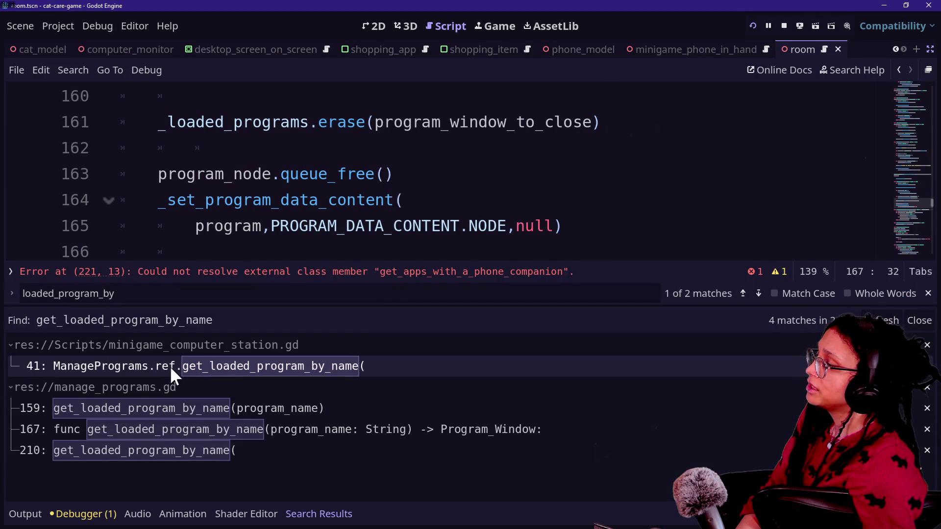
{"action": "left_click", "coordinate": [169, 366]}
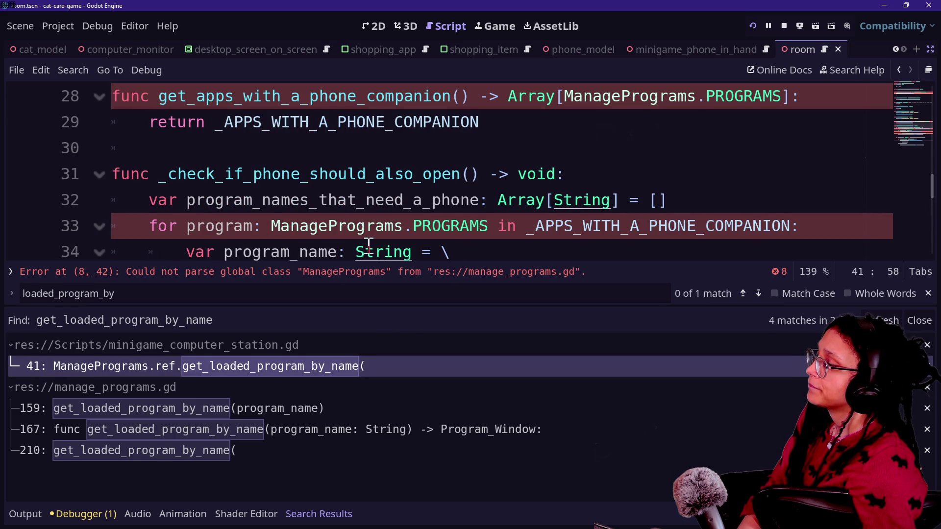
{"action": "key", "text": "ctrl+shift+r"}
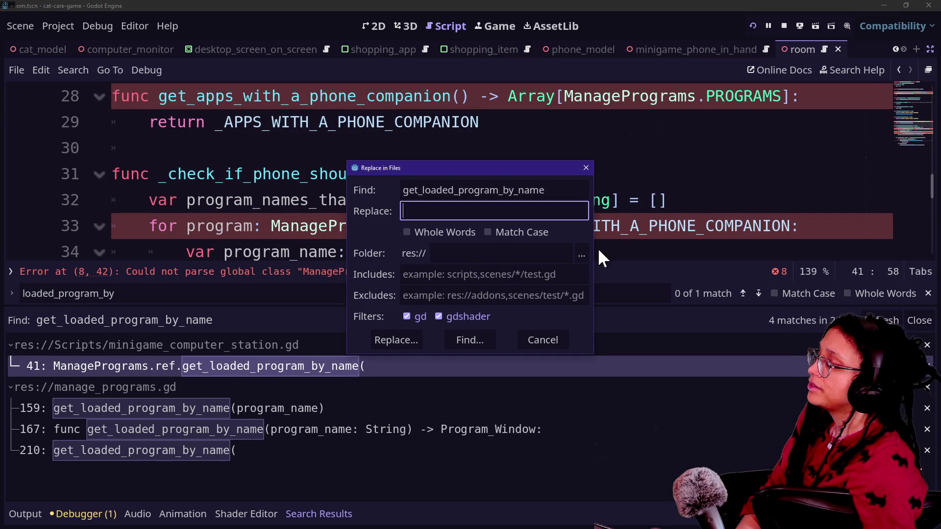
{"action": "type", "text": "get_loade"}
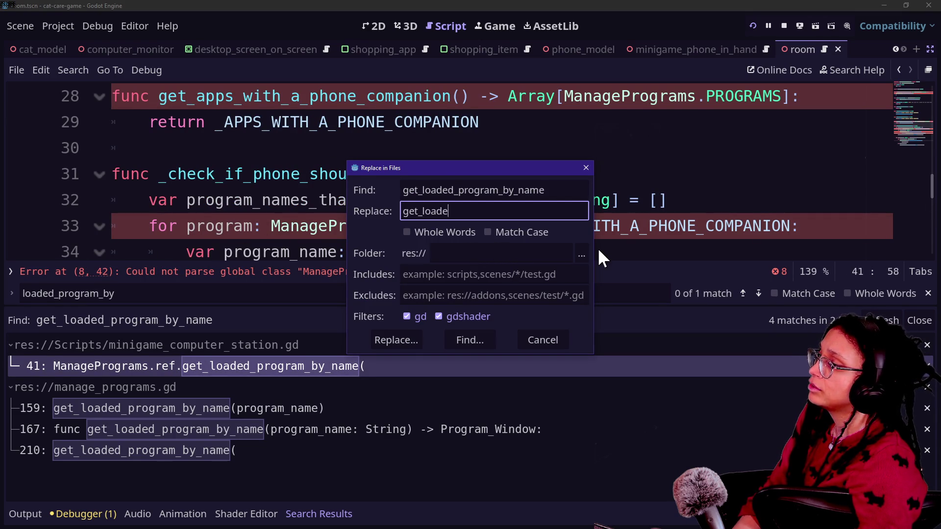
{"action": "type", "text": "d_program"}
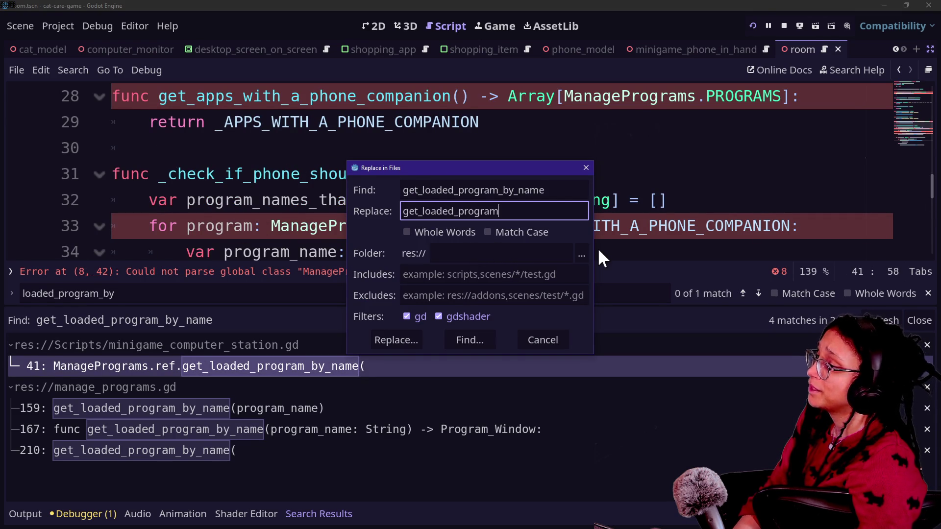
{"action": "type", "text": "_window_by_name"}
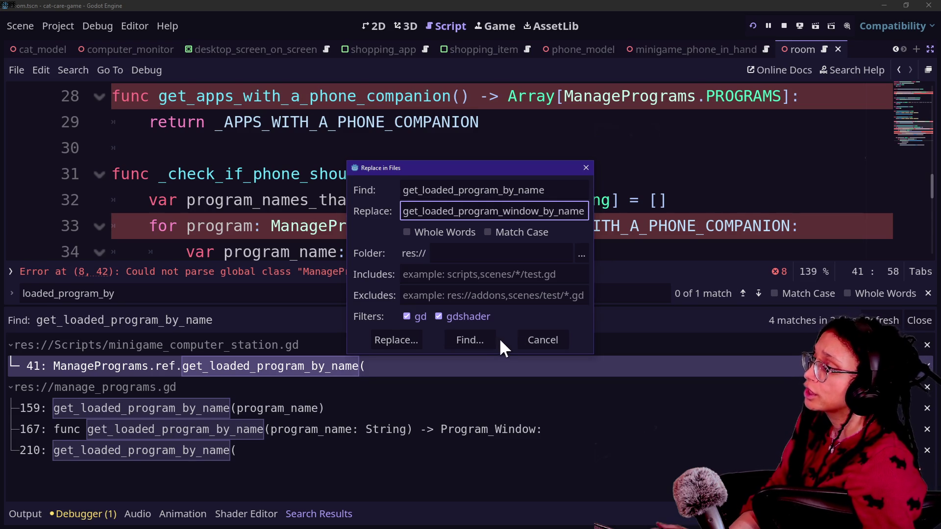
{"action": "left_click", "coordinate": [400, 343]}
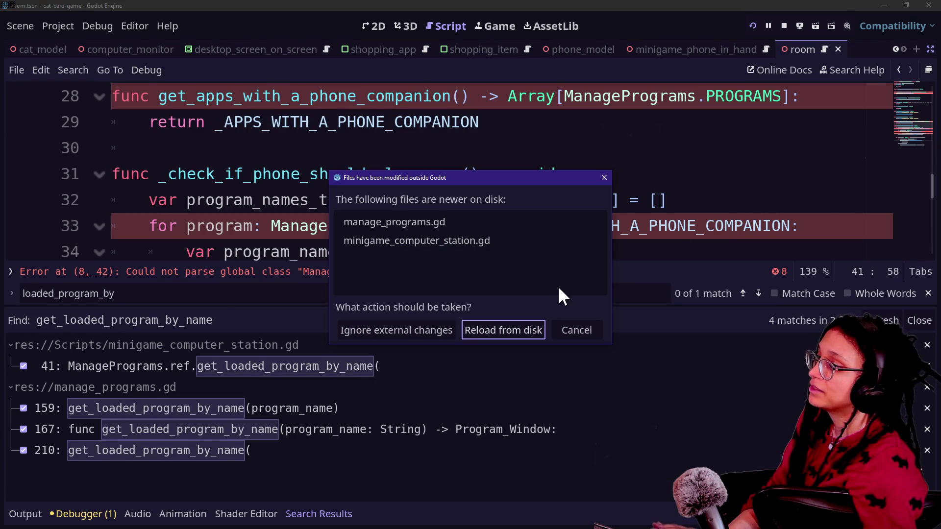
{"action": "left_click", "coordinate": [512, 332]}
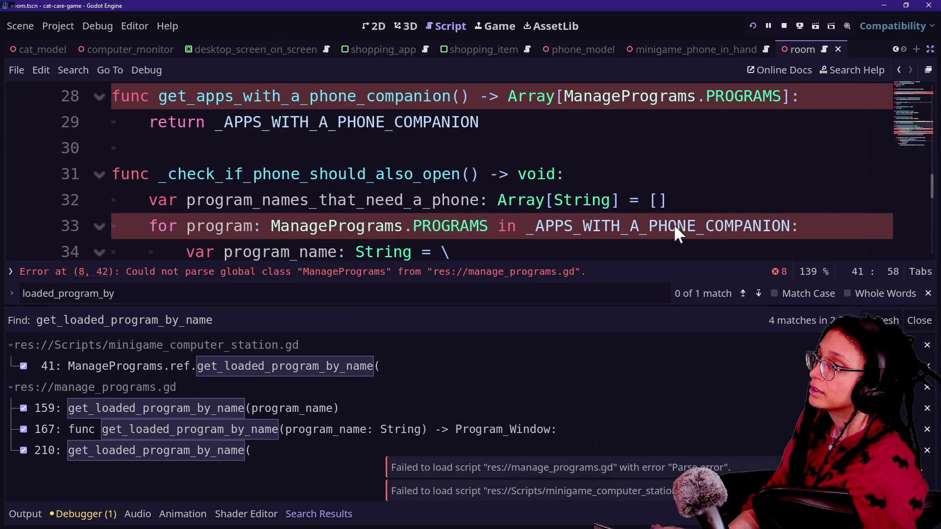
{"action": "left_click", "coordinate": [782, 27]}
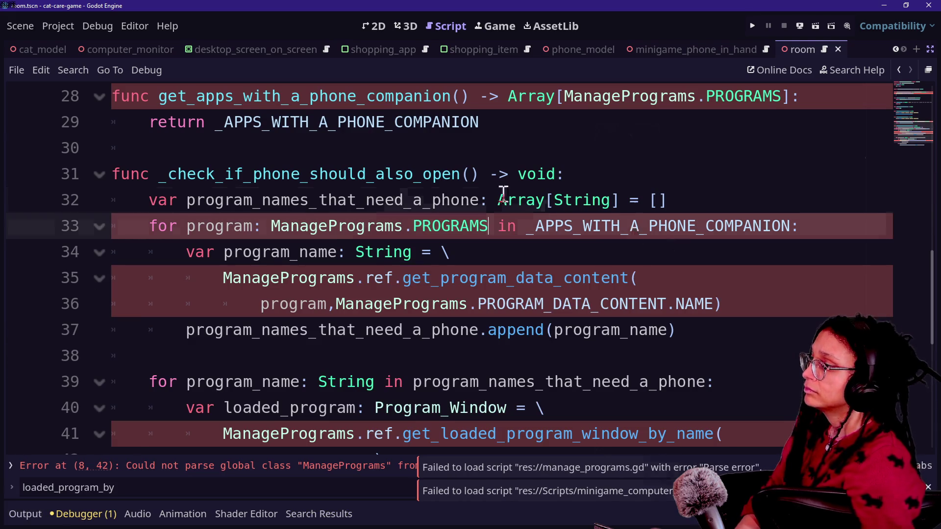
Step: Save the rewritten scripts with Ctrl+S
{"action": "left_click", "coordinate": [558, 203]}
{"action": "key", "text": "ctrl+s"}
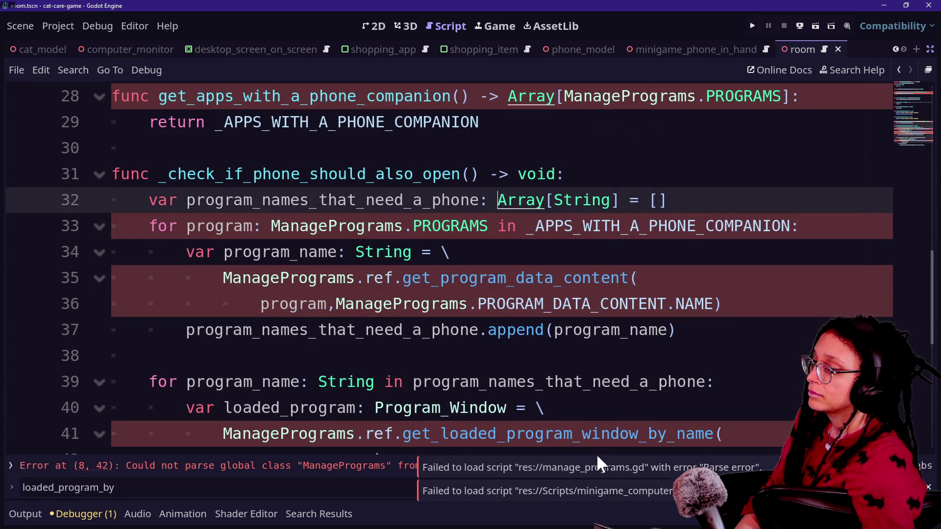
{"action": "left_click", "coordinate": [529, 226]}
{"action": "scroll", "coordinate": [458, 165], "scroll_direction": "up", "scroll_amount": 1}
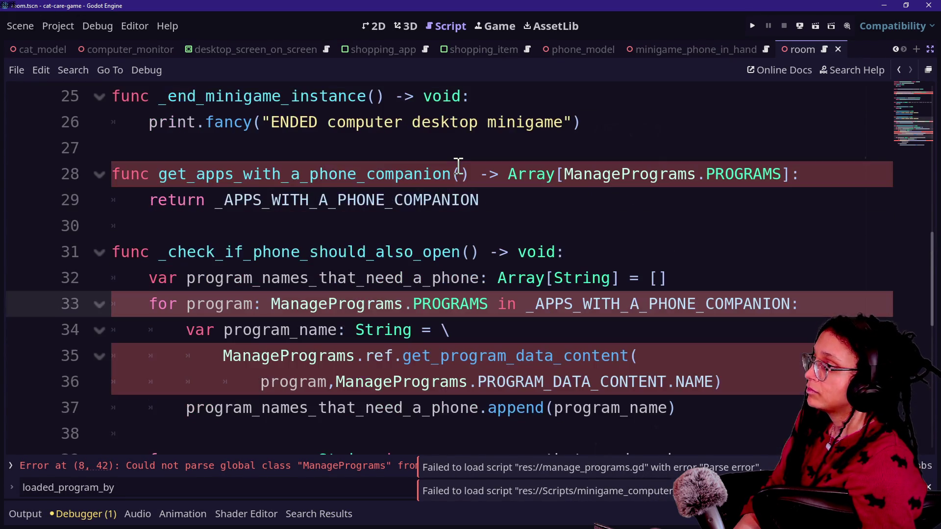
{"action": "key", "text": "ctrl+z"}
{"action": "key", "text": "ctrl+s"}
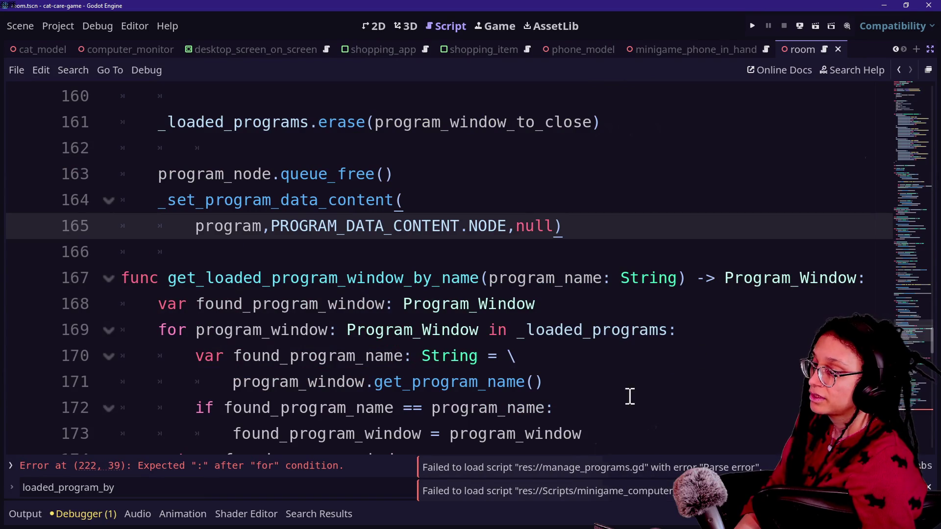
Step: Visit minigame_computer_station.gd, then return to manage_programs.gd, save, and scroll to line 201
{"action": "key", "text": "shift+alt+o"}
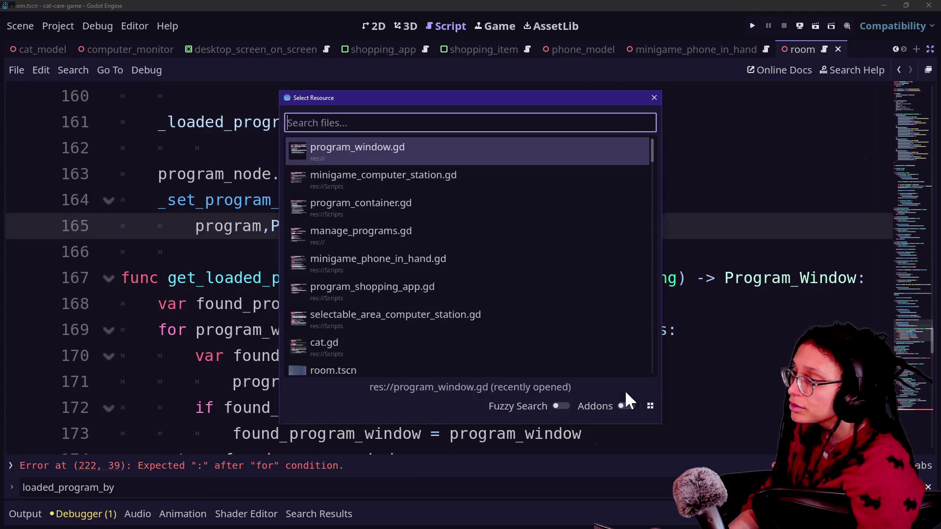
{"action": "type", "text": "minigame_com"}
{"action": "key", "text": "Return"}
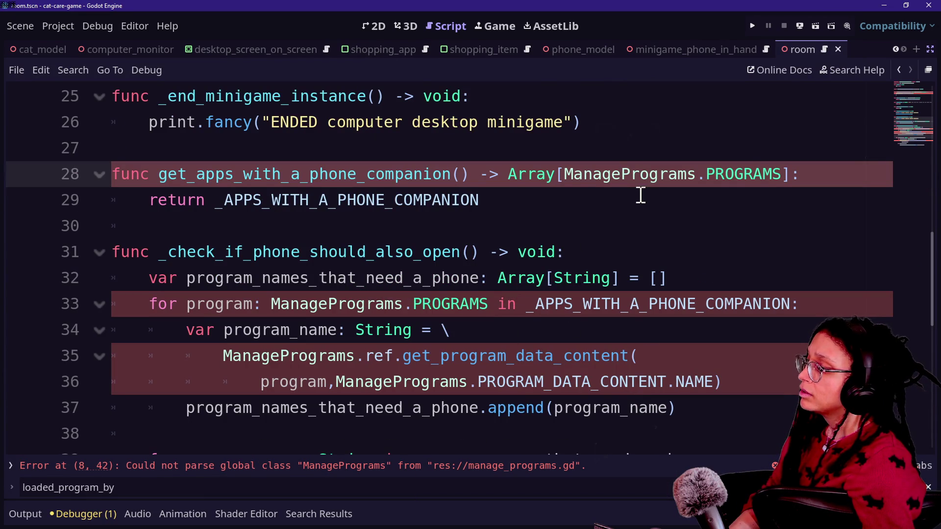
{"action": "key", "text": "ctrl+z"}
{"action": "key", "text": "ctrl+s"}
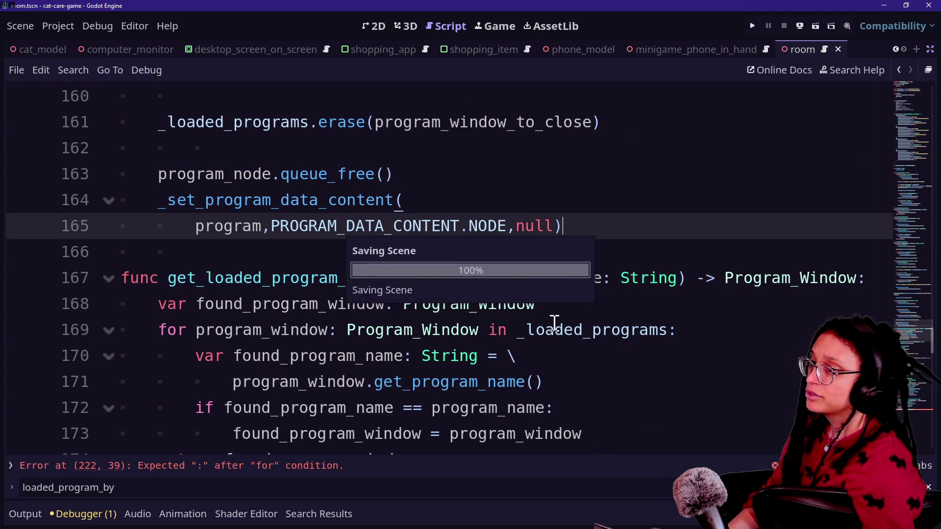
{"action": "scroll", "coordinate": [554, 324], "scroll_direction": "down", "scroll_amount": 20}
{"action": "scroll", "coordinate": [554, 323], "scroll_direction": "up", "scroll_amount": 2}
{"action": "scroll", "coordinate": [487, 310], "scroll_direction": "up", "scroll_amount": 5}
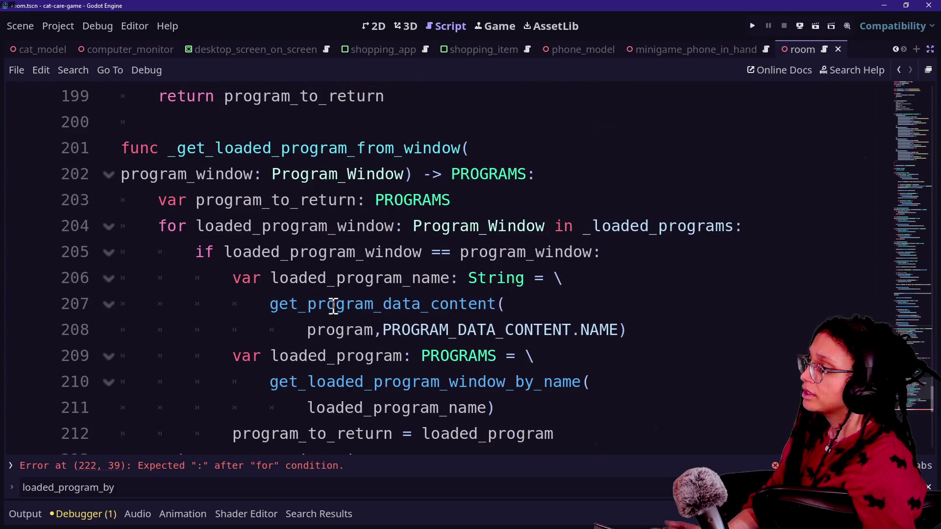
Step: Replace the get_program_data_content call on lines 207–208 with loaded_program_window.get_program_name()
{"action": "left_click_drag", "start_coordinate": [279, 305], "coordinate": [439, 305]}
{"action": "left_click", "coordinate": [439, 305]}
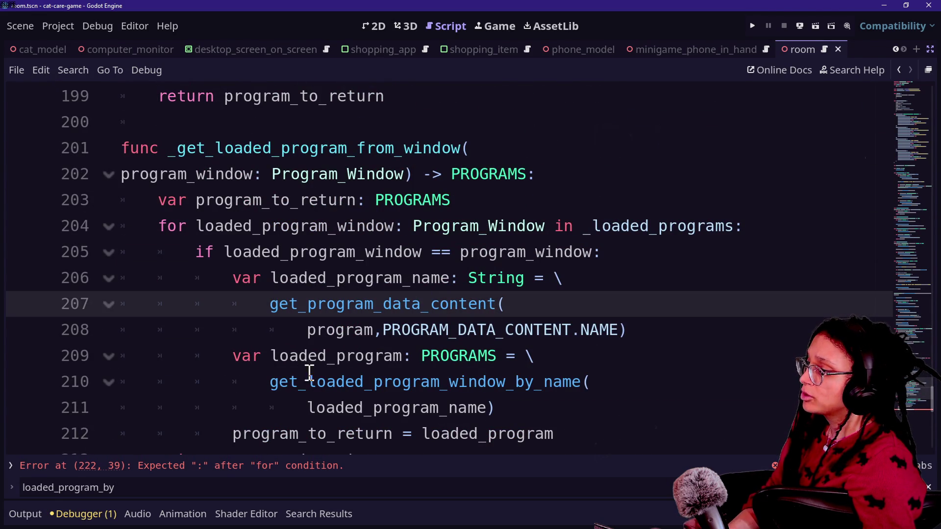
{"action": "left_click_drag", "start_coordinate": [270, 382], "coordinate": [446, 384]}
{"action": "left_click", "coordinate": [447, 384]}
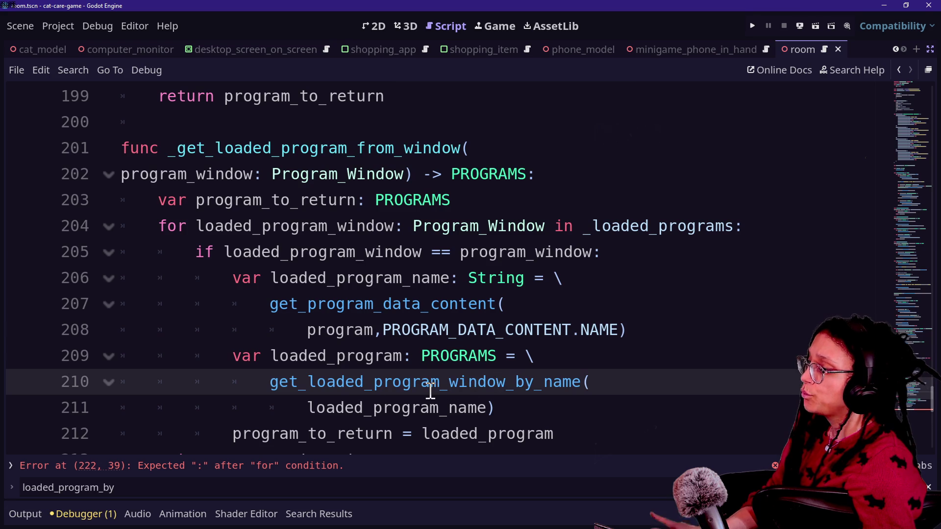
{"action": "left_click_drag", "start_coordinate": [270, 304], "coordinate": [627, 330]}
{"action": "type", "text": "loaded"}
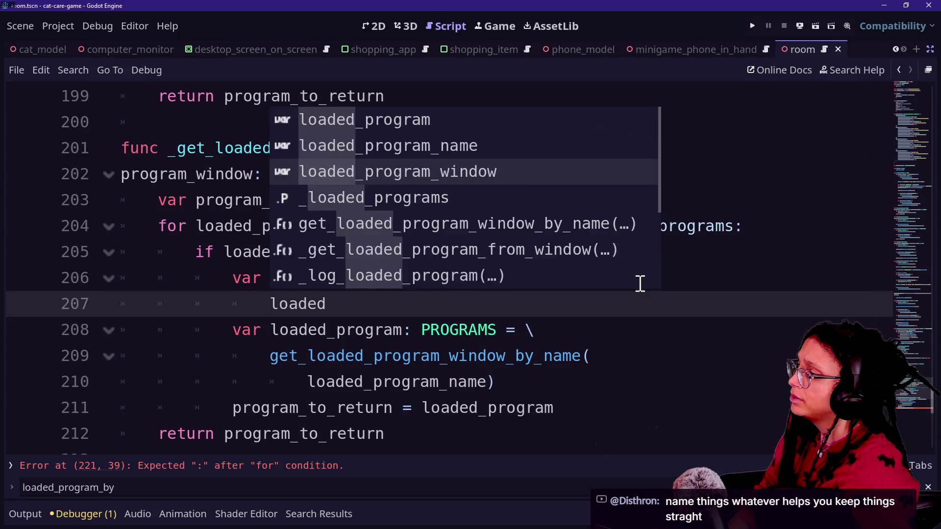
{"action": "type", "text": "_program_window.grt"}
{"action": "key", "text": "BackSpace"}
{"action": "key", "text": "BackSpace"}
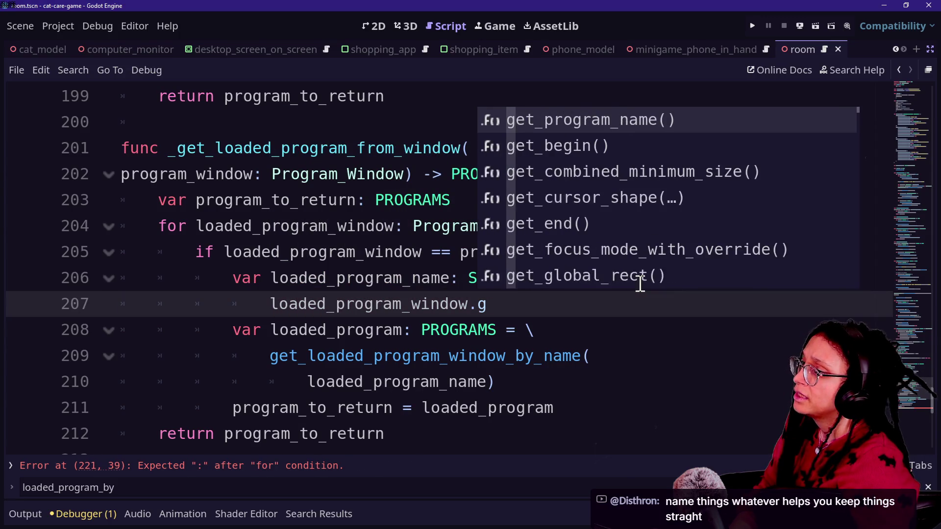
{"action": "key", "text": "Return"}
Step: Move through and select the var declarations on lines 208–210
{"action": "left_click", "coordinate": [363, 326]}
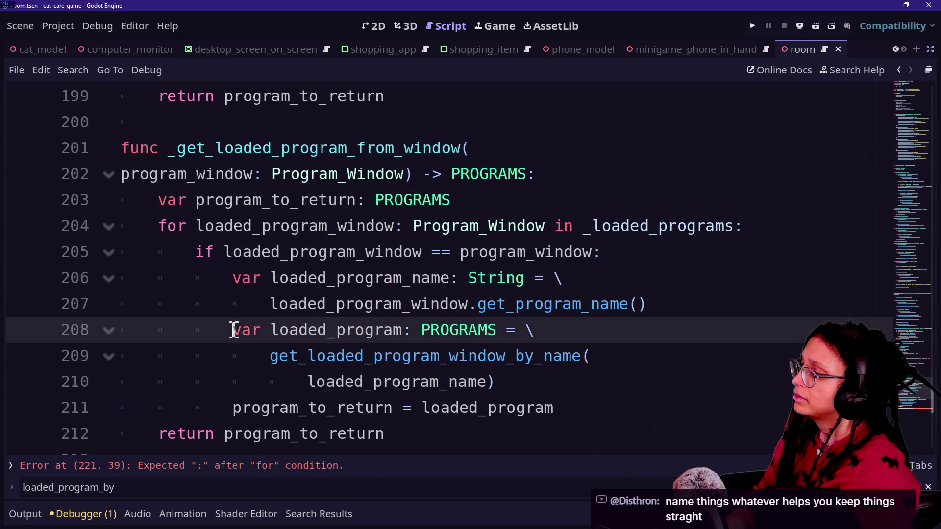
{"action": "left_click_drag", "start_coordinate": [235, 330], "coordinate": [504, 329]}
{"action": "left_click_drag", "start_coordinate": [196, 330], "coordinate": [374, 337]}
{"action": "left_click", "coordinate": [269, 343]}
{"action": "left_click_drag", "start_coordinate": [196, 330], "coordinate": [381, 343]}
{"action": "left_click", "coordinate": [381, 342]}
{"action": "left_click", "coordinate": [381, 344]}
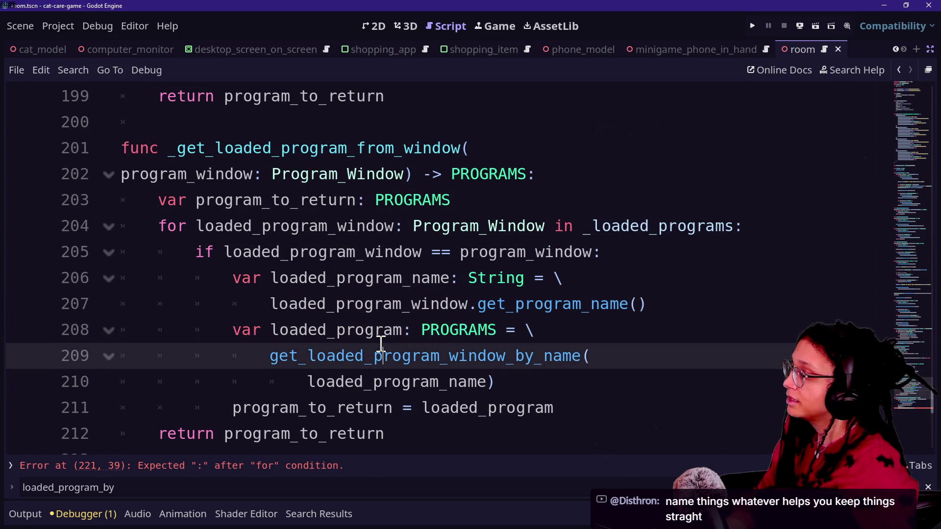
{"action": "key", "text": "Down"}
{"action": "mouse_move", "coordinate": [222, 333]}
{"action": "left_mouse_down"}
{"action": "mouse_move", "coordinate": [490, 355]}
{"action": "mouse_move", "coordinate": [261, 338]}
{"action": "left_mouse_up"}
{"action": "left_click", "coordinate": [494, 360]}
{"action": "key", "text": "Down"}
{"action": "key", "text": "Down"}
Step: Select the get_loaded_program_window_by_name call spanning lines 209–210
{"action": "left_click", "coordinate": [231, 338]}
{"action": "left_click", "coordinate": [240, 338]}
{"action": "left_click", "coordinate": [498, 383]}
{"action": "left_click_drag", "start_coordinate": [498, 382], "coordinate": [397, 361]}
{"action": "left_click", "coordinate": [540, 381]}
{"action": "key", "text": "Down"}
{"action": "key", "text": "Down"}
{"action": "key", "text": "Down"}
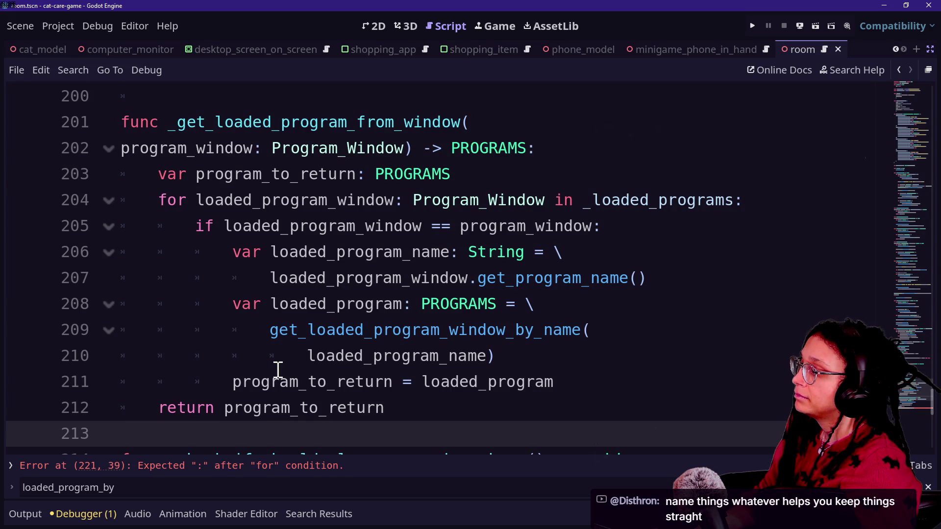
{"action": "left_click_drag", "start_coordinate": [267, 329], "coordinate": [498, 354]}
{"action": "left_click", "coordinate": [498, 354]}
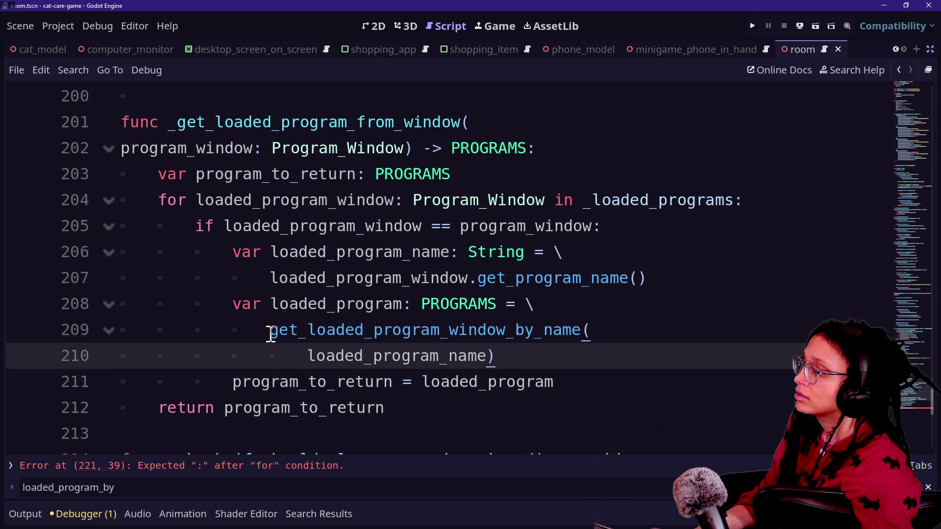
{"action": "left_click_drag", "start_coordinate": [269, 335], "coordinate": [600, 344]}
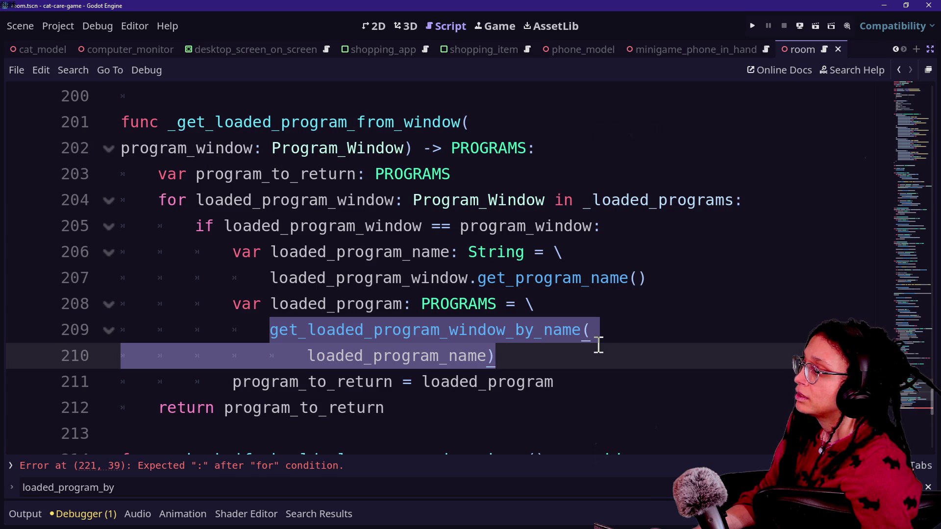
Step: Replace the selected call on line 209 with _get_program_from_name from autocomplete
{"action": "key", "text": "BackSpace"}
{"action": "type", "text": "gh"}
{"action": "key", "text": "BackSpace"}
{"action": "type", "text": "r"}
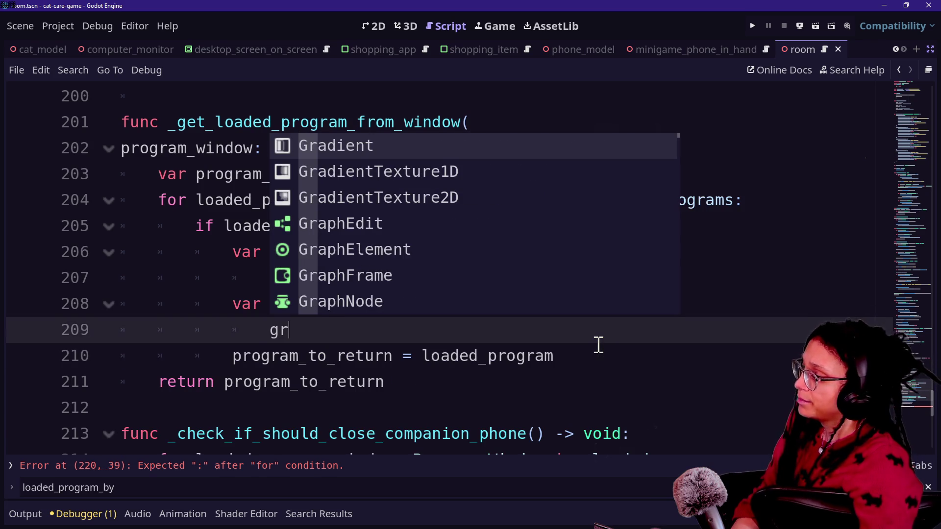
{"action": "type", "text": "y"}
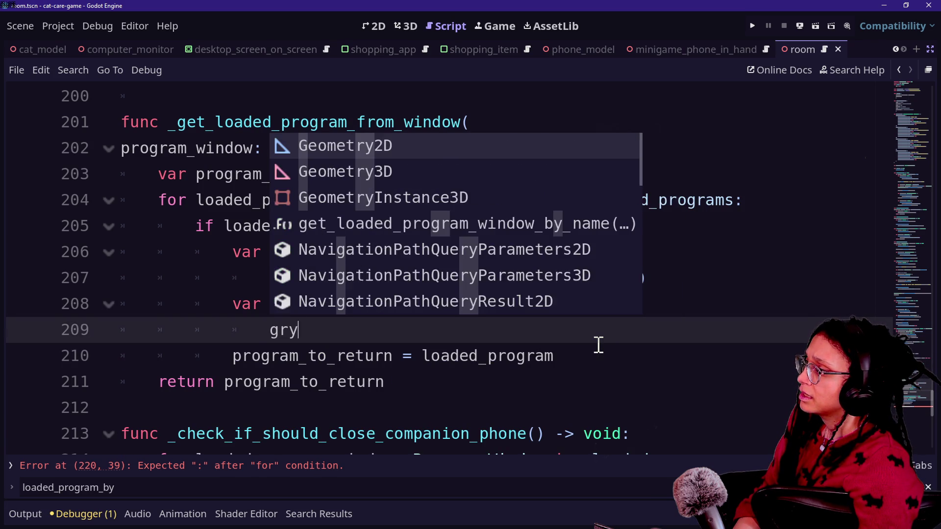
{"action": "key", "text": "BackSpace"}
{"action": "key", "text": "BackSpace"}
{"action": "type", "text": "et_pr"}
{"action": "key", "text": "BackSpace"}
{"action": "type", "text": "t_"}
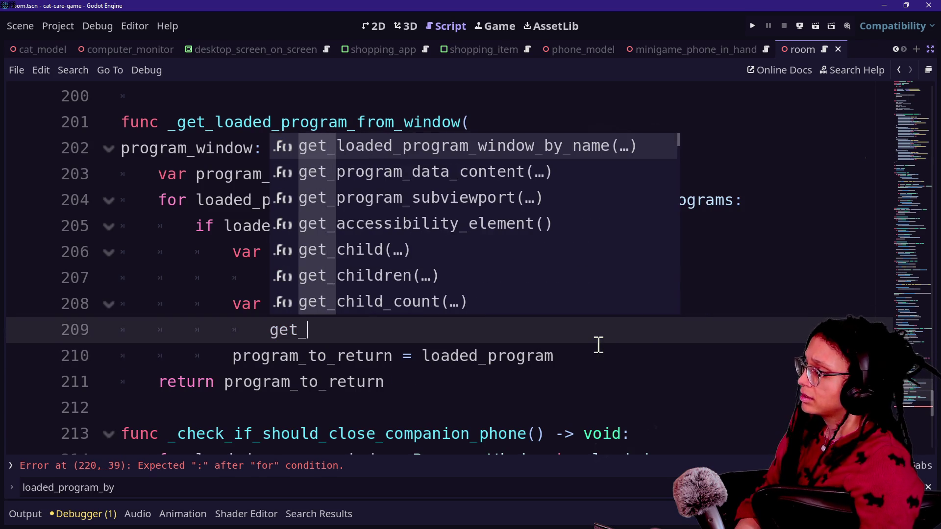
{"action": "type", "text": "program_wi"}
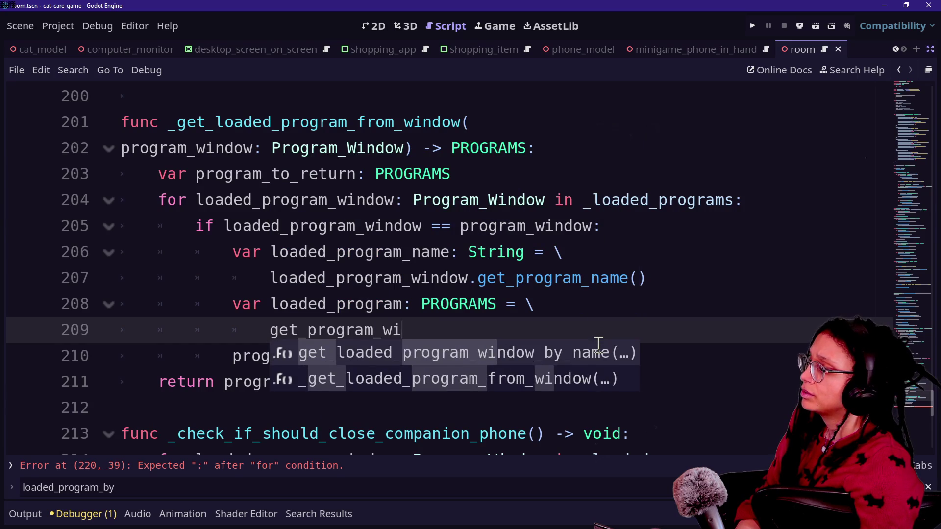
{"action": "key", "text": "BackSpace"}
{"action": "key", "text": "BackSpace"}
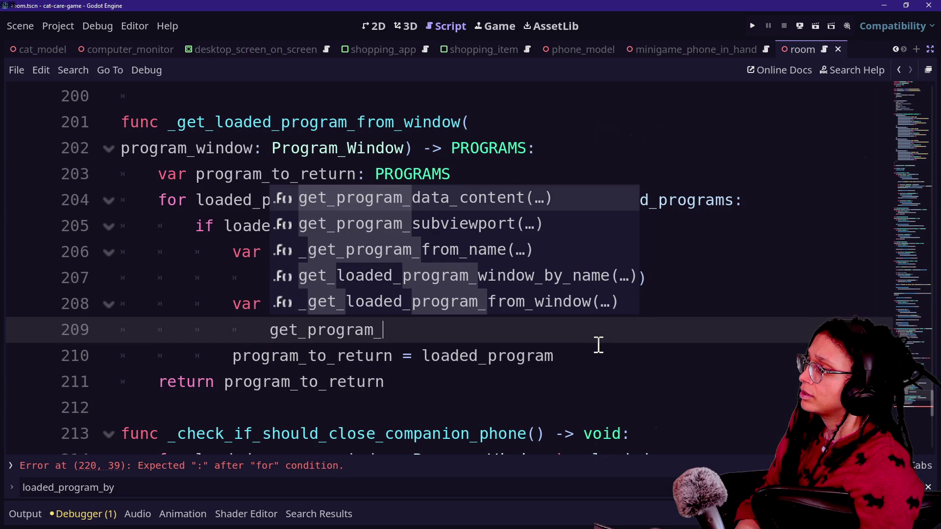
{"action": "key", "text": "Down"}
{"action": "key", "text": "Down"}
{"action": "key", "text": "Down"}
{"action": "key", "text": "Up"}
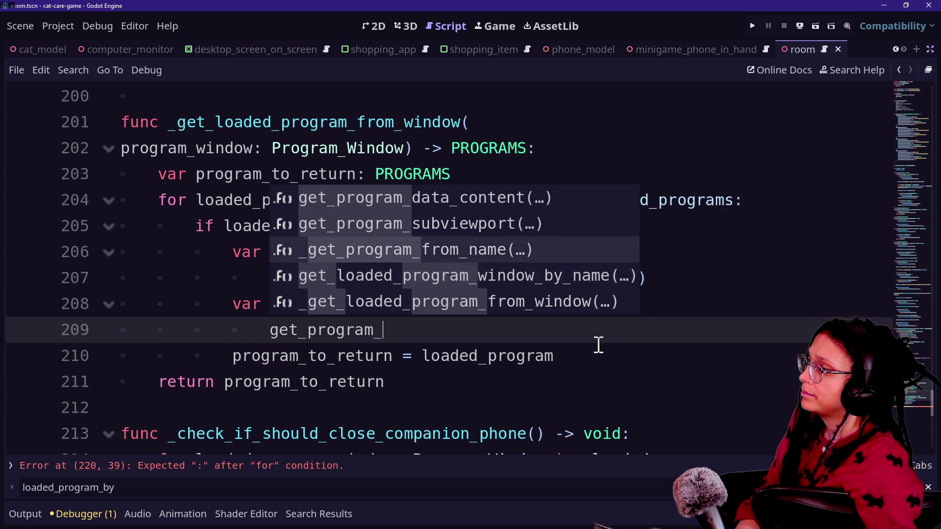
{"action": "key", "text": "Return"}
Step: Pass (loaded_program_name) to _get_program_from_name and save the script
{"action": "left_click", "coordinate": [449, 249]}
{"action": "scroll", "coordinate": [448, 251], "scroll_direction": "up", "scroll_amount": 3}
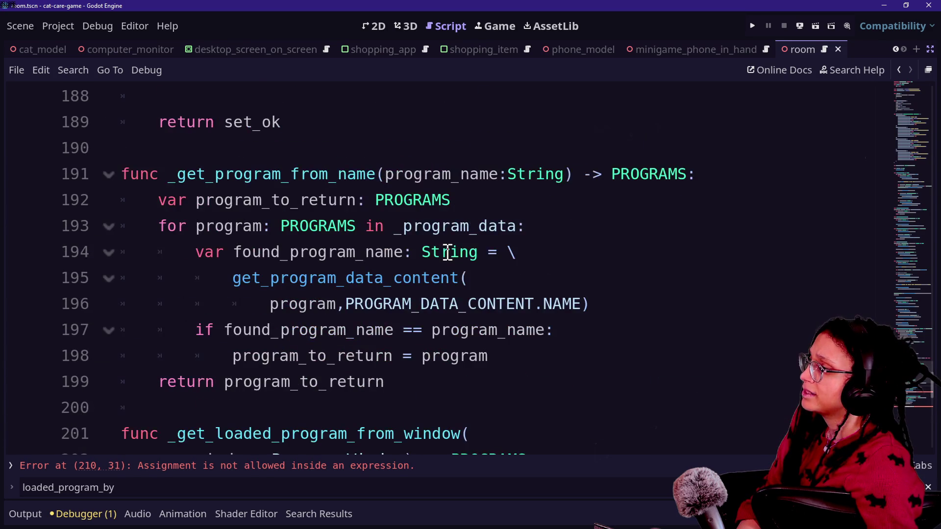
{"action": "scroll", "coordinate": [447, 251], "scroll_direction": "down", "scroll_amount": 3}
{"action": "left_click", "coordinate": [510, 332]}
{"action": "key", "text": "BackSpace"}
{"action": "type", "text": "("}
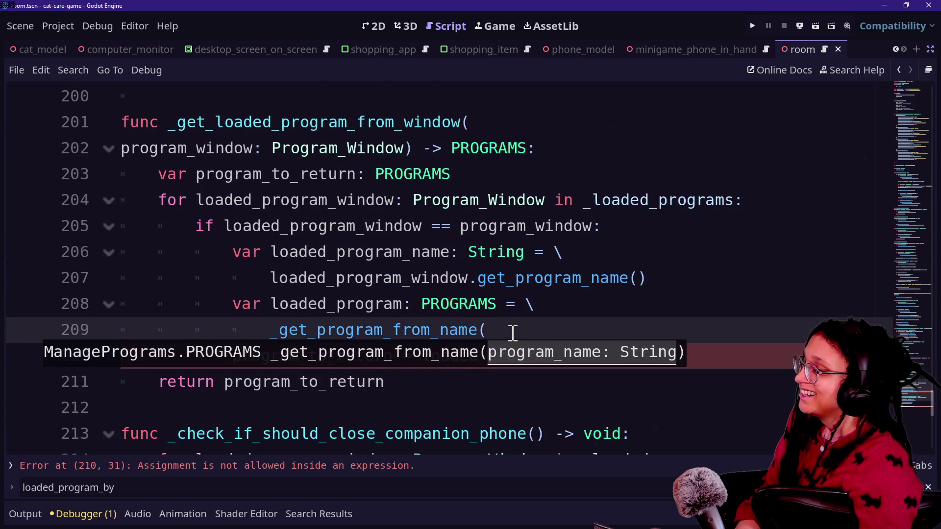
{"action": "type", "text": "loaded_program_name)"}
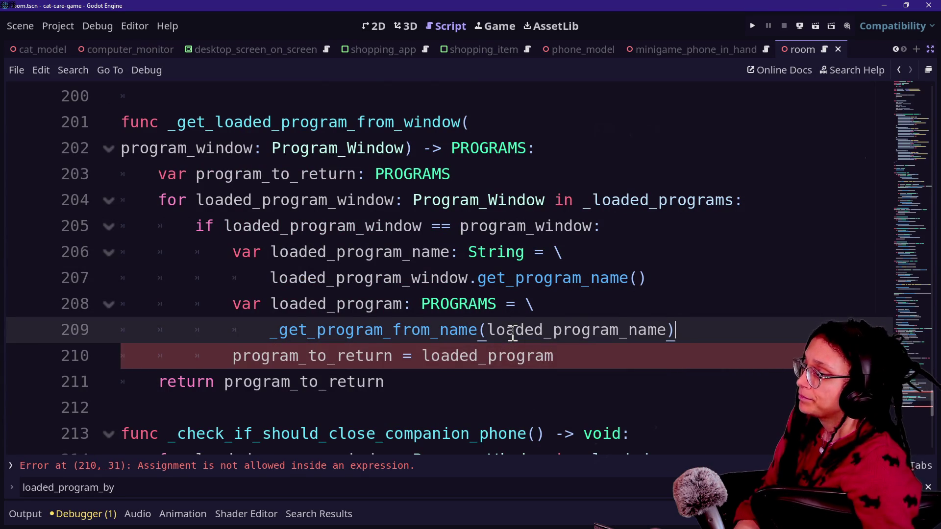
{"action": "left_click", "coordinate": [336, 305]}
{"action": "scroll", "coordinate": [361, 345], "scroll_direction": "down", "scroll_amount": 2}
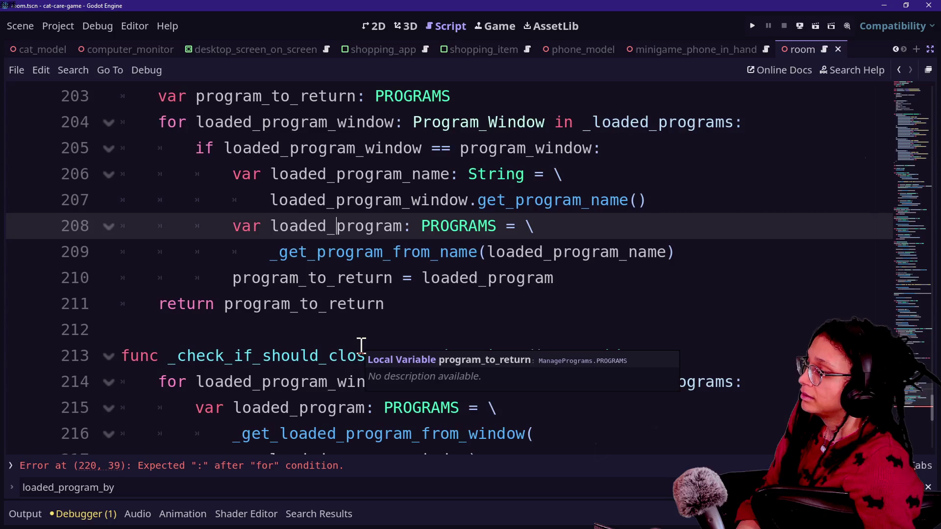
{"action": "scroll", "coordinate": [211, 335], "scroll_direction": "down", "scroll_amount": 2}
{"action": "key", "text": "ctrl+s"}
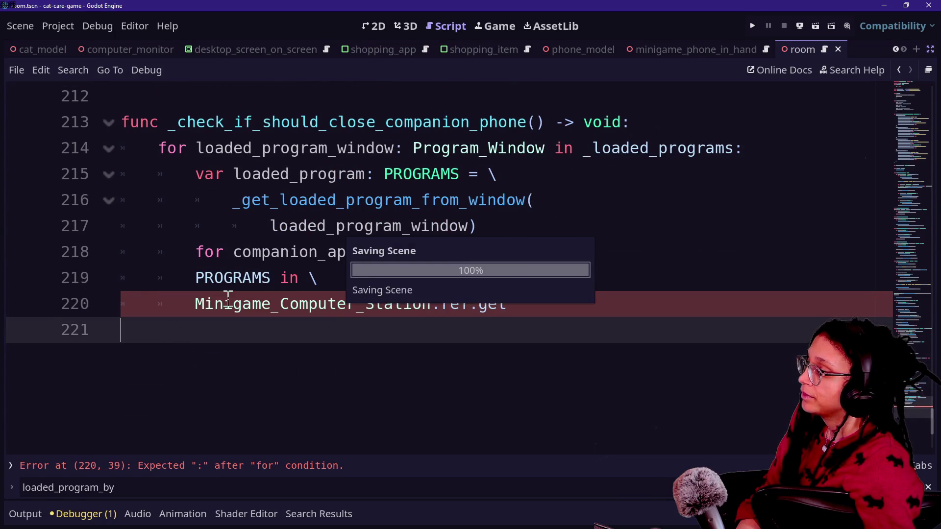
{"action": "left_click", "coordinate": [641, 311]}
{"action": "key", "text": "BackSpace"}
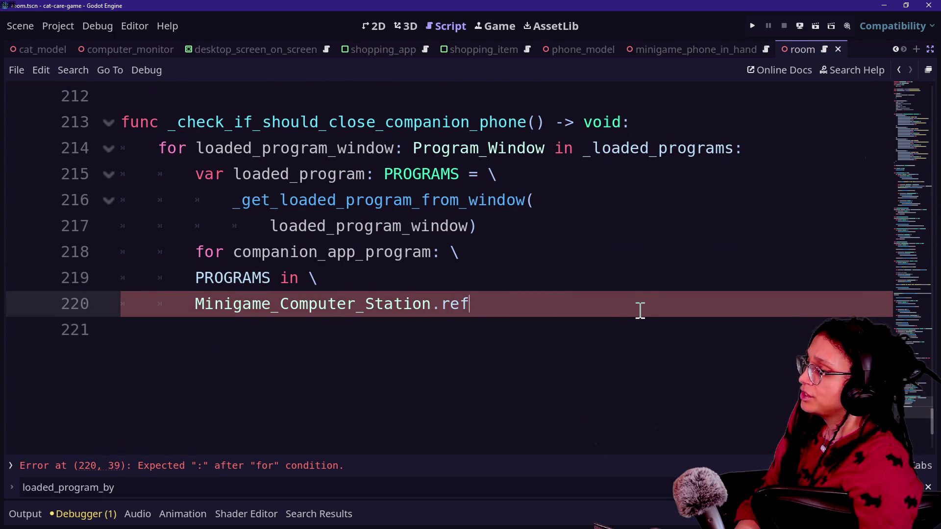
{"action": "type", "text": ".get"}
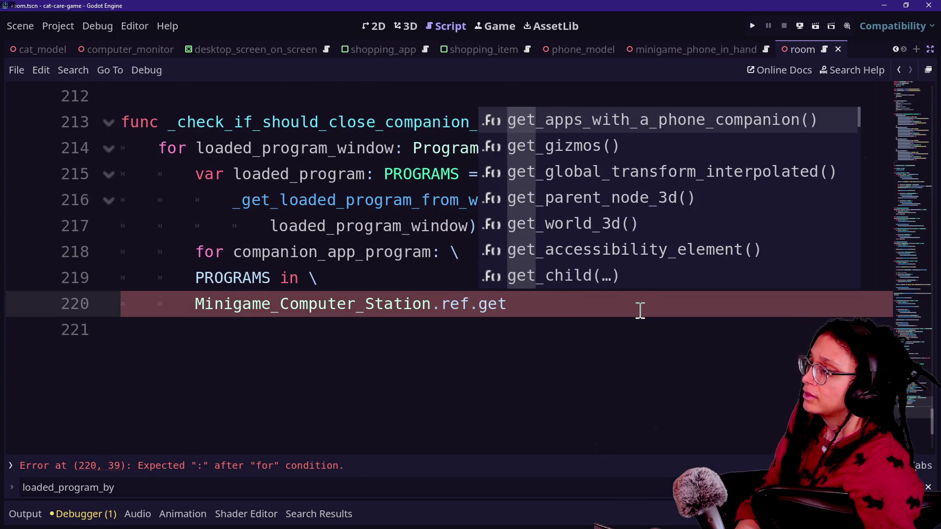
{"action": "left_click", "coordinate": [473, 361]}
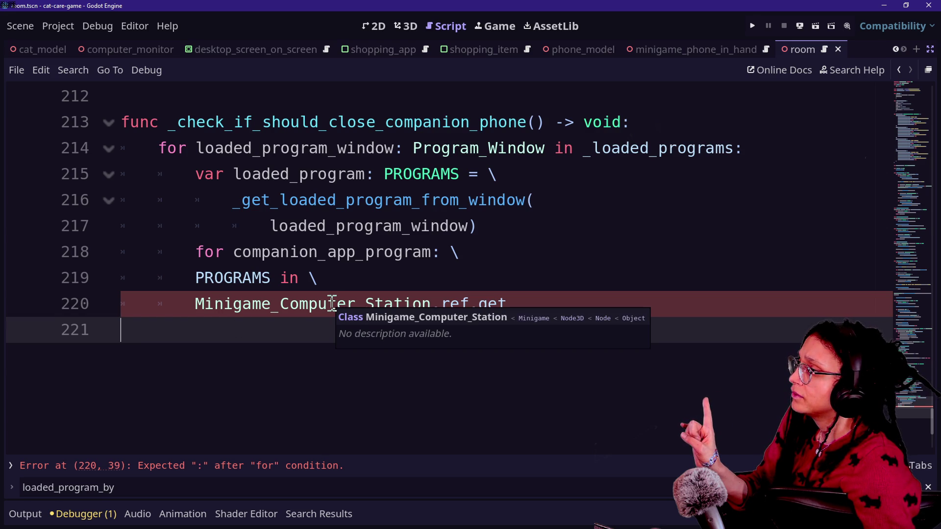
{"action": "left_click", "coordinate": [204, 151]}
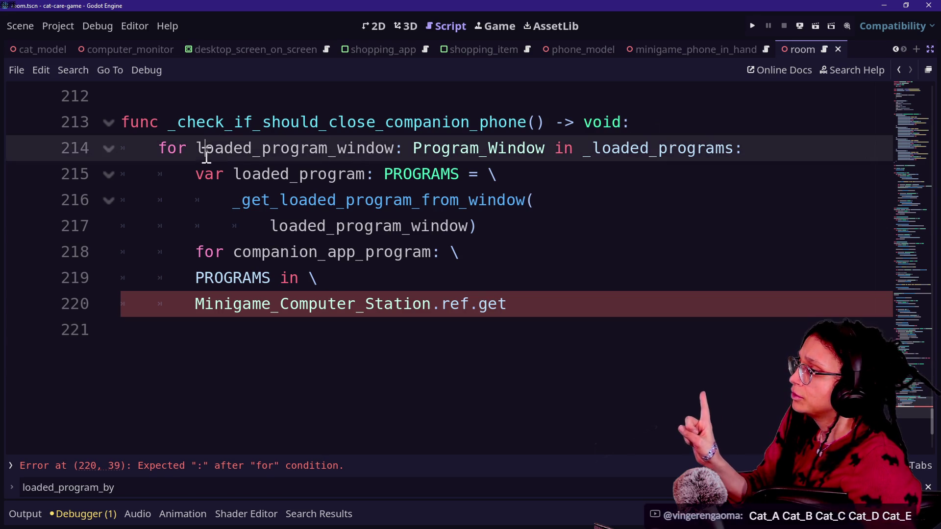
{"action": "left_click", "coordinate": [479, 148]}
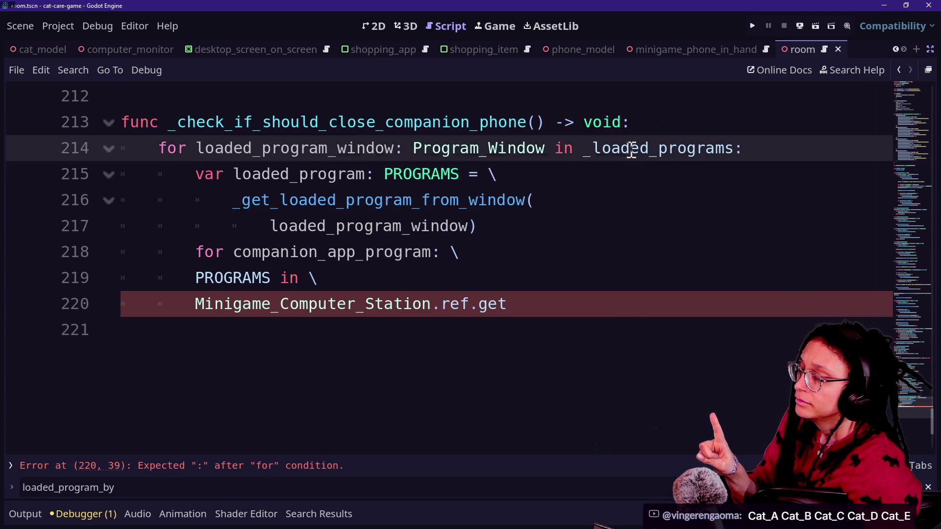
{"action": "left_click", "coordinate": [429, 272]}
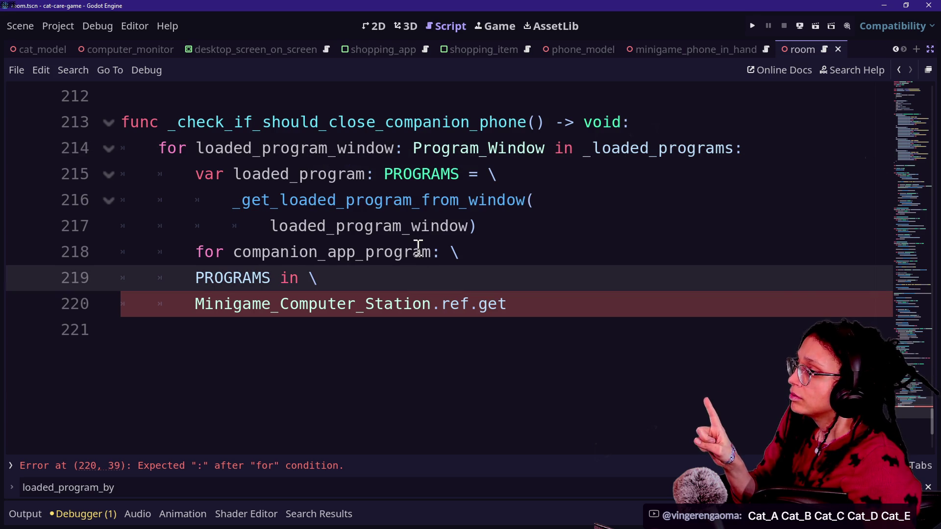
{"action": "left_click", "coordinate": [185, 204]}
{"action": "left_click", "coordinate": [584, 208]}
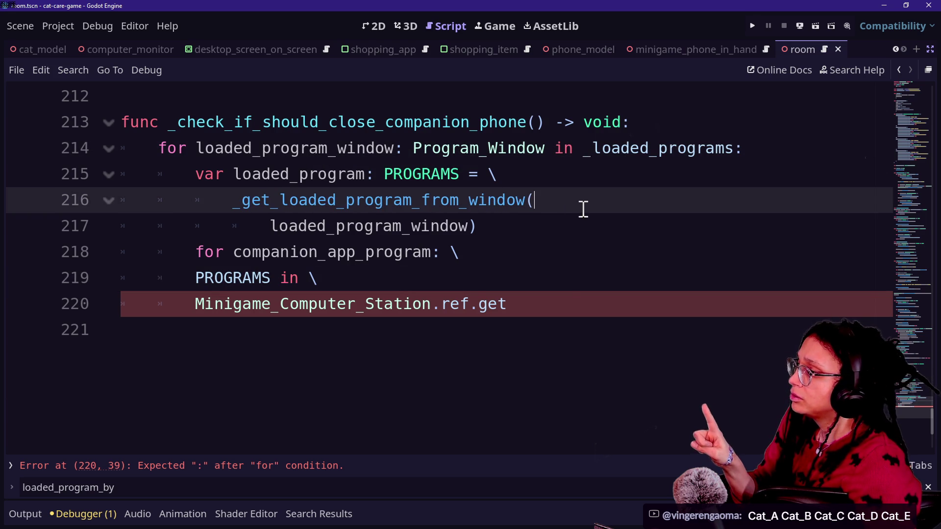
{"action": "left_click_drag", "start_coordinate": [280, 174], "coordinate": [376, 175]}
{"action": "left_click", "coordinate": [479, 191]}
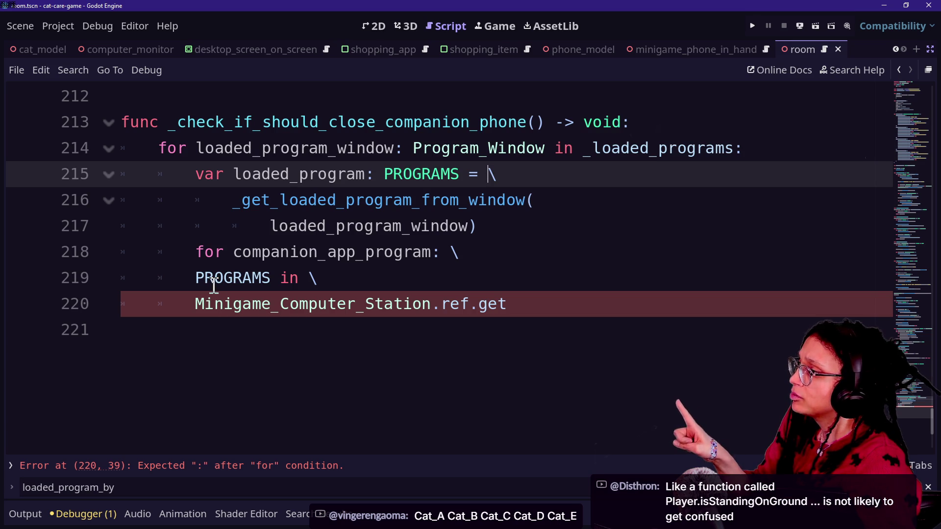
{"action": "scroll", "coordinate": [392, 299], "scroll_direction": "up", "scroll_amount": 3}
{"action": "scroll", "coordinate": [393, 299], "scroll_direction": "down", "scroll_amount": 3}
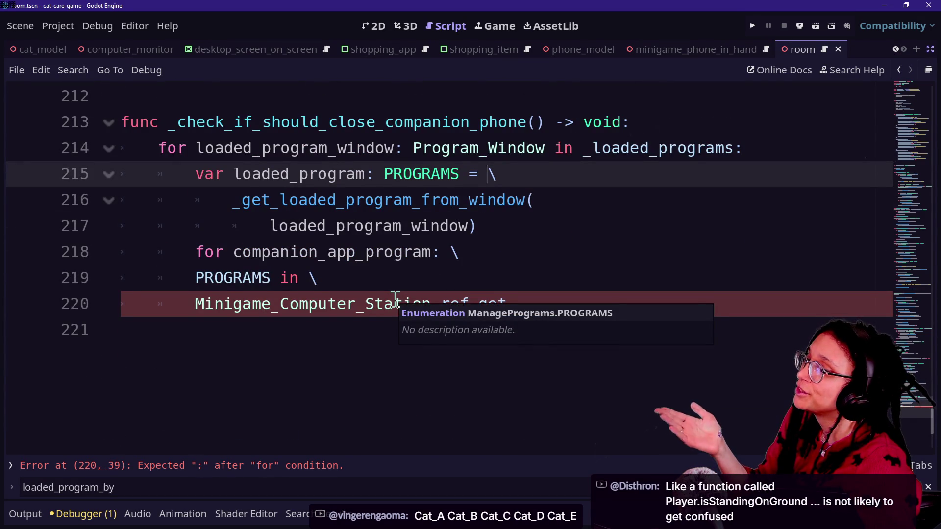
{"action": "left_click", "coordinate": [443, 290]}
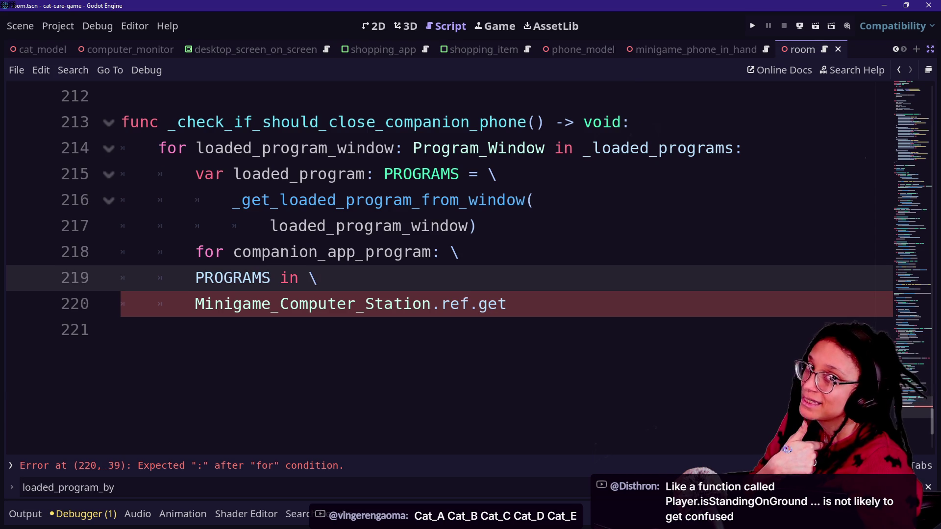
{"action": "left_click", "coordinate": [563, 309]}
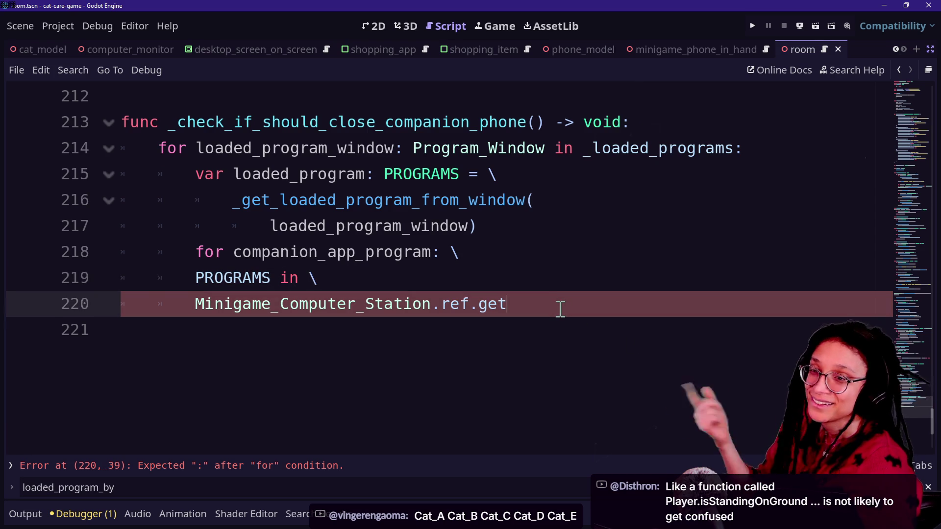
{"action": "key", "text": "Up"}
{"action": "key", "text": "Up"}
{"action": "key", "text": "Up"}
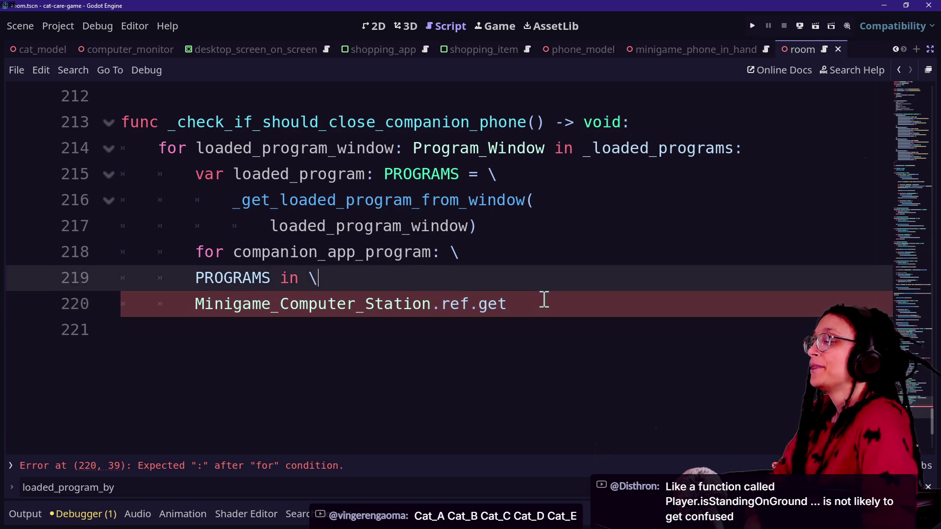
{"action": "key", "text": "Up"}
{"action": "key", "text": "Up"}
{"action": "key", "text": "Up"}
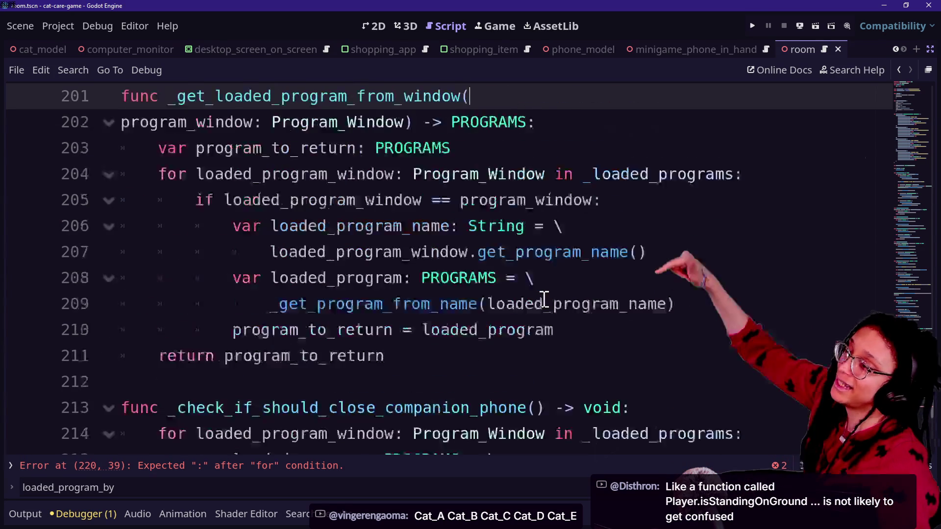
{"action": "scroll", "coordinate": [494, 237], "scroll_direction": "up", "scroll_amount": 5}
{"action": "scroll", "coordinate": [495, 237], "scroll_direction": "down", "scroll_amount": 5}
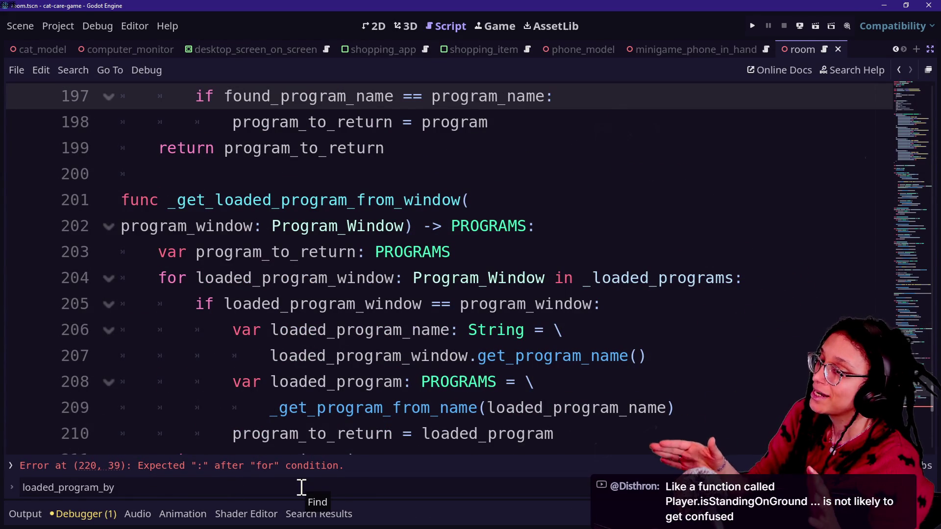
{"action": "left_click", "coordinate": [311, 466]}
{"action": "left_click", "coordinate": [485, 336]}
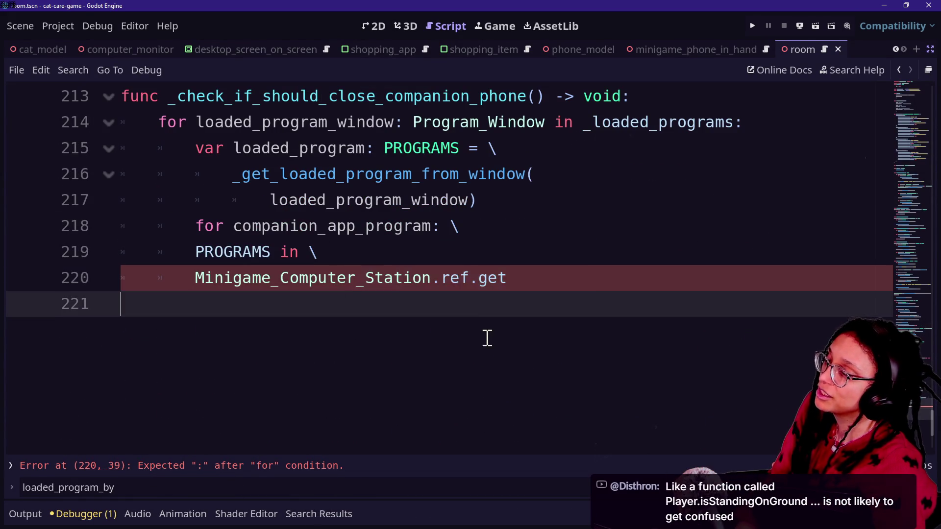
{"action": "left_click_drag", "start_coordinate": [367, 196], "coordinate": [489, 382]}
{"action": "left_click", "coordinate": [489, 381]}
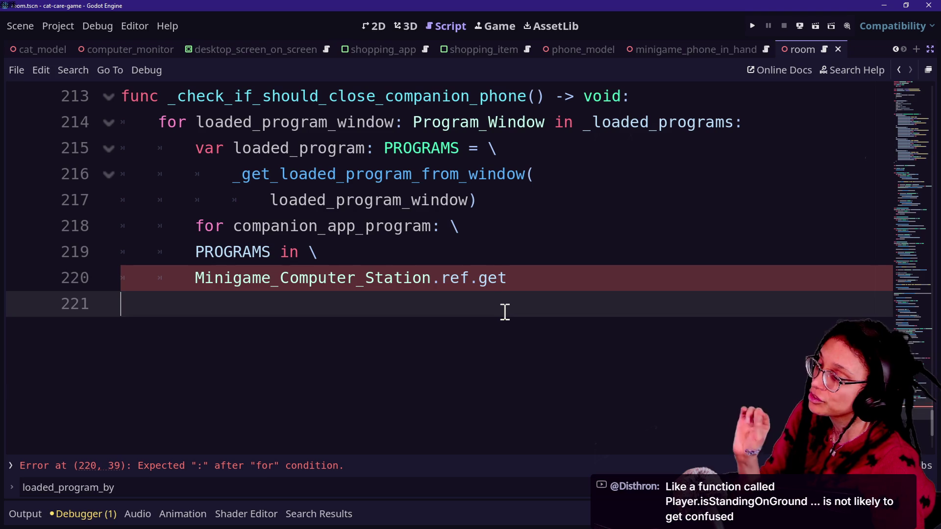
Step: Open minigame_computer_station.gd and review its get_program_data_content and loaded_program checks
{"action": "key", "text": "shift+alt+o"}
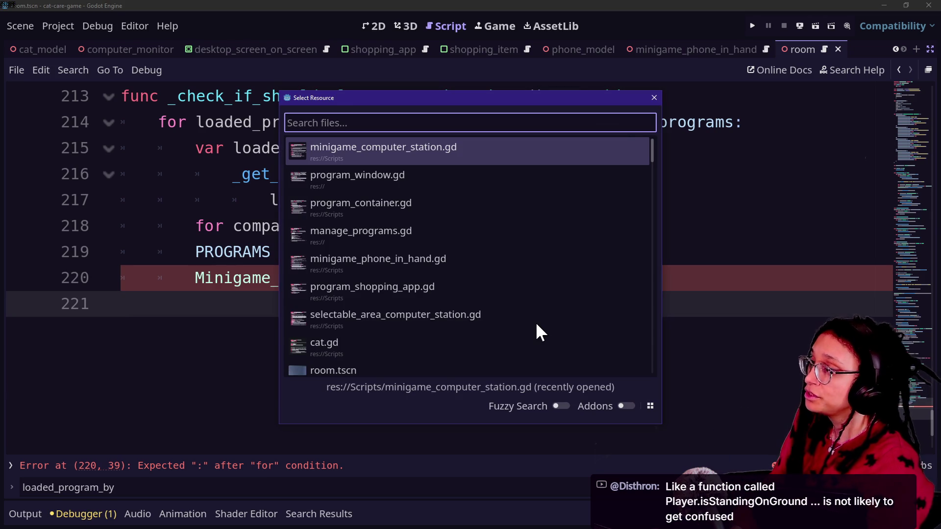
{"action": "key", "text": "Return"}
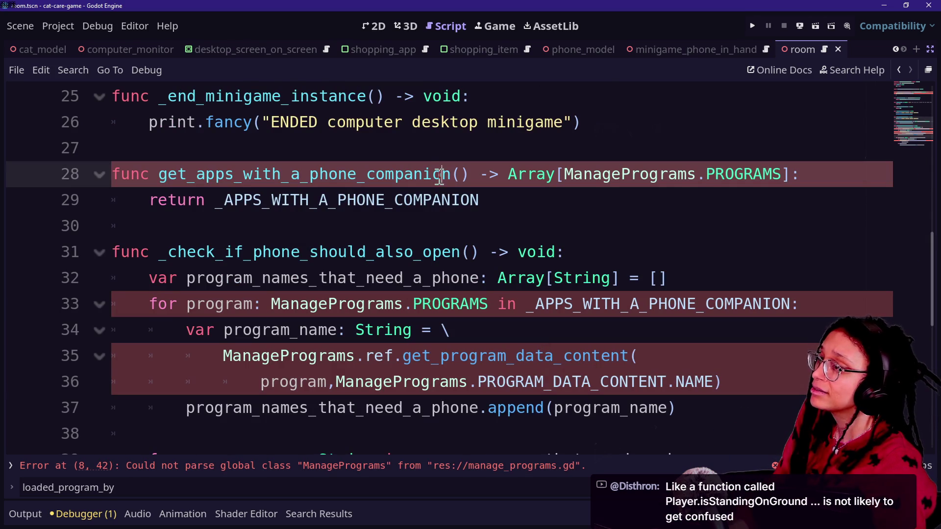
{"action": "left_click", "coordinate": [357, 122]}
{"action": "left_click", "coordinate": [508, 363]}
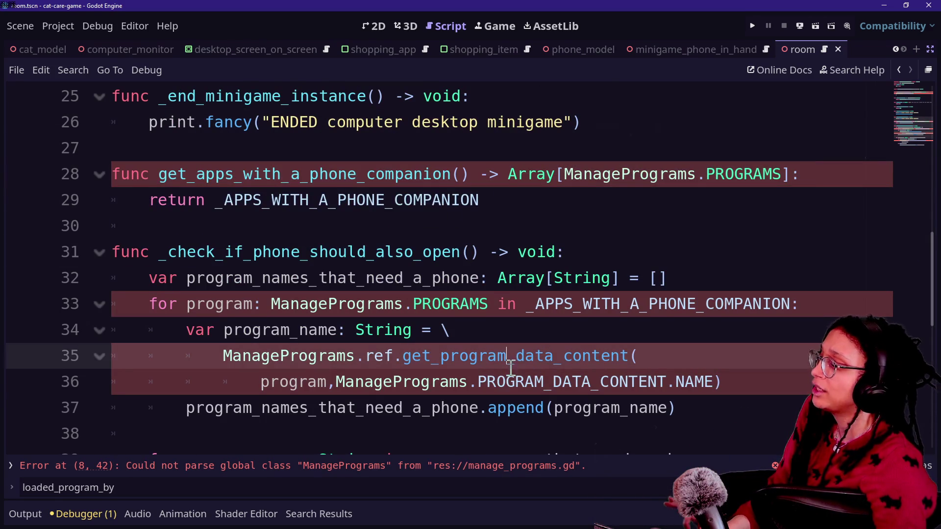
{"action": "right_click", "coordinate": [548, 381]}
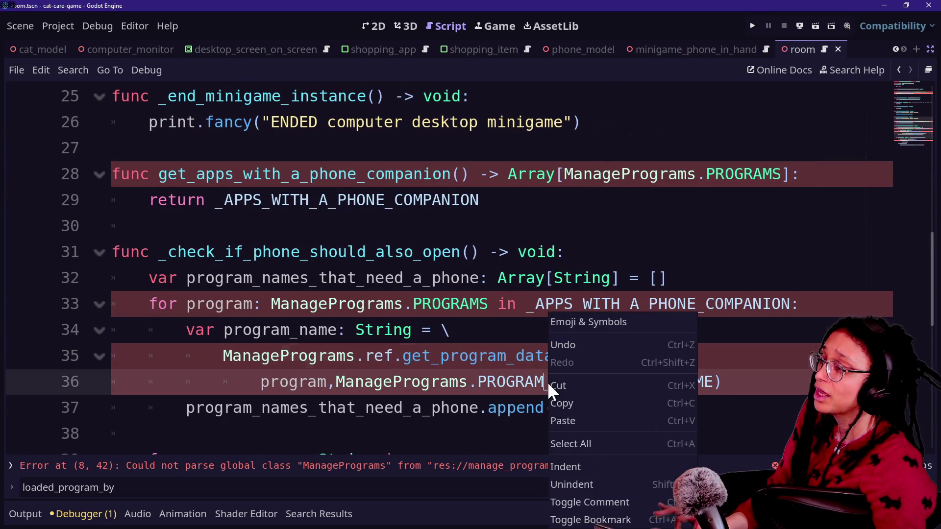
{"action": "left_click", "coordinate": [496, 342]}
{"action": "scroll", "coordinate": [495, 343], "scroll_direction": "down", "scroll_amount": 3}
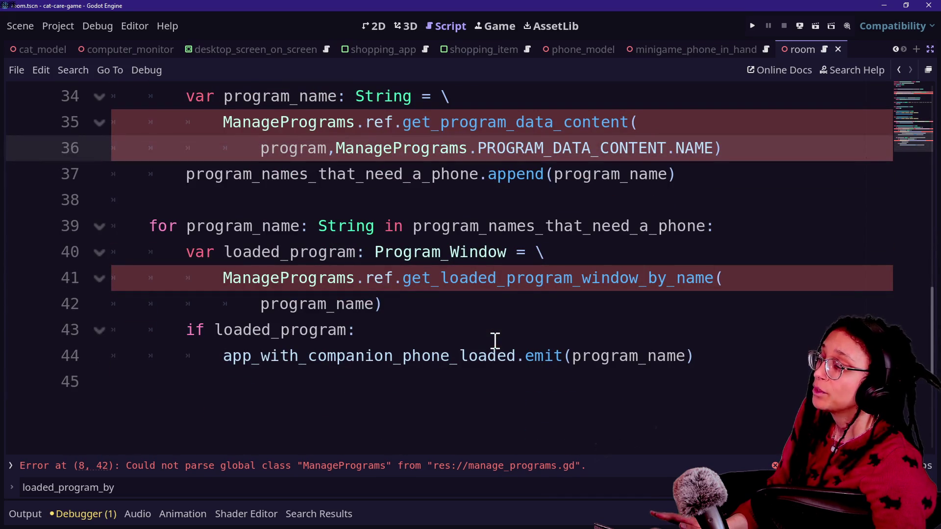
{"action": "left_click", "coordinate": [478, 327]}
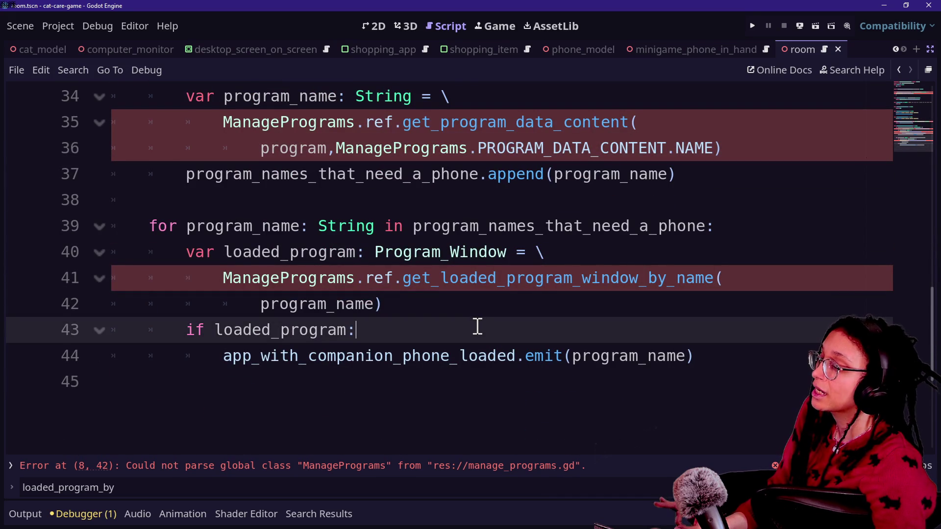
{"action": "key", "text": "Up"}
{"action": "key", "text": "Up"}
{"action": "key", "text": "Up"}
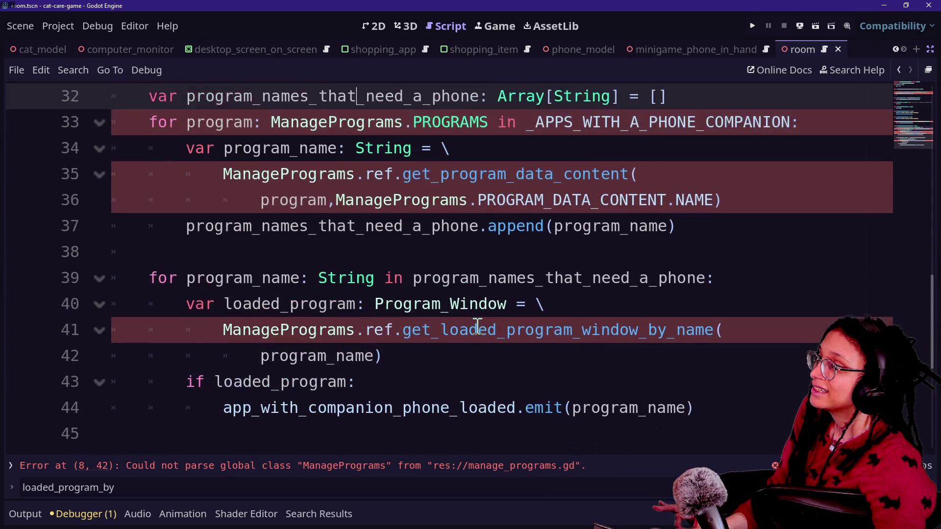
{"action": "key", "text": "Up"}
{"action": "key", "text": "Up"}
{"action": "key", "text": "Up"}
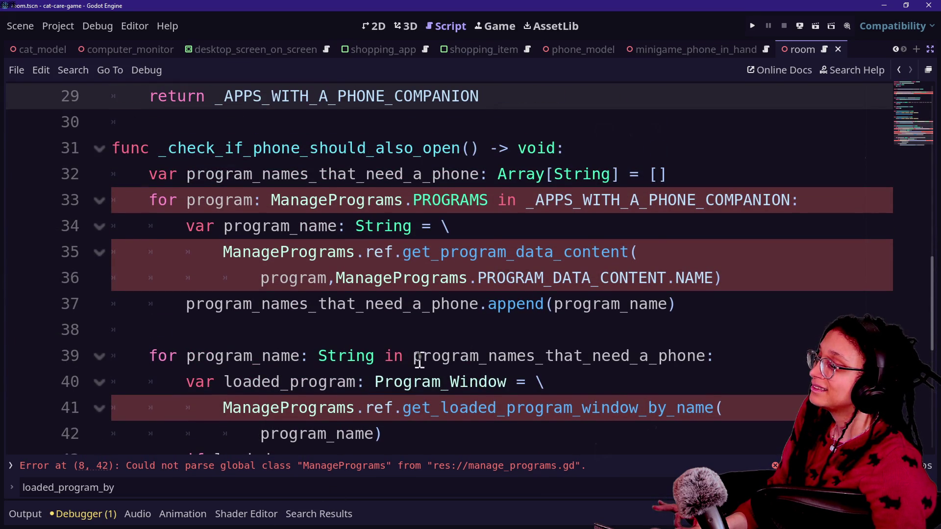
Step: Check the program_names_that_need_a_phone line, then jump to the script's end
{"action": "left_click", "coordinate": [416, 354]}
{"action": "scroll", "coordinate": [519, 307], "scroll_direction": "down", "scroll_amount": 1}
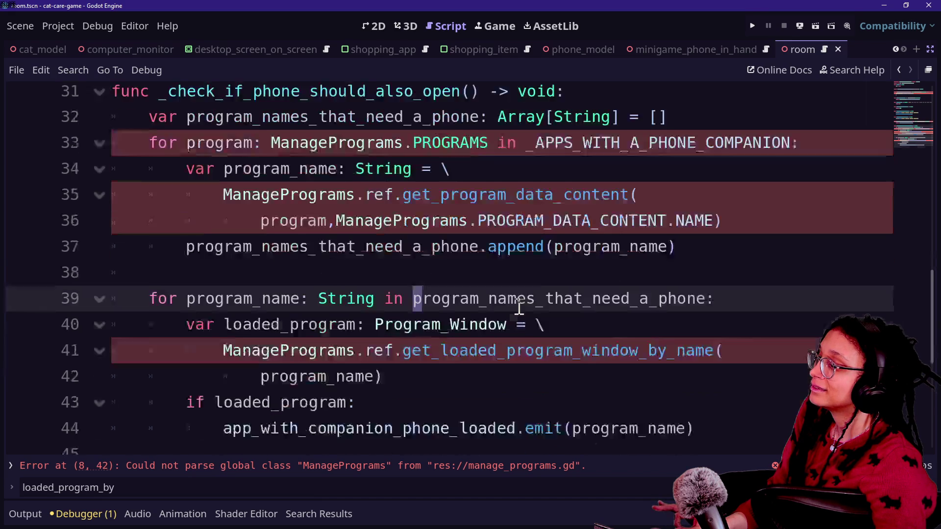
{"action": "scroll", "coordinate": [519, 308], "scroll_direction": "up", "scroll_amount": 2}
{"action": "scroll", "coordinate": [527, 305], "scroll_direction": "up", "scroll_amount": 1}
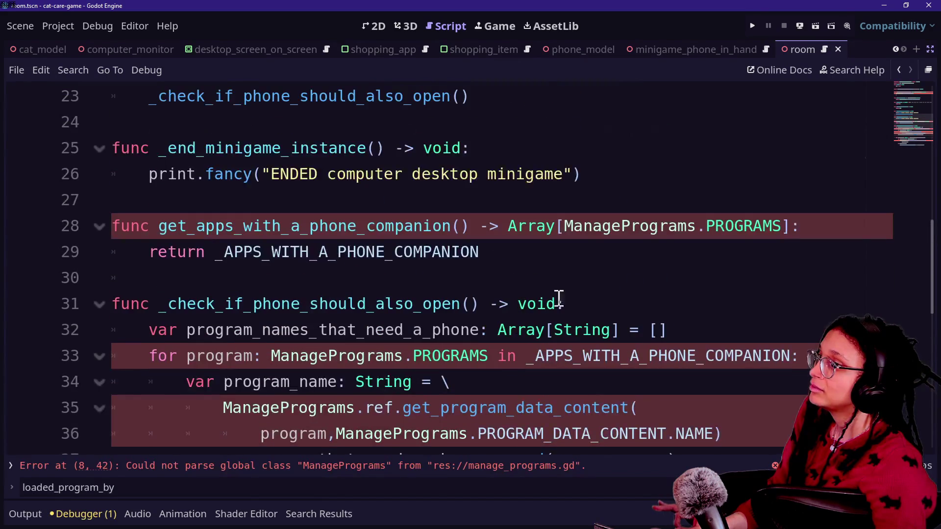
{"action": "key", "text": "ctrl+End"}
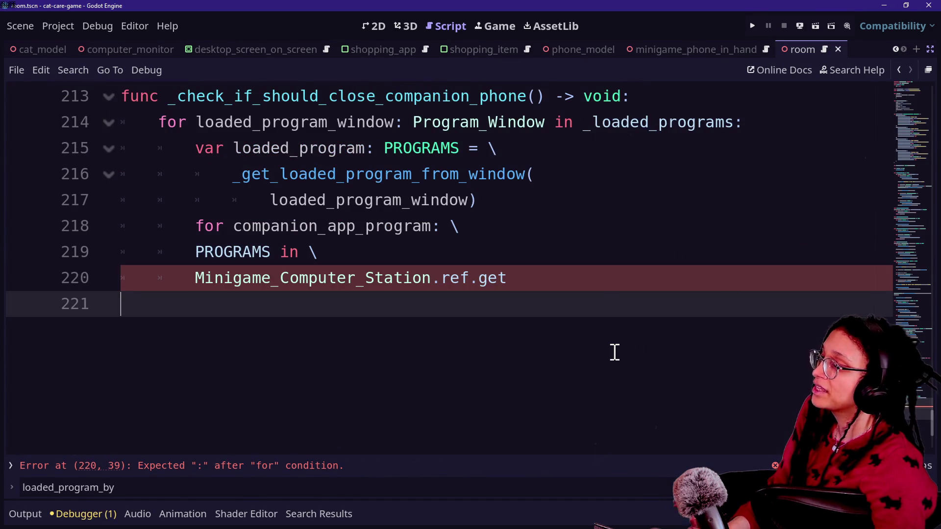
{"action": "scroll", "coordinate": [619, 350], "scroll_direction": "up", "scroll_amount": 2}
{"action": "scroll", "coordinate": [620, 350], "scroll_direction": "up", "scroll_amount": 16}
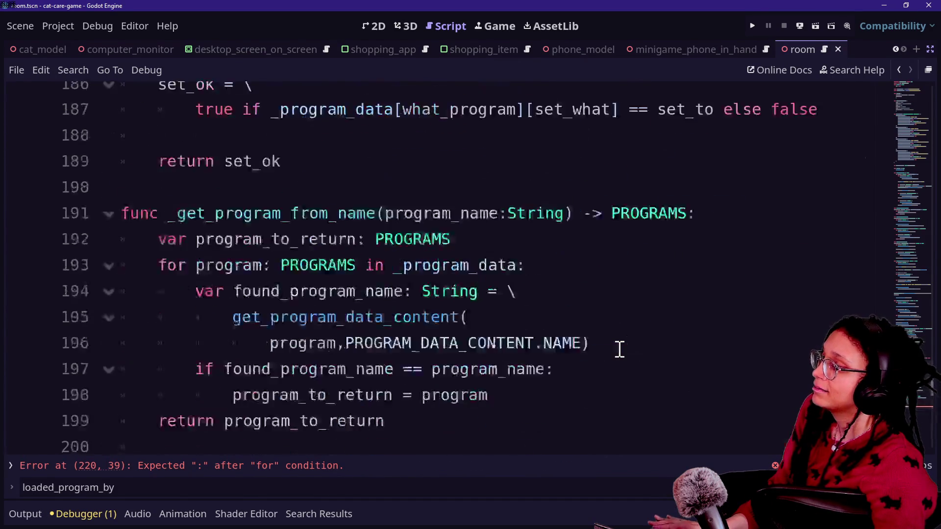
{"action": "scroll", "coordinate": [619, 350], "scroll_direction": "down", "scroll_amount": 15}
{"action": "scroll", "coordinate": [619, 350], "scroll_direction": "up", "scroll_amount": 3}
{"action": "scroll", "coordinate": [620, 348], "scroll_direction": "down", "scroll_amount": 3}
{"action": "left_click", "coordinate": [414, 329]}
{"action": "key", "text": "Down"}
{"action": "key", "text": "Down"}
{"action": "key", "text": "Down"}
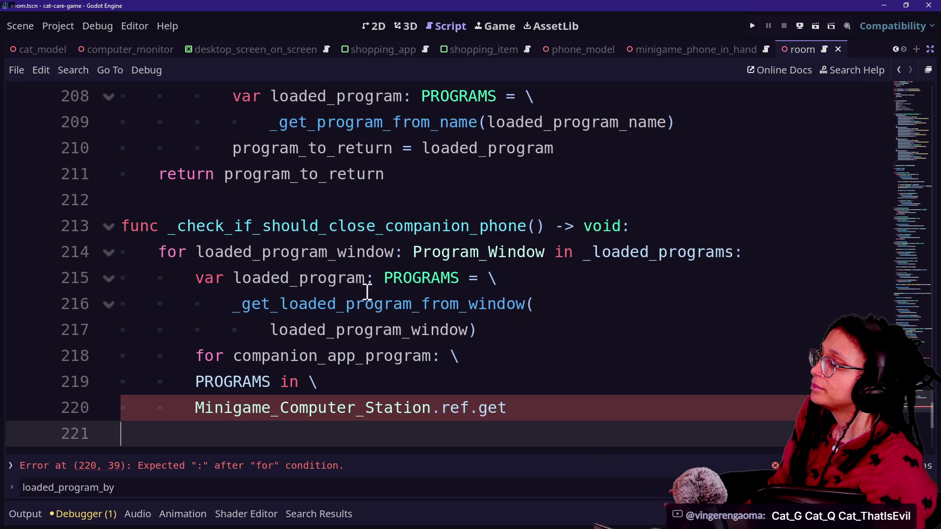
{"action": "left_click", "coordinate": [185, 221]}
{"action": "left_click", "coordinate": [349, 206]}
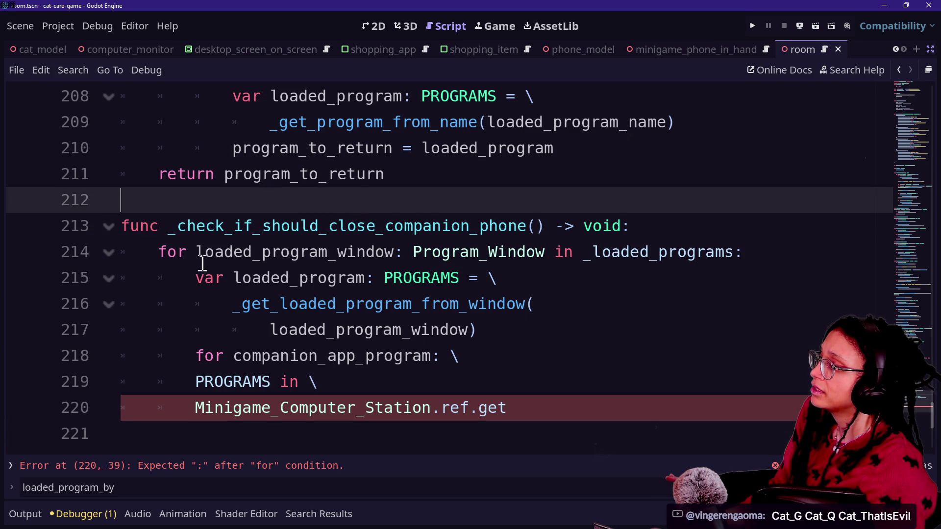
{"action": "double_click", "coordinate": [207, 252]}
{"action": "left_click", "coordinate": [225, 252]}
{"action": "left_click_drag", "start_coordinate": [225, 252], "coordinate": [521, 251]}
{"action": "left_click", "coordinate": [527, 252]}
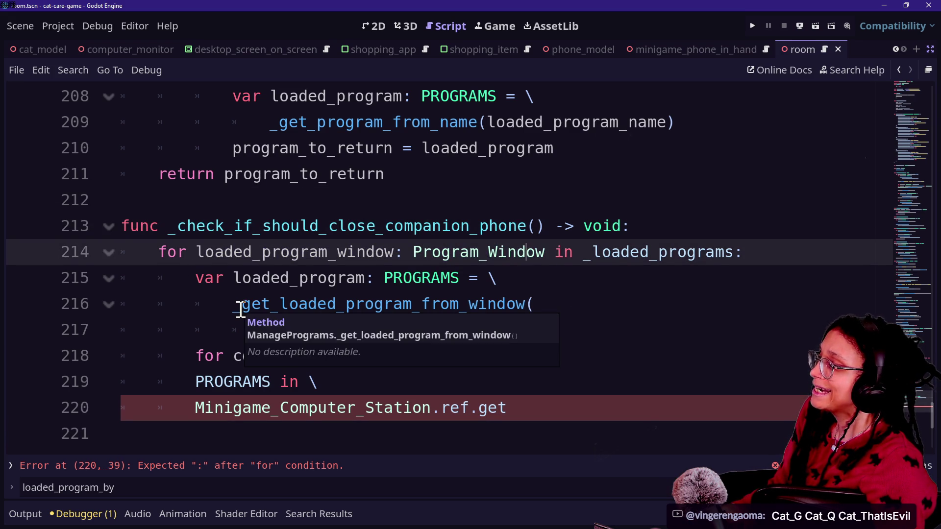
{"action": "mouse_move", "coordinate": [239, 283]}
{"action": "left_mouse_down"}
{"action": "mouse_move", "coordinate": [337, 300]}
{"action": "mouse_move", "coordinate": [494, 276]}
{"action": "left_mouse_up"}
{"action": "left_click", "coordinate": [369, 304]}
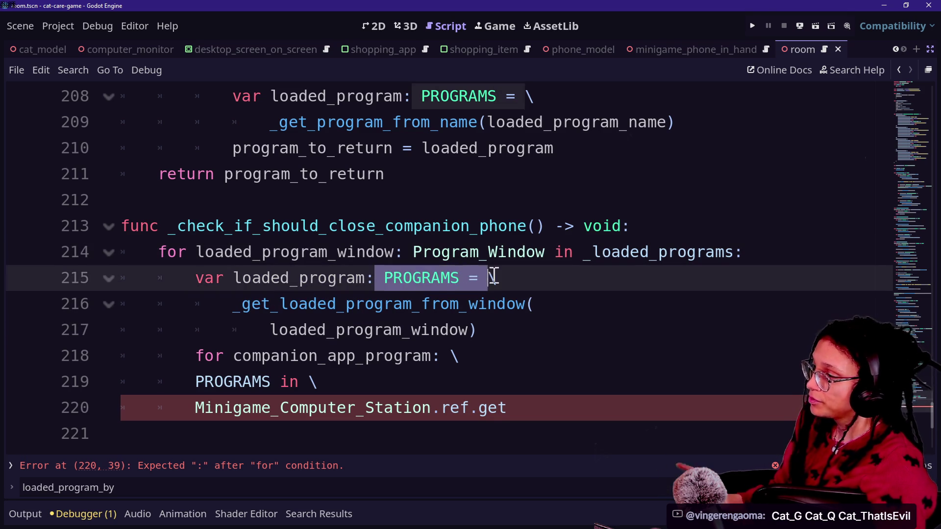
{"action": "left_click", "coordinate": [487, 251]}
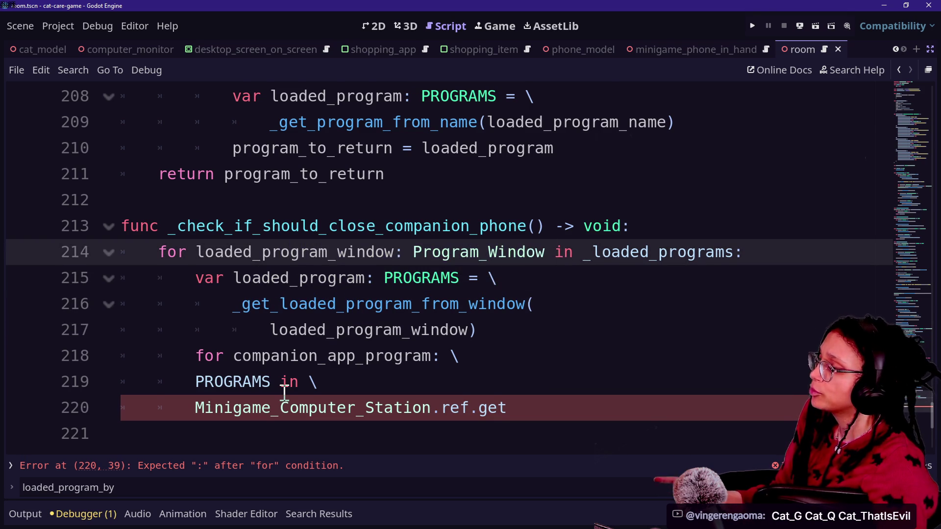
{"action": "scroll", "coordinate": [284, 393], "scroll_direction": "down", "scroll_amount": 1}
{"action": "scroll", "coordinate": [284, 392], "scroll_direction": "up", "scroll_amount": 5}
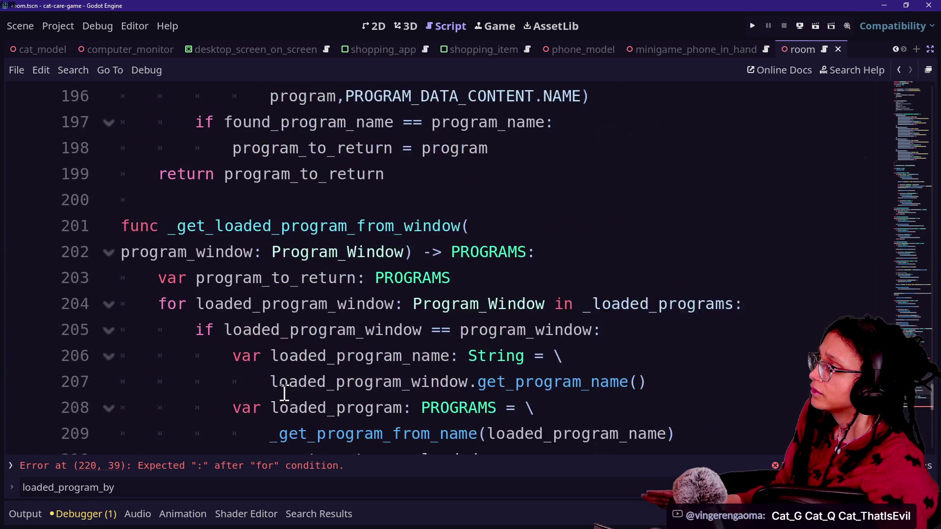
{"action": "scroll", "coordinate": [285, 392], "scroll_direction": "down", "scroll_amount": 3}
{"action": "scroll", "coordinate": [252, 420], "scroll_direction": "down", "scroll_amount": 1}
{"action": "left_click", "coordinate": [519, 392]}
Step: Delete the two unfinished lines and trim the inner loop header to 'for companion_app_program: PROGRAM in'
{"action": "left_click_drag", "start_coordinate": [519, 392], "coordinate": [458, 330]}
{"action": "left_click", "coordinate": [563, 399]}
{"action": "left_click_drag", "start_coordinate": [564, 399], "coordinate": [480, 357]}
{"action": "key", "text": "BackSpace"}
{"action": "key", "text": "BackSpace"}
{"action": "type", "text": "A"}
{"action": "key", "text": "BackSpace"}
{"action": "type", "text": "PROGRAM in"}
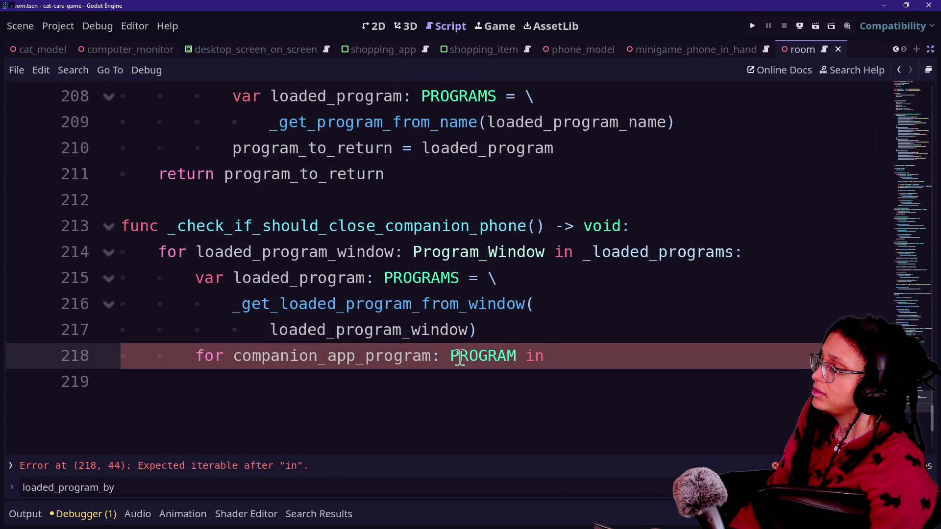
{"action": "type", "text": " l"}
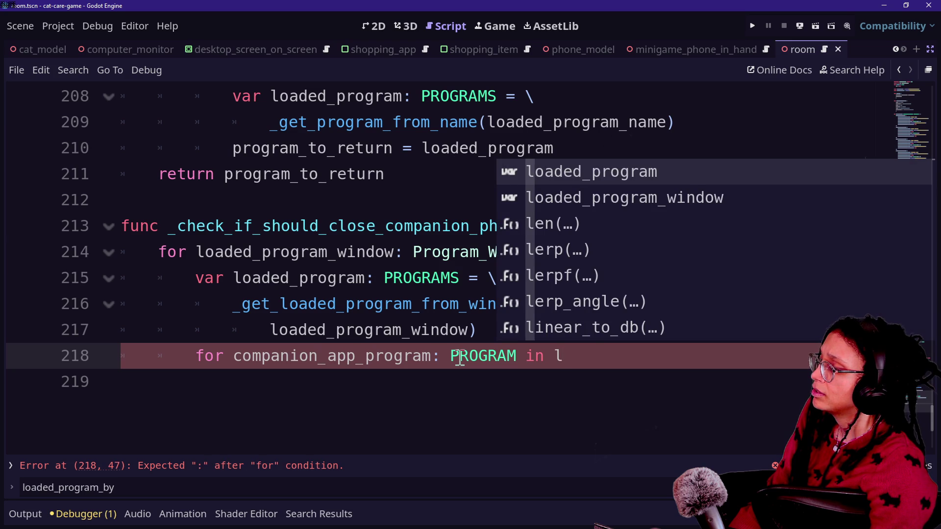
{"action": "key", "text": "BackSpace"}
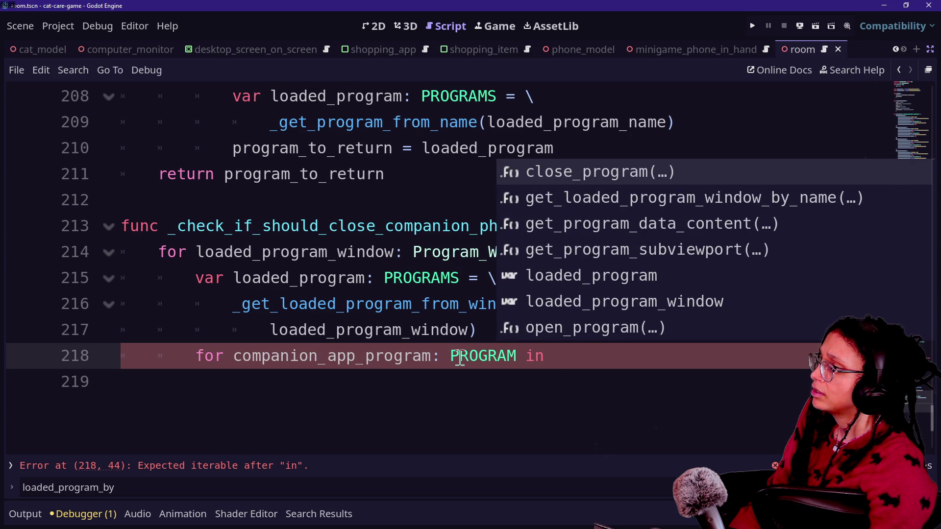
{"action": "left_click", "coordinate": [272, 367]}
Step: Add 'var close_companion_phone: bool = false' directly under the function header
{"action": "left_click", "coordinate": [647, 234]}
{"action": "key", "text": "Return"}
{"action": "type", "text": "var close_companion"}
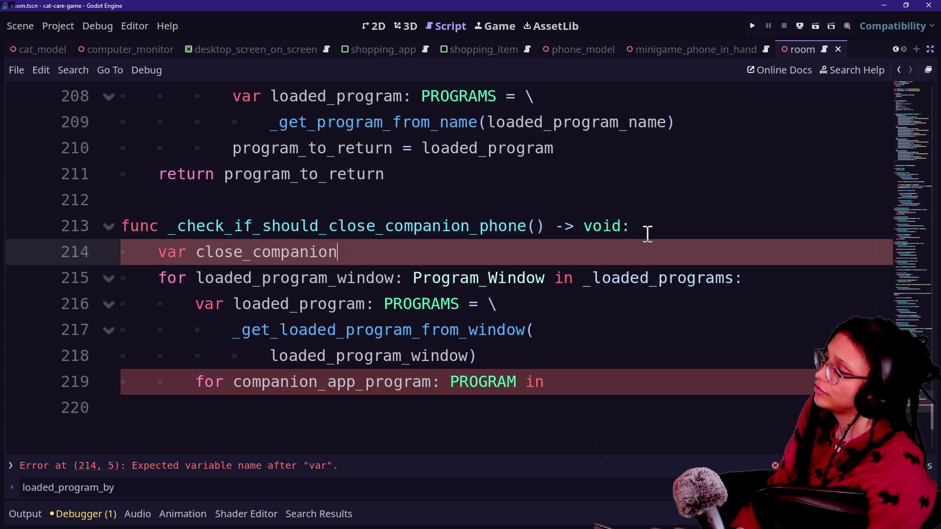
{"action": "type", "text": "_phone: "}
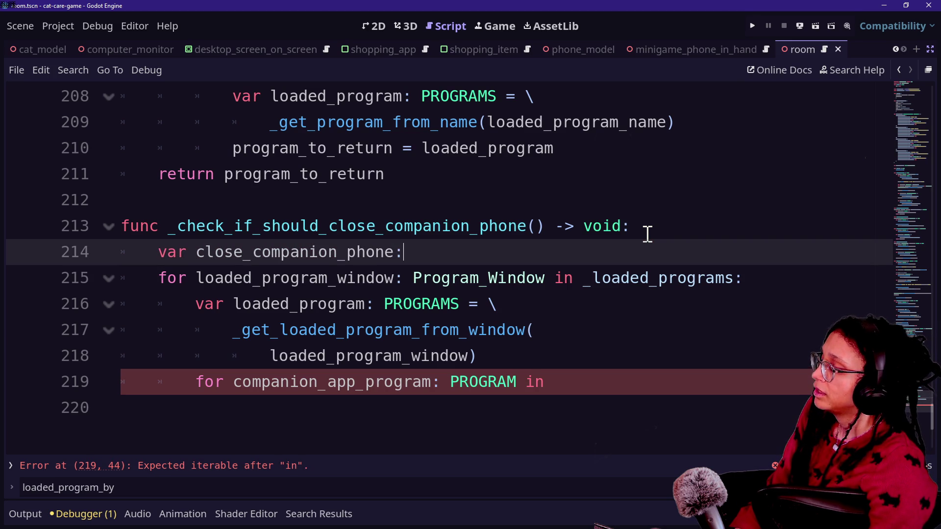
{"action": "type", "text": "bool = false"}
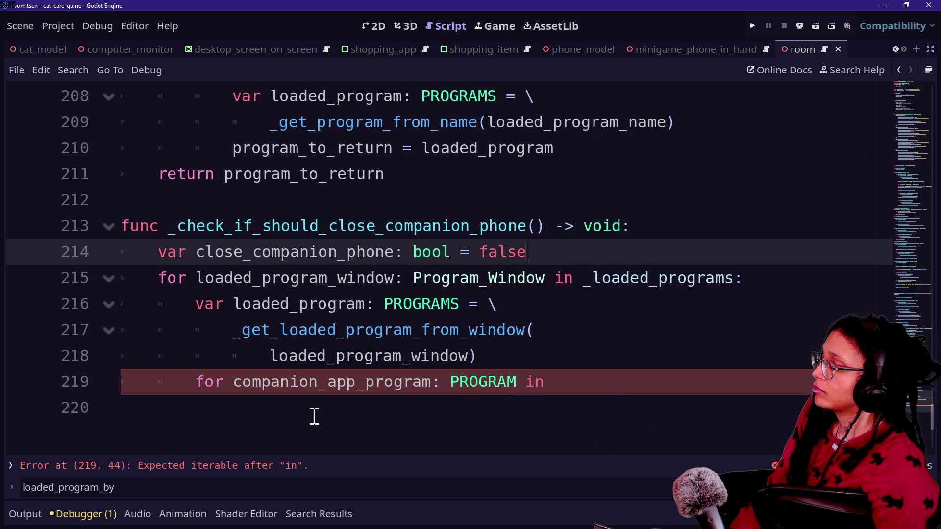
Step: Insert a new line beginning with var just above the inner for loop
{"action": "left_click", "coordinate": [268, 387]}
{"action": "key", "text": "Down"}
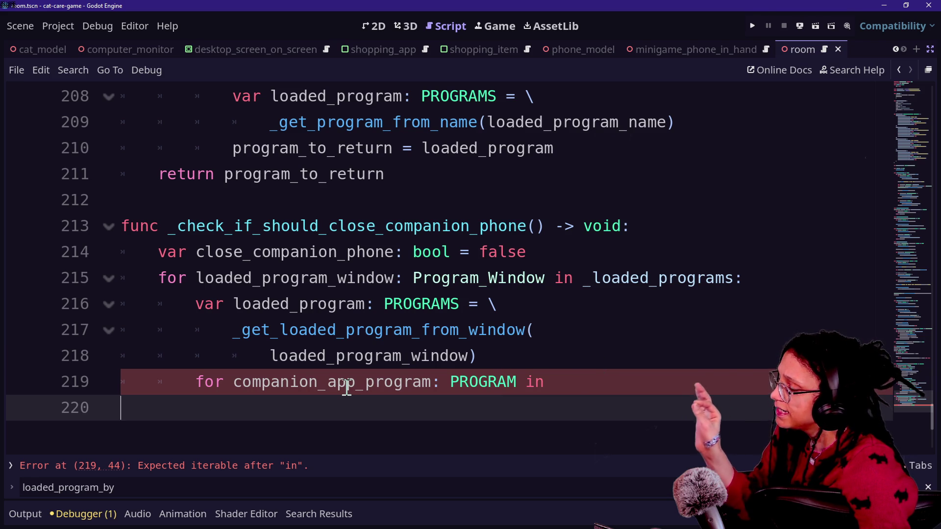
{"action": "left_click", "coordinate": [608, 382]}
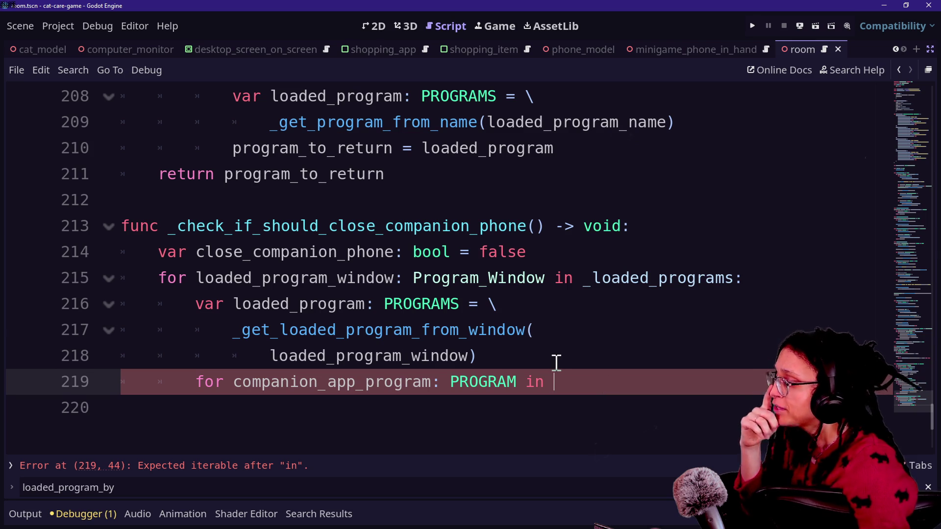
{"action": "left_click", "coordinate": [599, 361]}
{"action": "key", "text": "Return"}
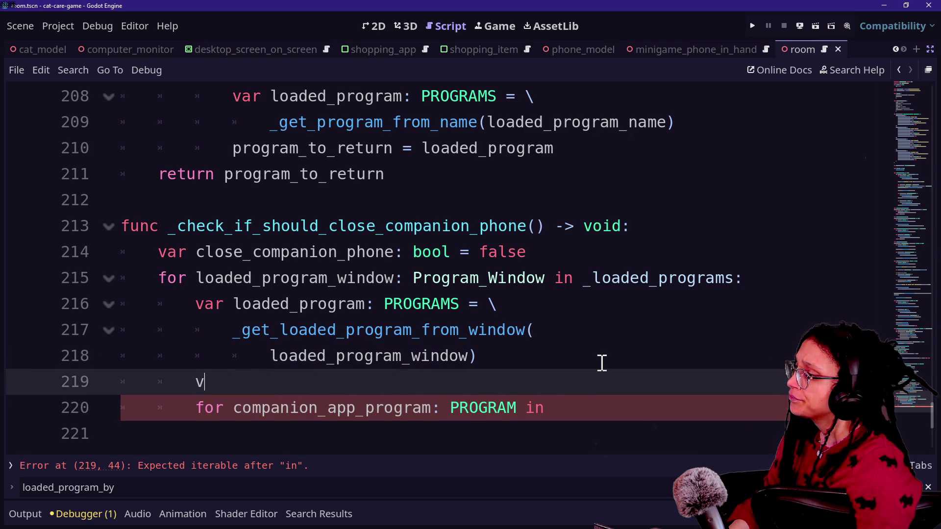
{"action": "type", "text": "ar"}
{"action": "key", "text": "Escape"}
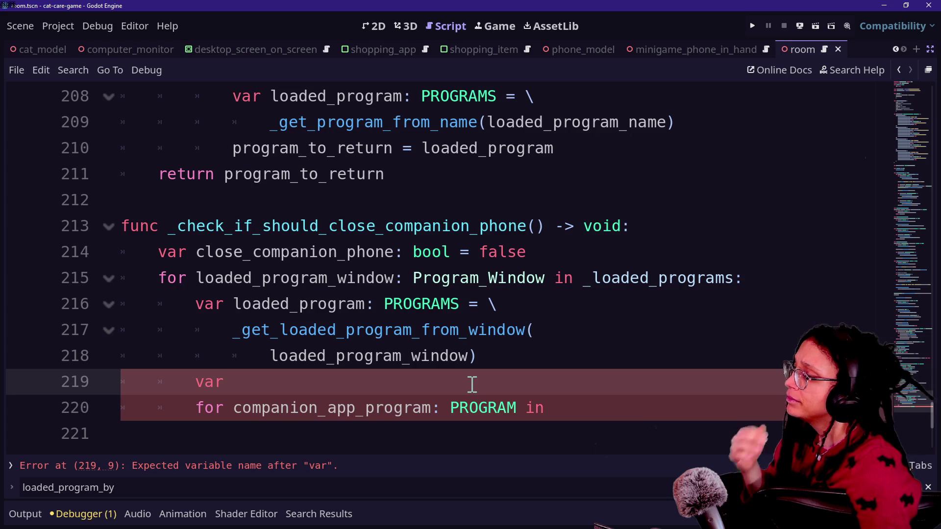
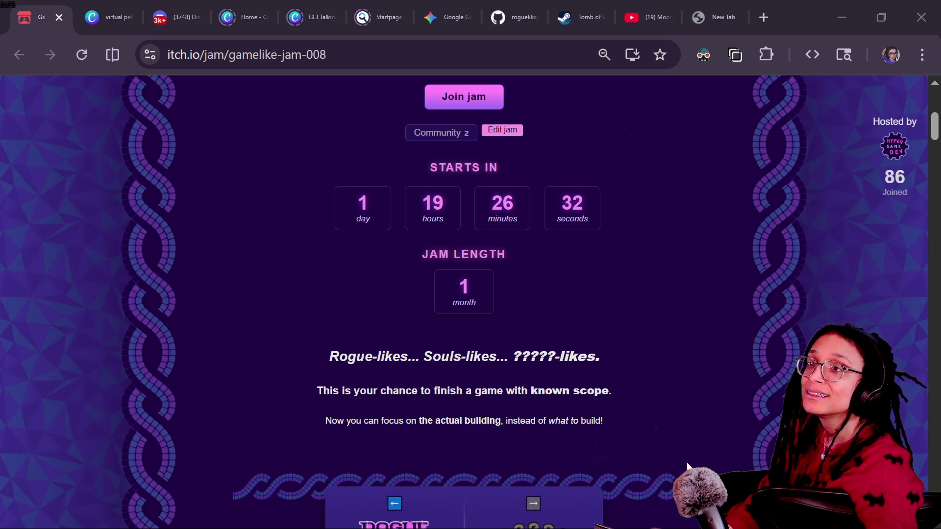
Step: Move the YouTube Studio dashboard over the jam page, widen it, zoom to 90%, and scrub the replay back
{"action": "mouse_move", "coordinate": [926, 20]}
{"action": "left_mouse_down"}
{"action": "mouse_move", "coordinate": [683, 120]}
{"action": "mouse_move", "coordinate": [384, 71]}
{"action": "left_mouse_up"}
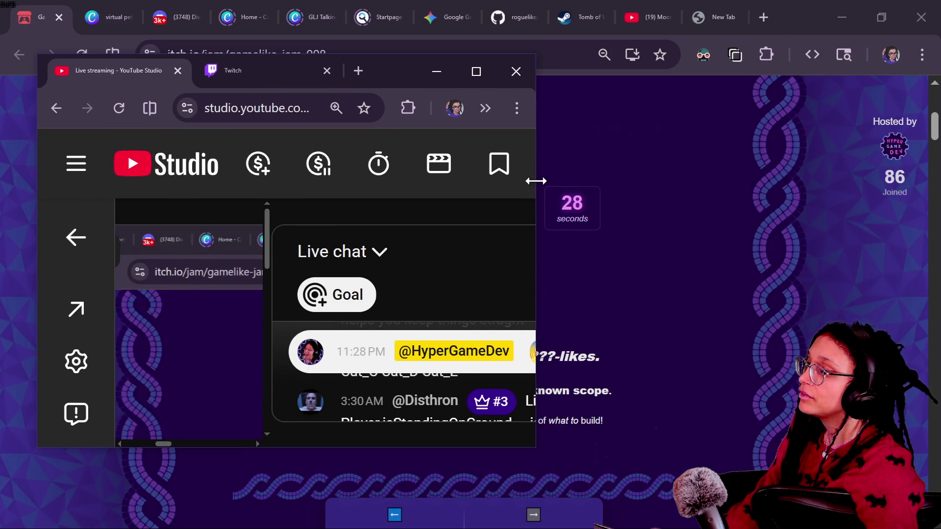
{"action": "left_click_drag", "start_coordinate": [536, 180], "coordinate": [905, 242]}
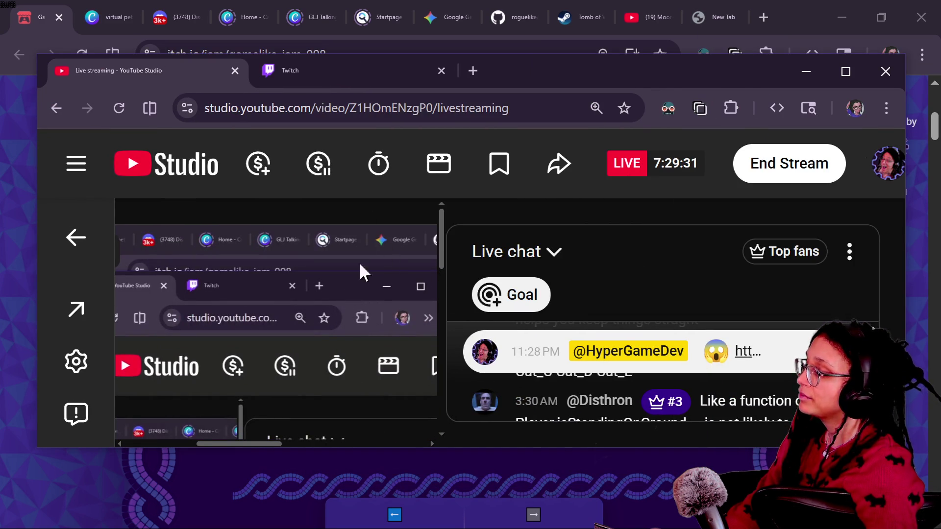
{"action": "key", "text": "ctrl+minus"}
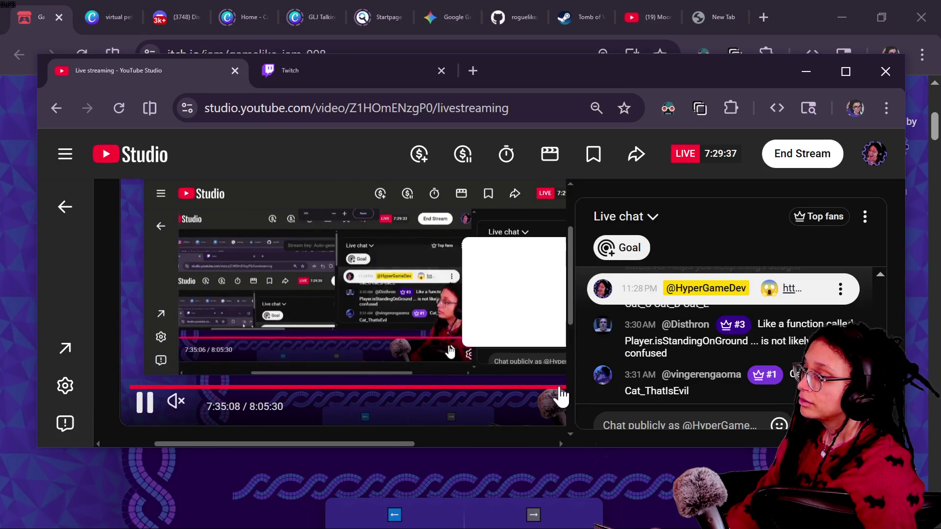
{"action": "left_click_drag", "start_coordinate": [905, 201], "coordinate": [940, 204]}
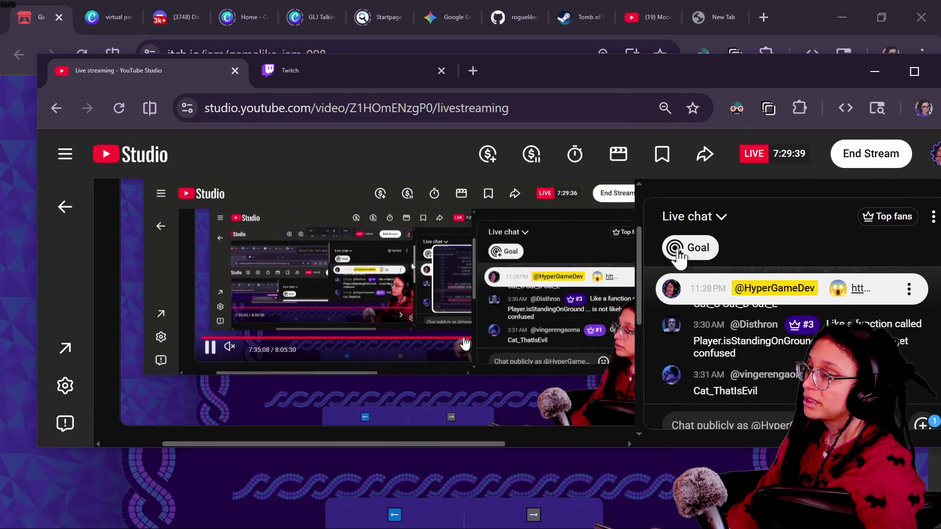
{"action": "left_click_drag", "start_coordinate": [37, 245], "coordinate": [2, 245]}
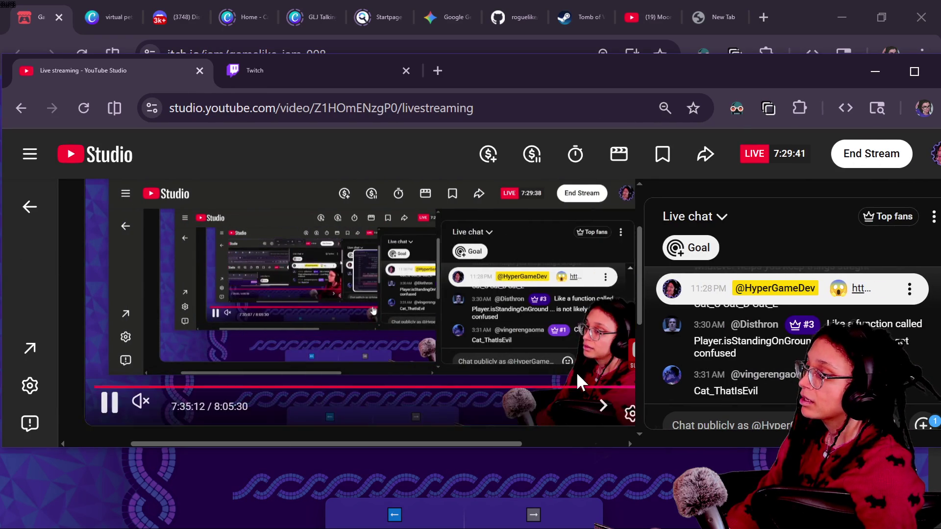
{"action": "left_click", "coordinate": [564, 387]}
Step: Seek the replay around 7:29–7:31 in 5-second steps, looking for the earlier code
{"action": "left_click_drag", "start_coordinate": [493, 443], "coordinate": [545, 418]}
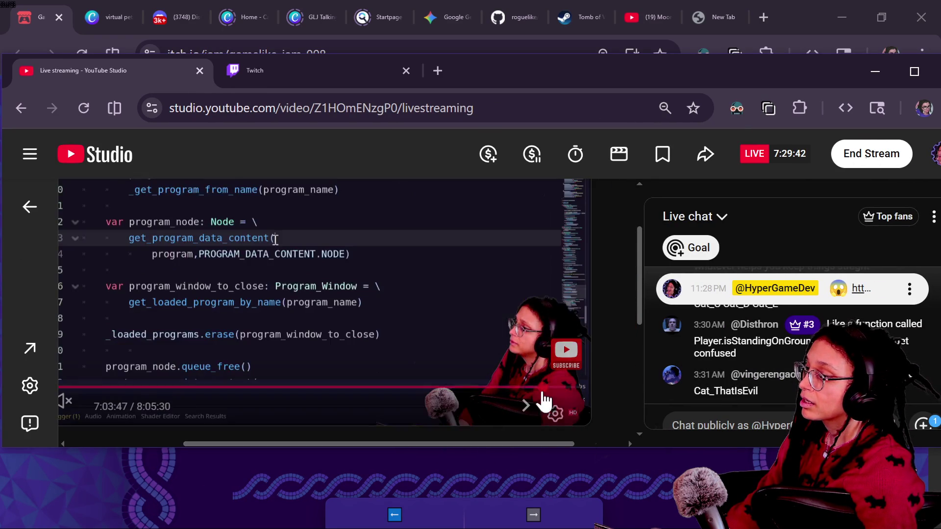
{"action": "left_click", "coordinate": [579, 388]}
{"action": "key", "text": "Left"}
{"action": "key", "text": "Left"}
{"action": "key", "text": "Left"}
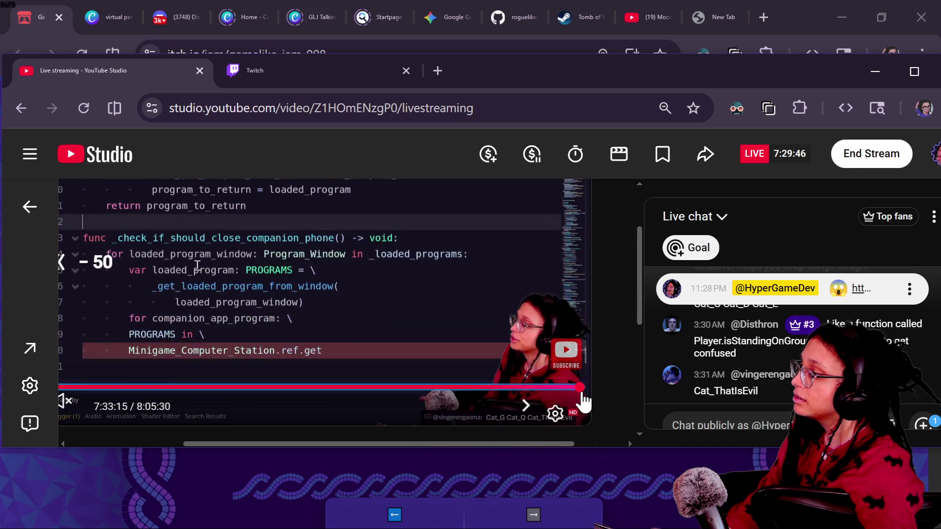
{"action": "key", "text": "Left"}
{"action": "key", "text": "Left"}
{"action": "key", "text": "Left"}
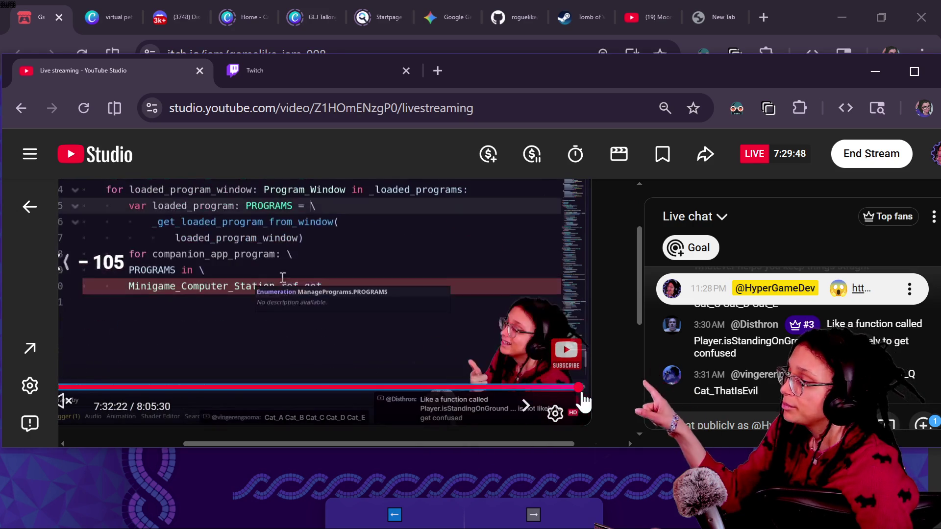
{"action": "key", "text": "Left"}
{"action": "key", "text": "Left"}
{"action": "key", "text": "Left"}
{"action": "key", "text": "Left"}
{"action": "key", "text": "Left"}
{"action": "key", "text": "Left"}
{"action": "key", "text": "Right"}
{"action": "key", "text": "Right"}
{"action": "key", "text": "Right"}
{"action": "key", "text": "Right"}
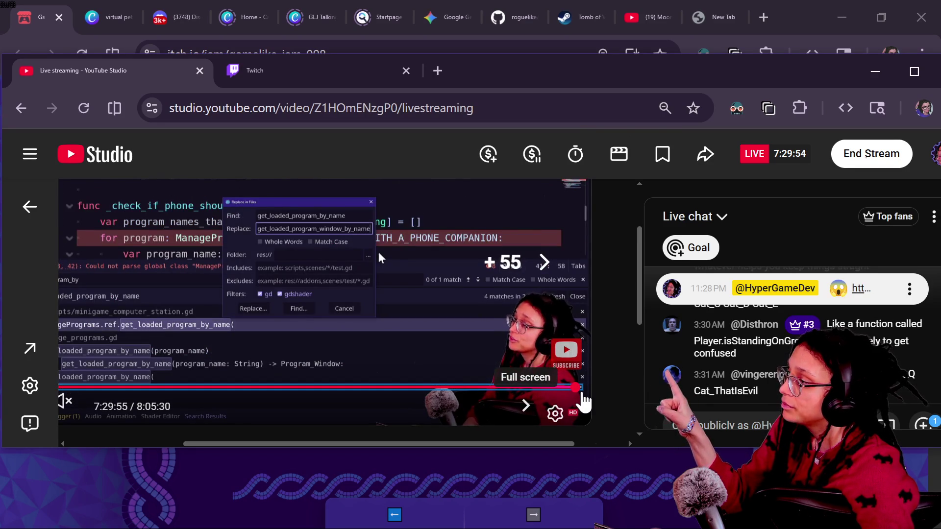
{"action": "key", "text": "Left"}
{"action": "key", "text": "Left"}
{"action": "key", "text": "Left"}
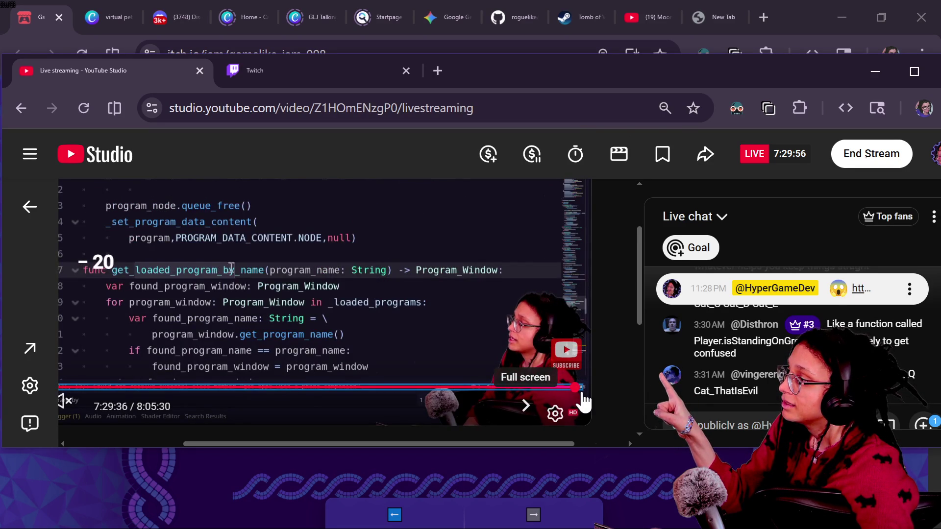
{"action": "key", "text": "Left"}
{"action": "key", "text": "Left"}
{"action": "key", "text": "Left"}
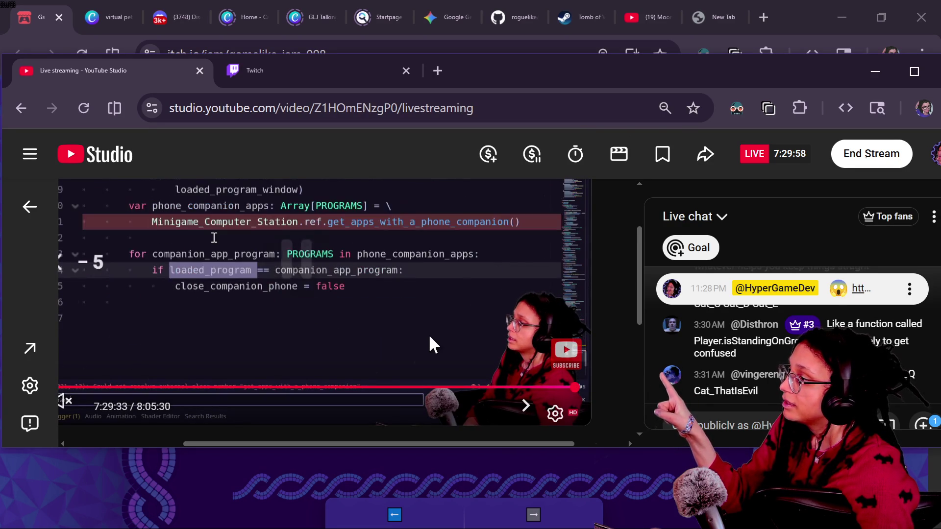
{"action": "key", "text": "Right"}
{"action": "key", "text": "Right"}
{"action": "key", "text": "Right"}
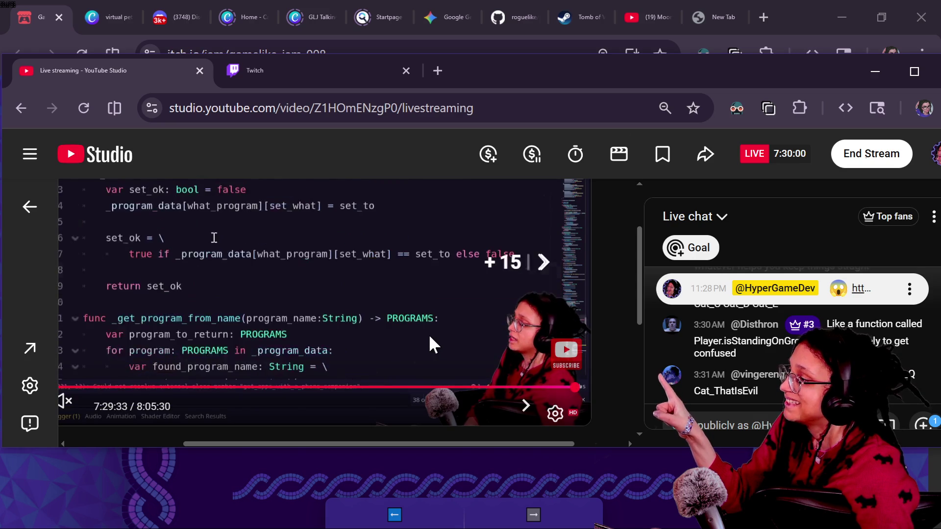
{"action": "key", "text": "Right"}
{"action": "key", "text": "Right"}
{"action": "key", "text": "Right"}
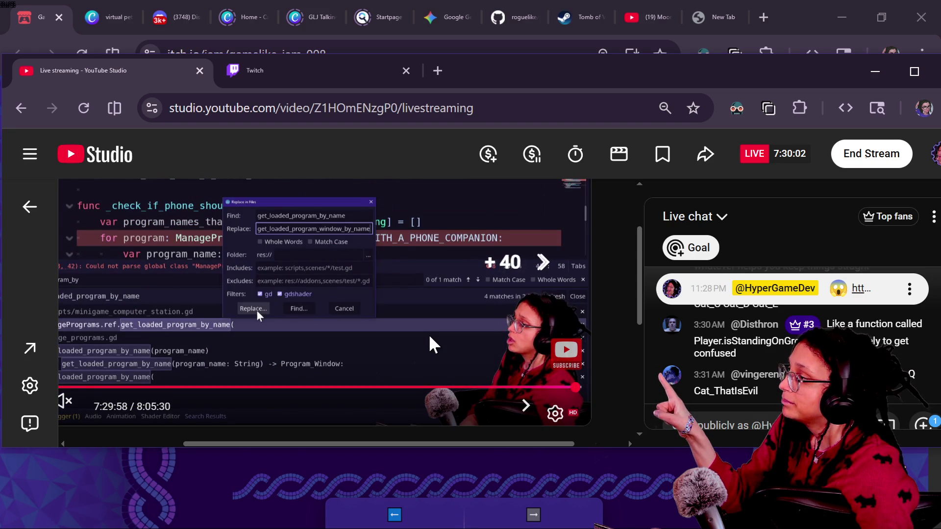
{"action": "key", "text": "Right"}
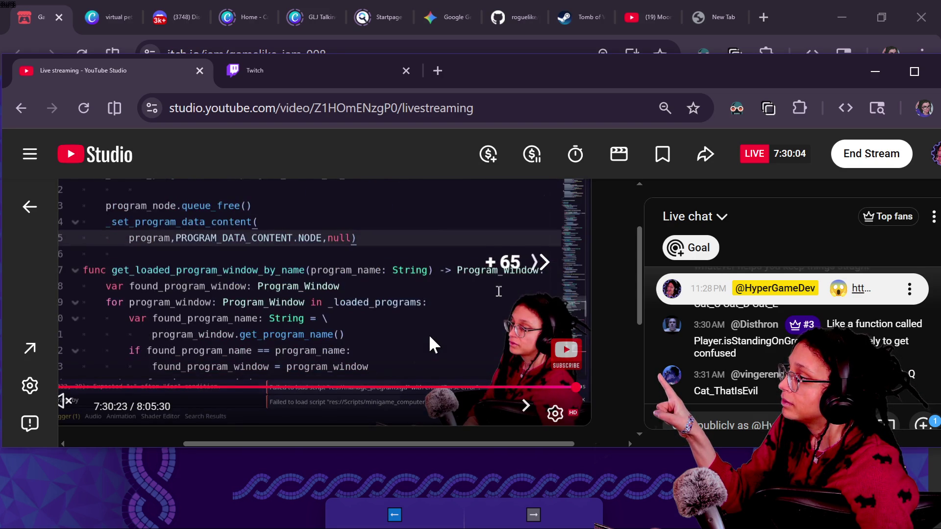
{"action": "key", "text": "Right"}
{"action": "key", "text": "Right"}
{"action": "key", "text": "Right"}
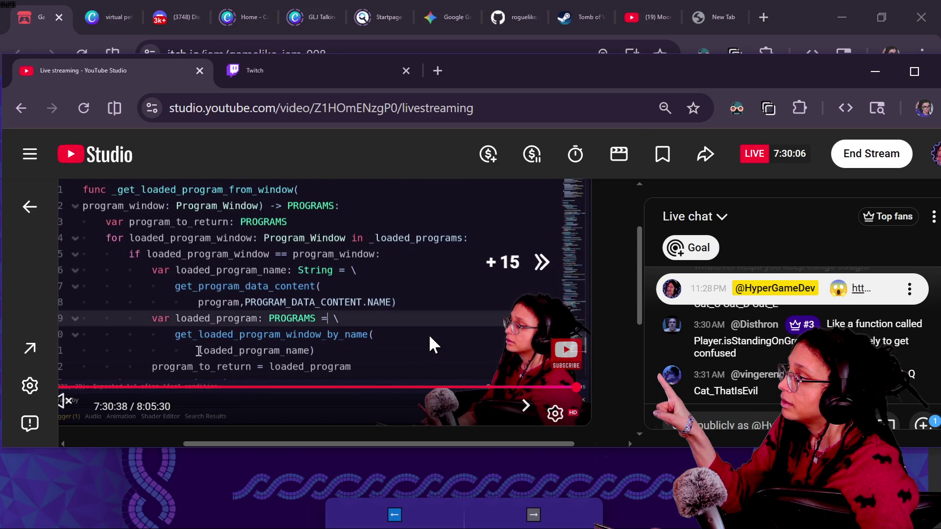
{"action": "key", "text": "Right"}
{"action": "key", "text": "Right"}
{"action": "key", "text": "Right"}
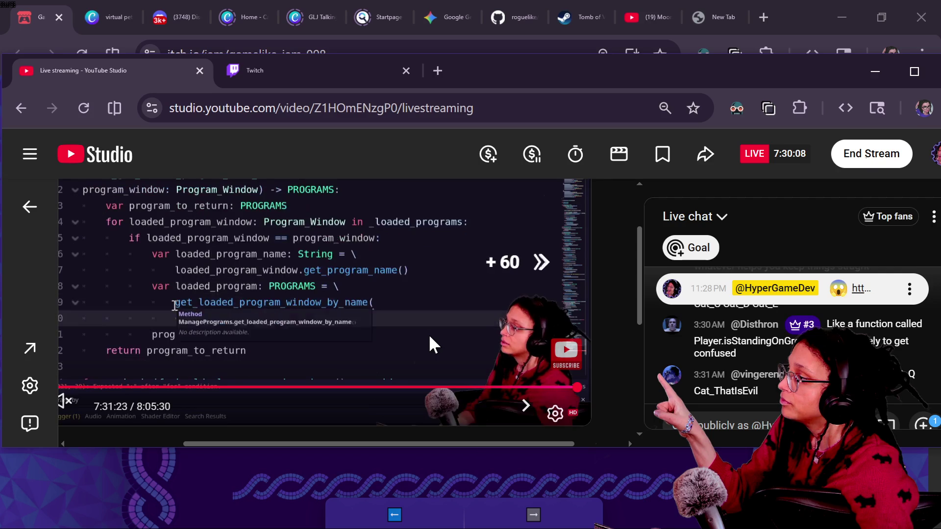
Step: Step the replay back to about 7:28:43, where the companion-phone check code appears
{"action": "key", "text": "Left"}
{"action": "key", "text": "Left"}
{"action": "key", "text": "Left"}
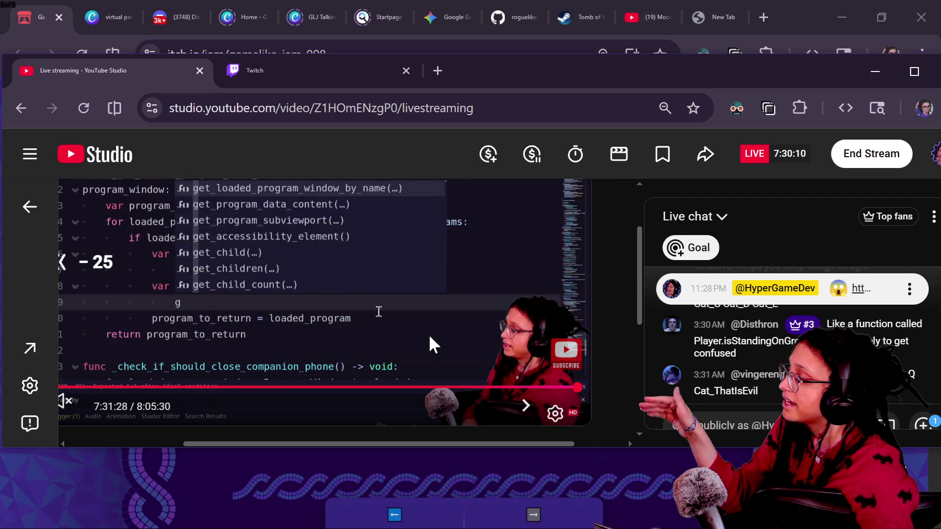
{"action": "key", "text": "Left"}
{"action": "key", "text": "Left"}
{"action": "key", "text": "Left"}
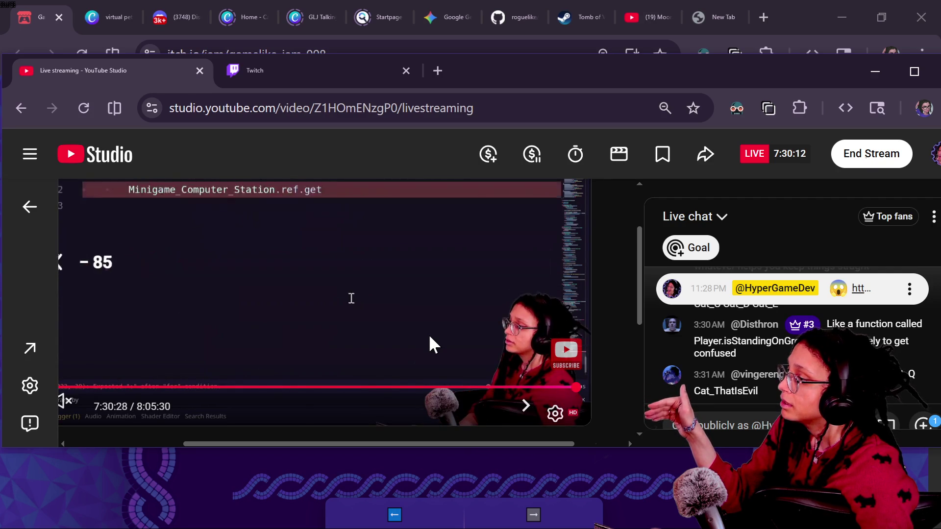
{"action": "key", "text": "Left"}
{"action": "key", "text": "Left"}
{"action": "key", "text": "Left"}
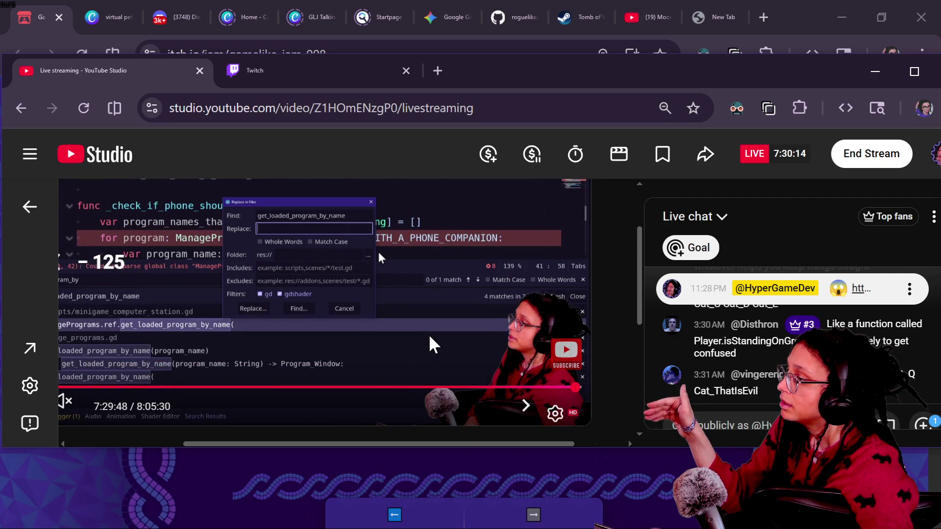
{"action": "key", "text": "Right"}
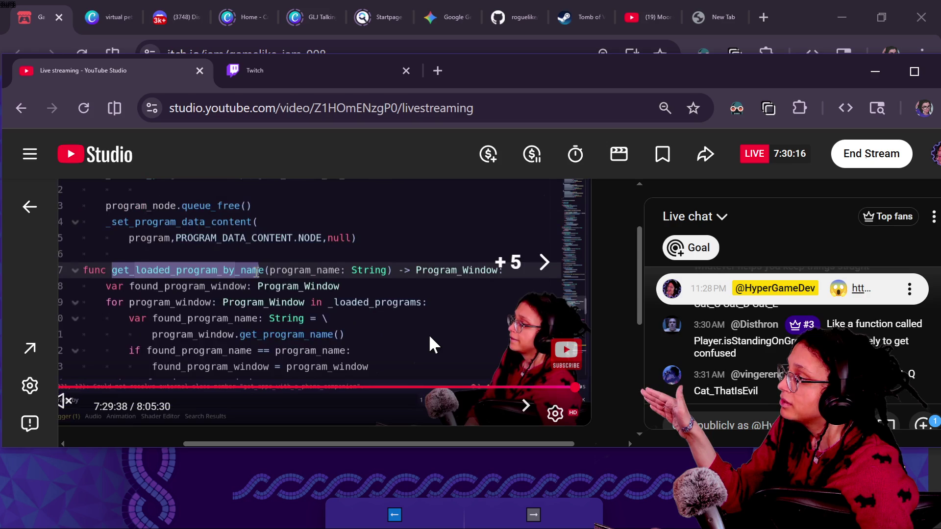
{"action": "key", "text": "Left"}
{"action": "key", "text": "Left"}
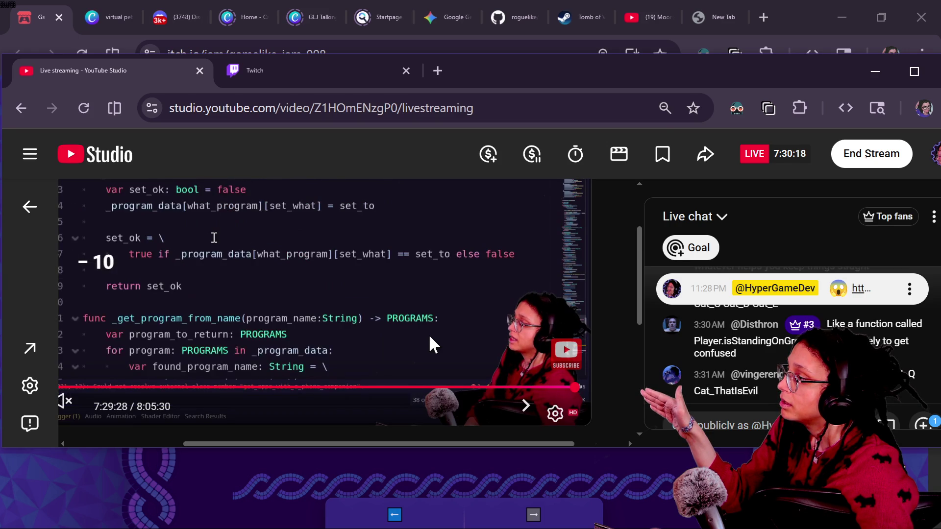
{"action": "key", "text": "Right"}
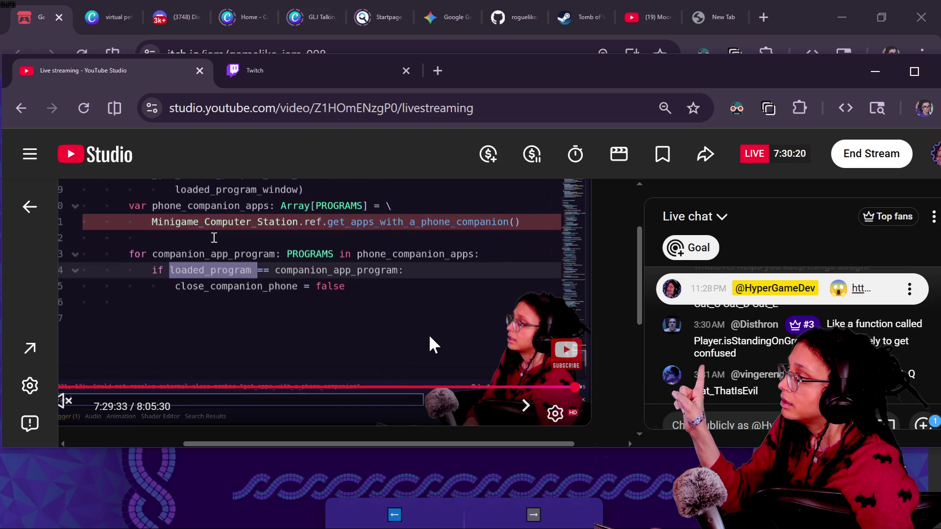
{"action": "key", "text": "Left"}
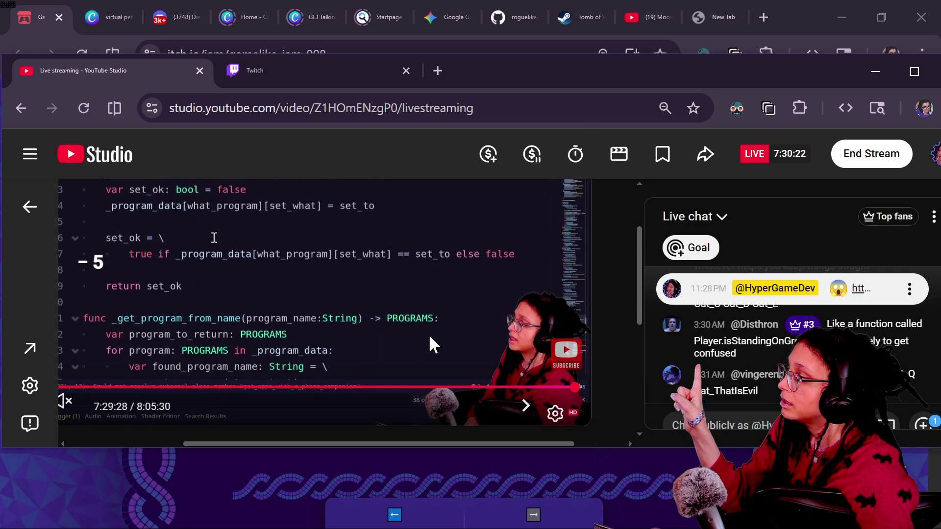
{"action": "key", "text": "Left"}
{"action": "key", "text": "Left"}
{"action": "key", "text": "Left"}
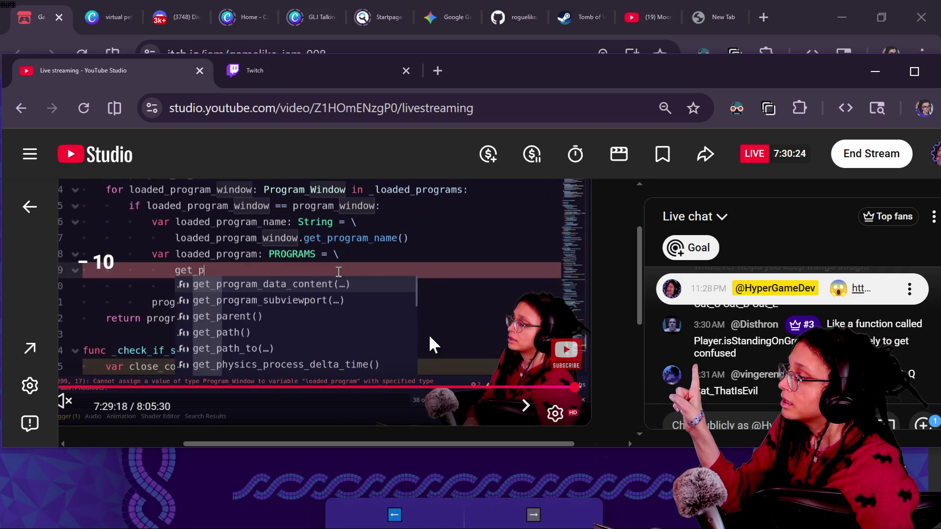
{"action": "key", "text": "Left"}
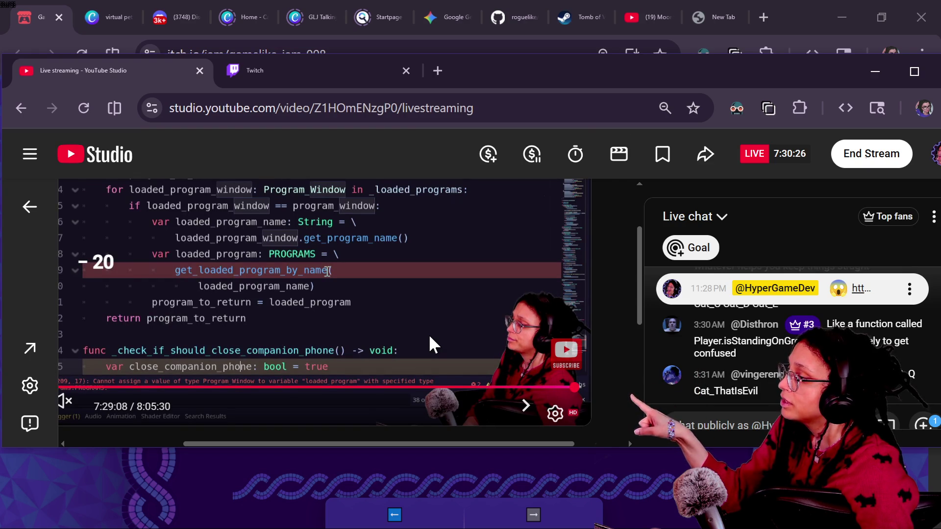
{"action": "key", "text": "Left"}
{"action": "key", "text": "Left"}
{"action": "key", "text": "Left"}
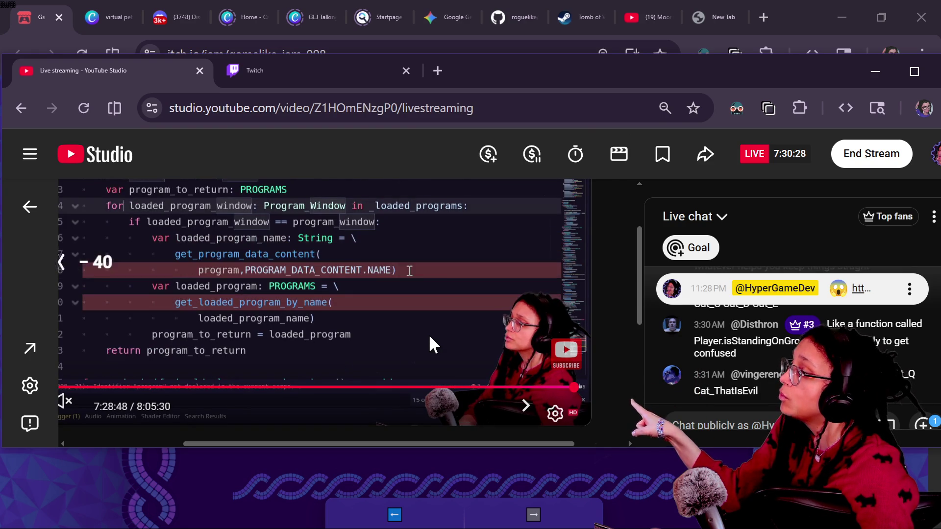
{"action": "key", "text": "Left"}
{"action": "key", "text": "Left"}
{"action": "key", "text": "Left"}
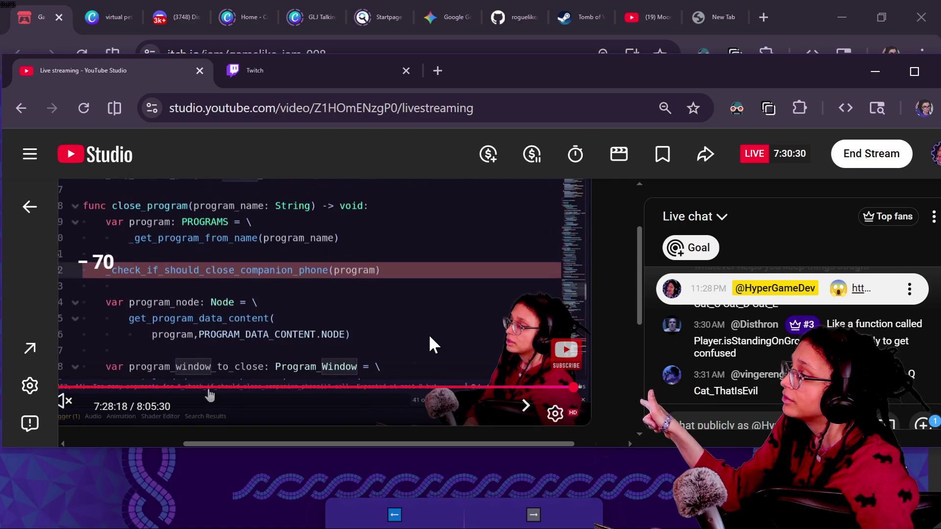
{"action": "key", "text": "Right"}
{"action": "key", "text": "Right"}
{"action": "key", "text": "Right"}
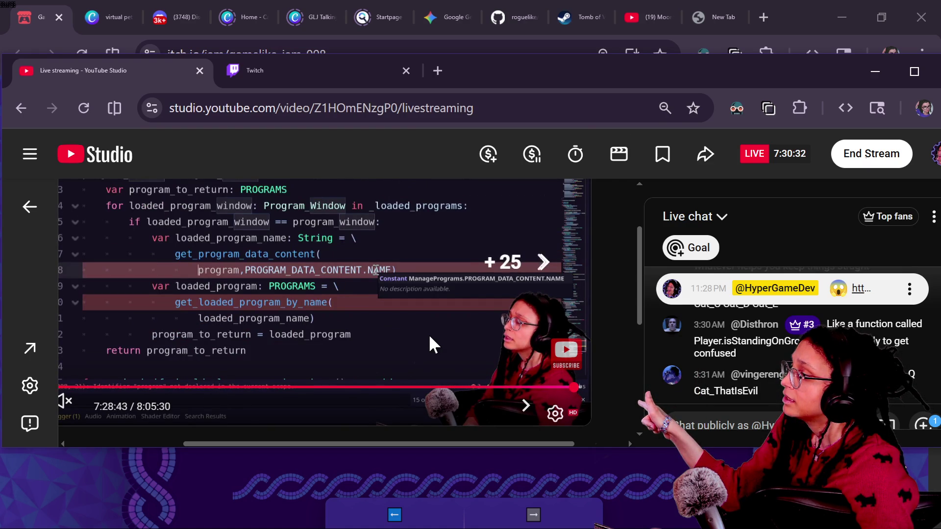
{"action": "key", "text": "Left"}
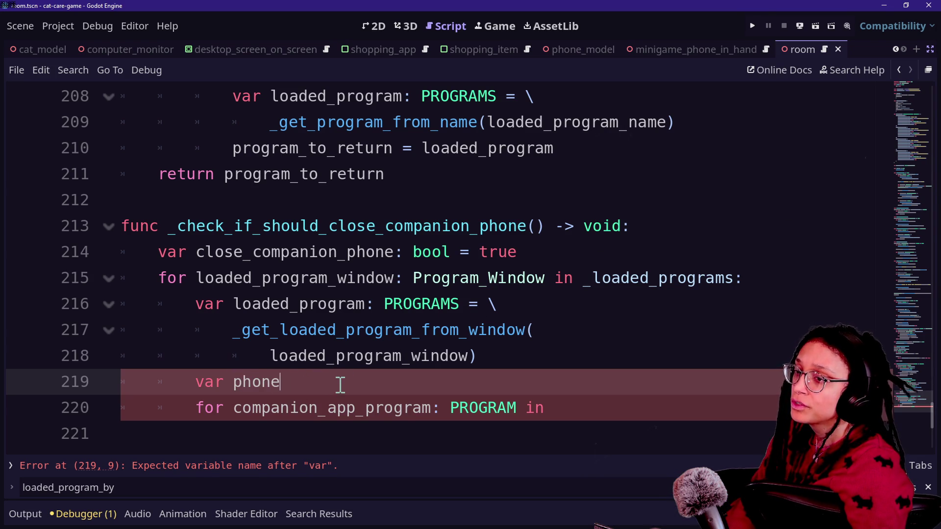
Step: Declare phone_companion_apps of type PROGRAMS from Minigame_Computer_Station.ref.get_apps_with_a_phone_companion()
{"action": "type", "text": "_companion_apps: Array[{P"}
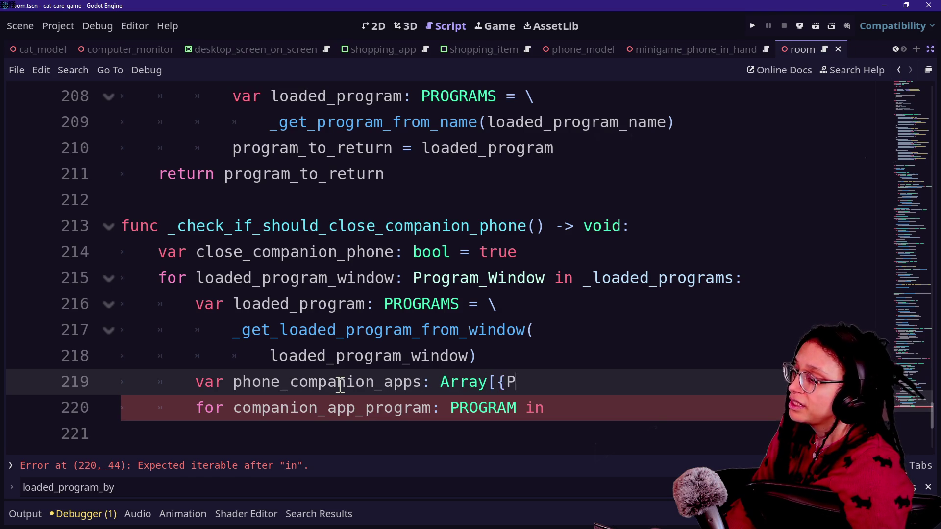
{"action": "type", "text": "ms]"}
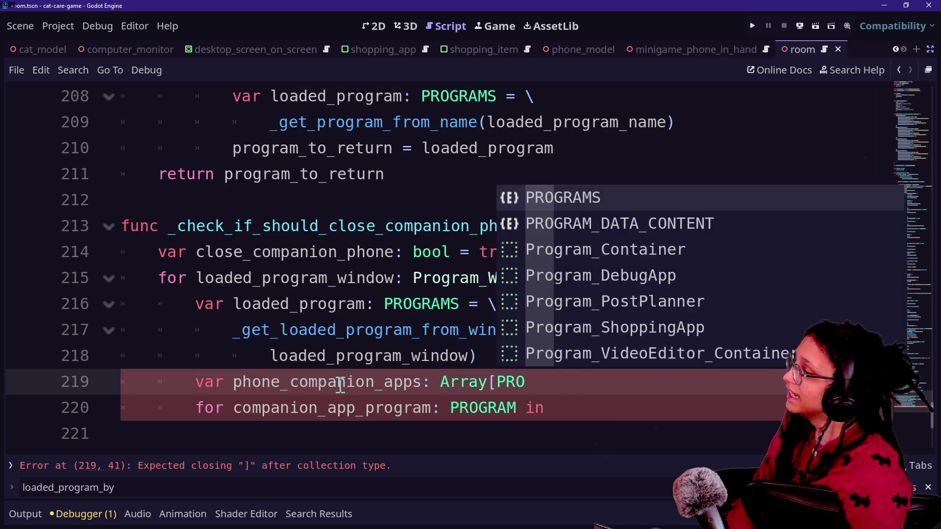
{"action": "key", "text": "Return"}
{"action": "type", "text": "= \\"}
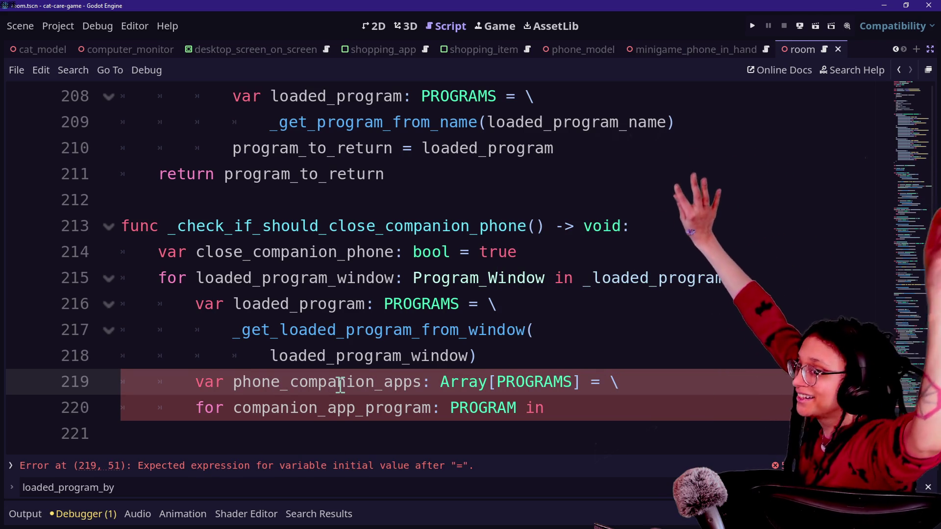
{"action": "left_click", "coordinate": [197, 407]}
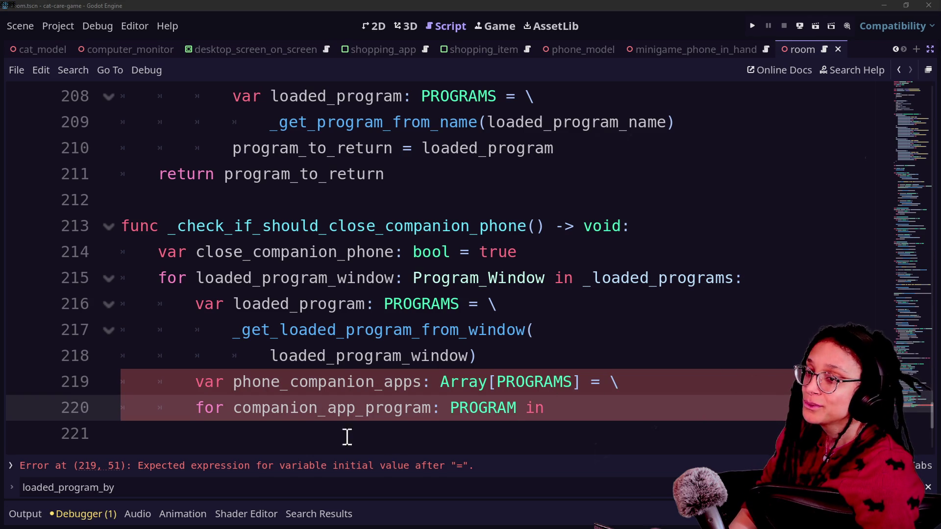
{"action": "left_click", "coordinate": [196, 415]}
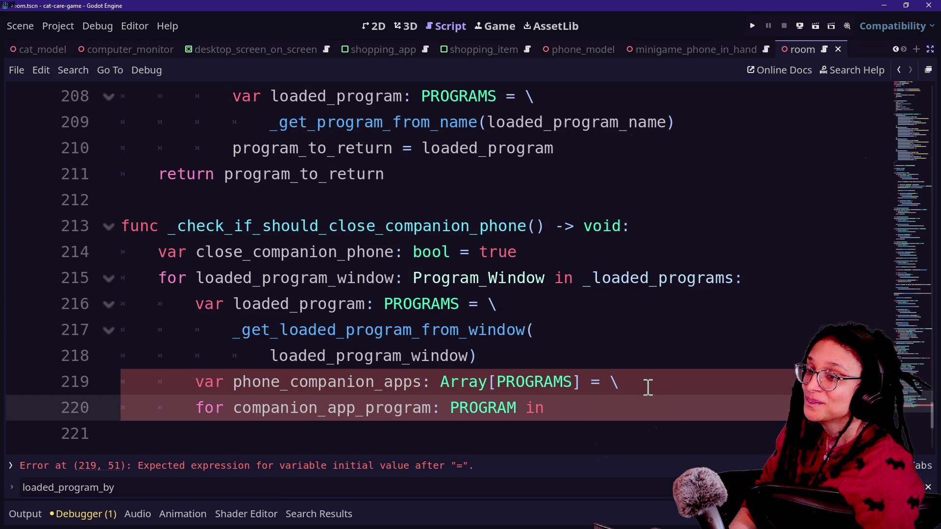
{"action": "key", "text": "Return"}
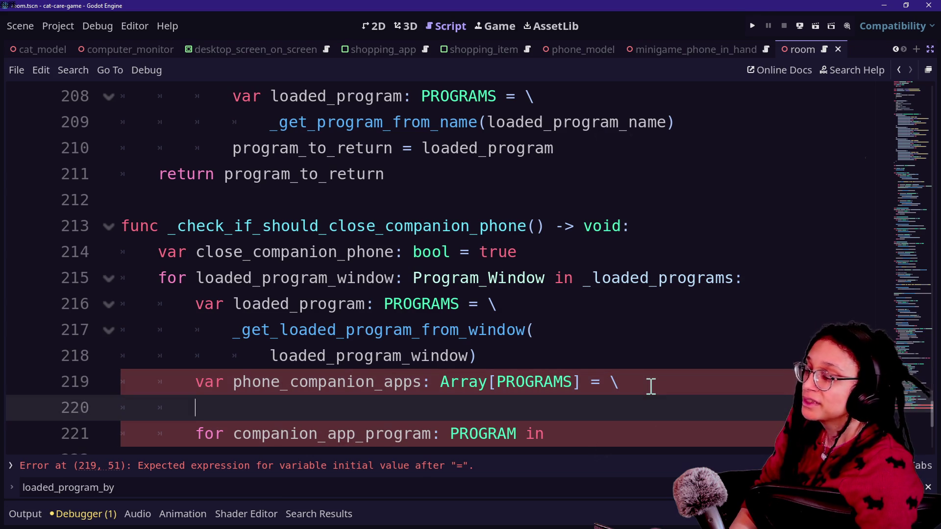
{"action": "type", "text": "Mini"}
{"action": "key", "text": "BackSpace"}
{"action": "key", "text": "BackSpace"}
{"action": "key", "text": "BackSpace"}
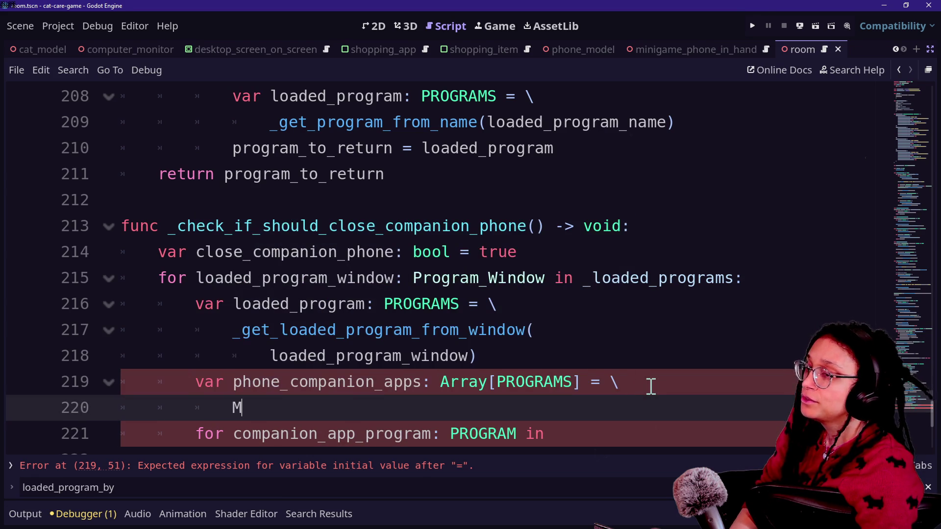
{"action": "type", "text": "inigame"}
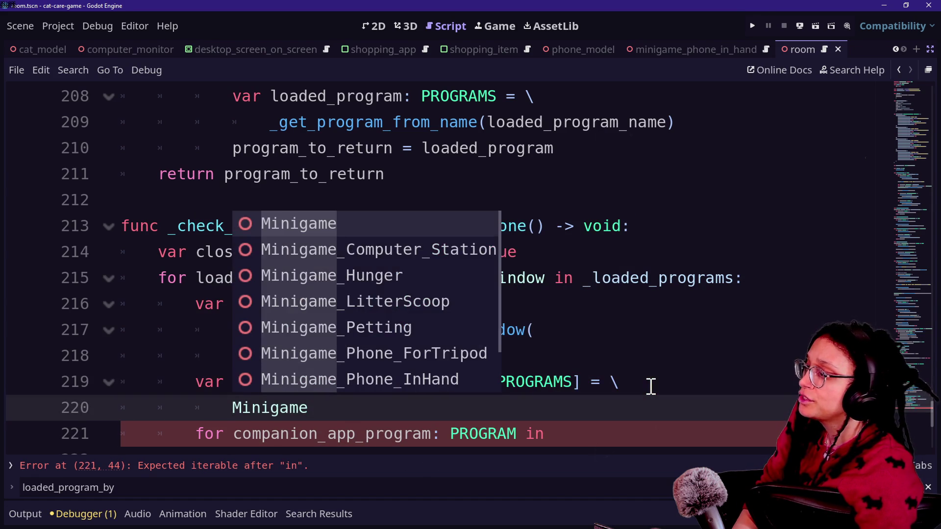
{"action": "key", "text": "Down"}
{"action": "key", "text": "Return"}
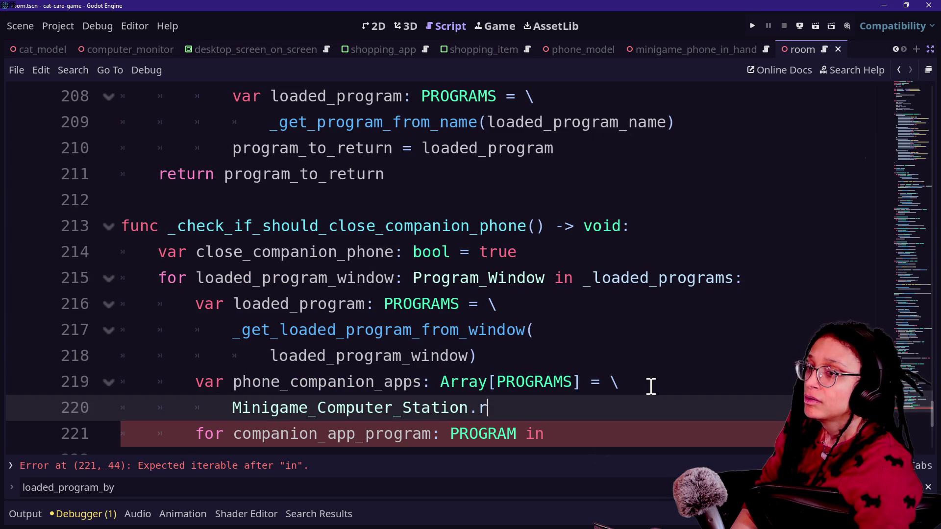
{"action": "type", "text": "ef.get"}
{"action": "key", "text": "Return"}
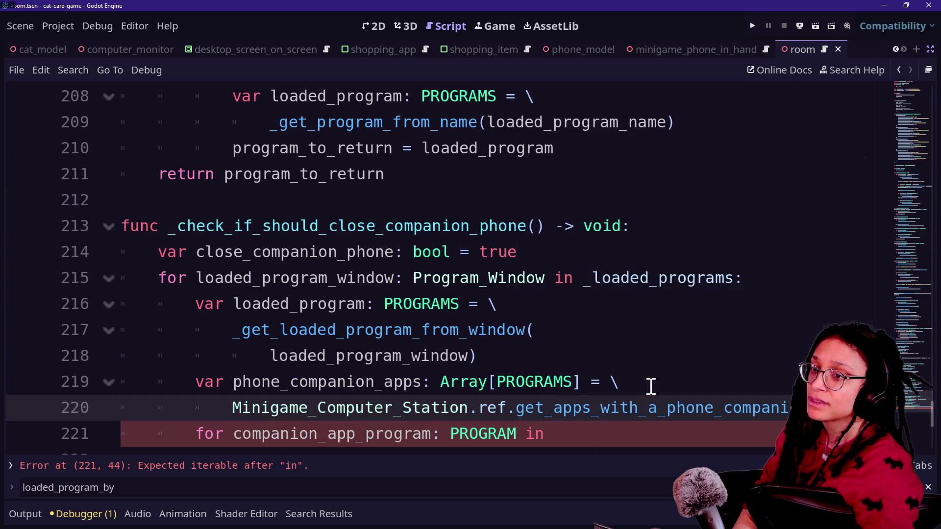
Step: Make the for loop iterate over phone_companion_apps
{"action": "scroll", "coordinate": [464, 396], "scroll_direction": "down", "scroll_amount": 1}
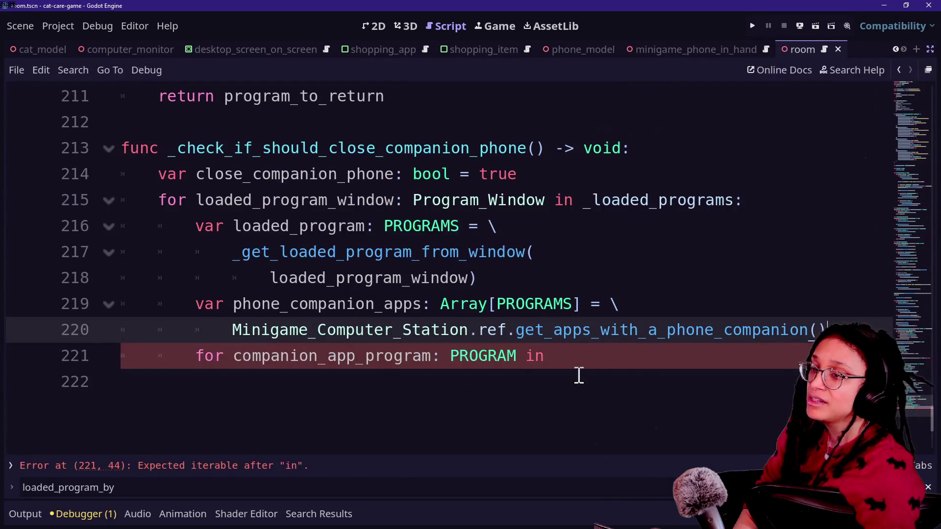
{"action": "key", "text": "Return"}
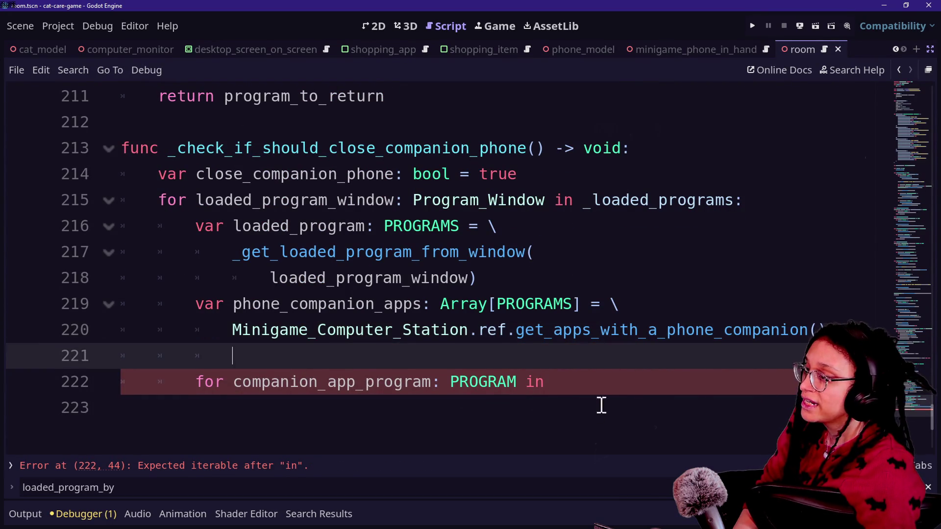
{"action": "left_click", "coordinate": [661, 388]}
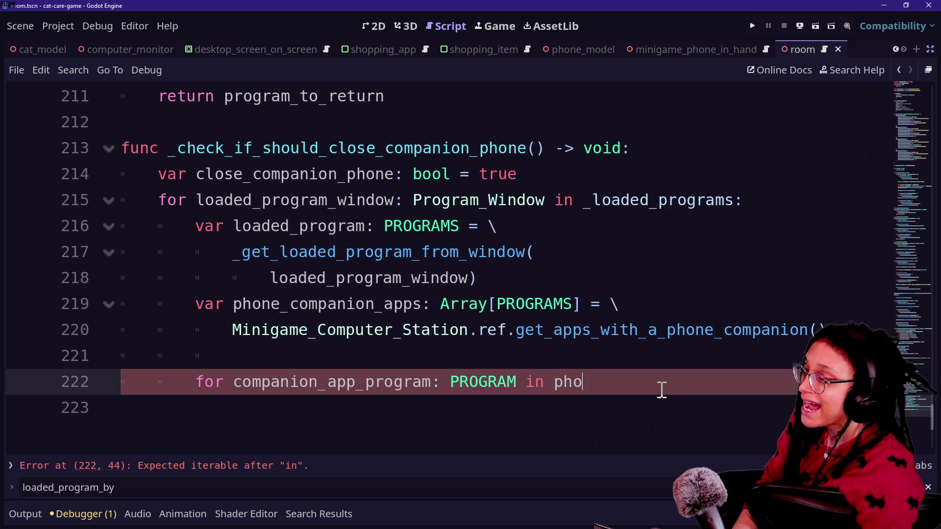
{"action": "type", "text": "ne"}
{"action": "key", "text": "Return"}
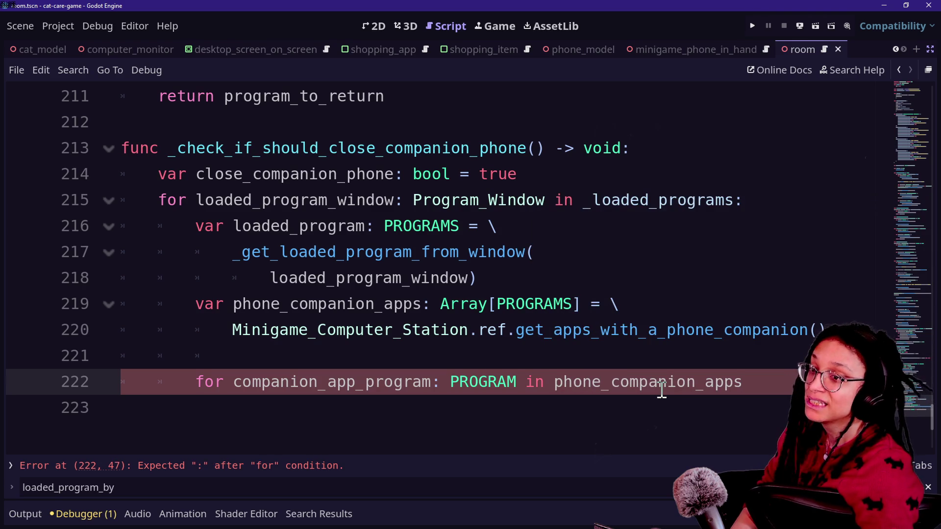
Step: Inside the loop, set close_companion_phone = false when loaded_program == companion_app_program
{"action": "key", "text": "Return"}
{"action": "type", "text": "if loaded_po"}
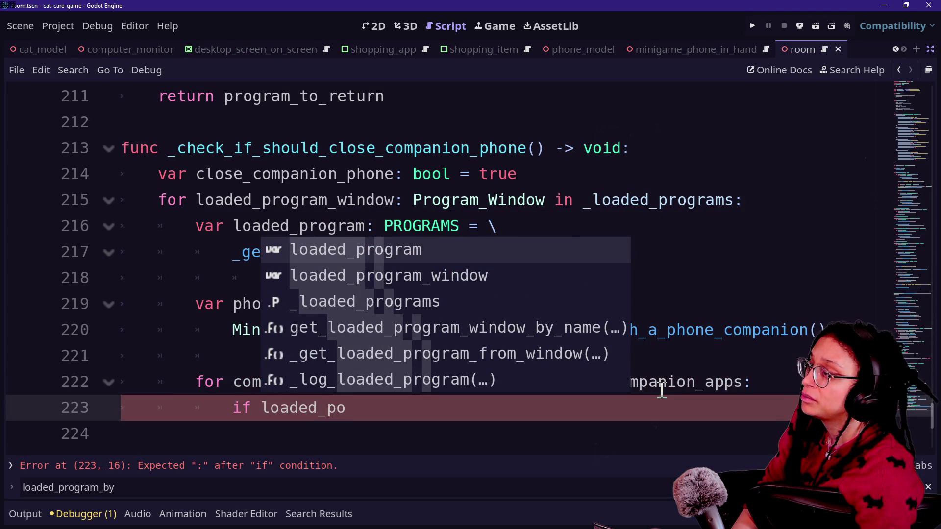
{"action": "key", "text": "BackSpace"}
{"action": "type", "text": "rogram "}
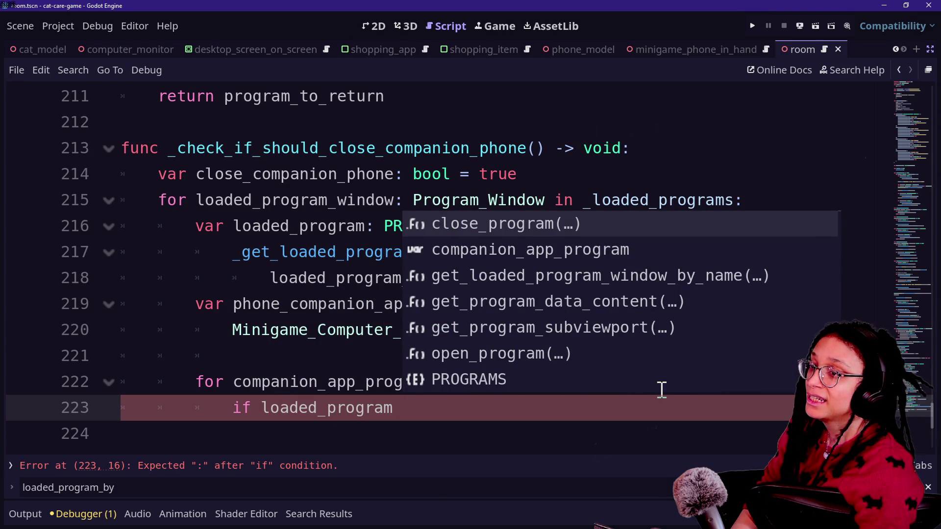
{"action": "type", "text": "== co"}
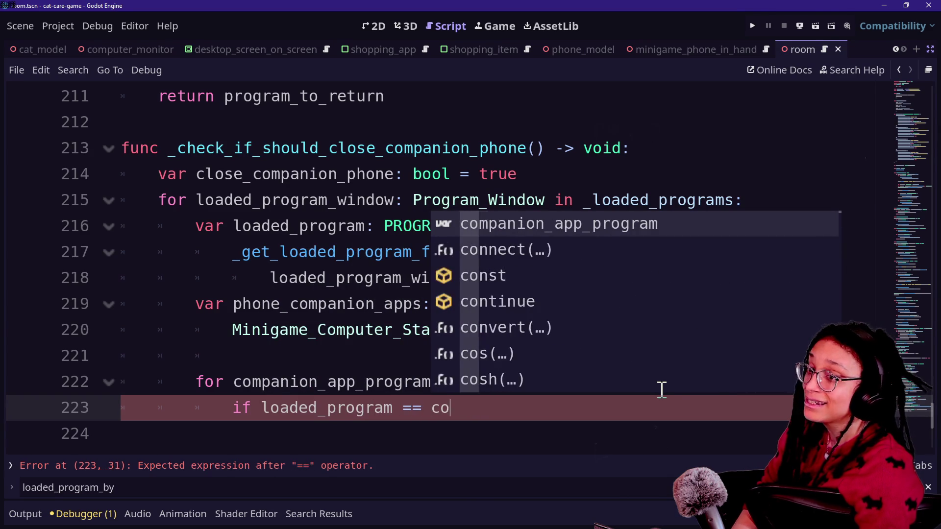
{"action": "type", "text": "mpa"}
{"action": "key", "text": "Tab"}
{"action": "type", "text": ":"}
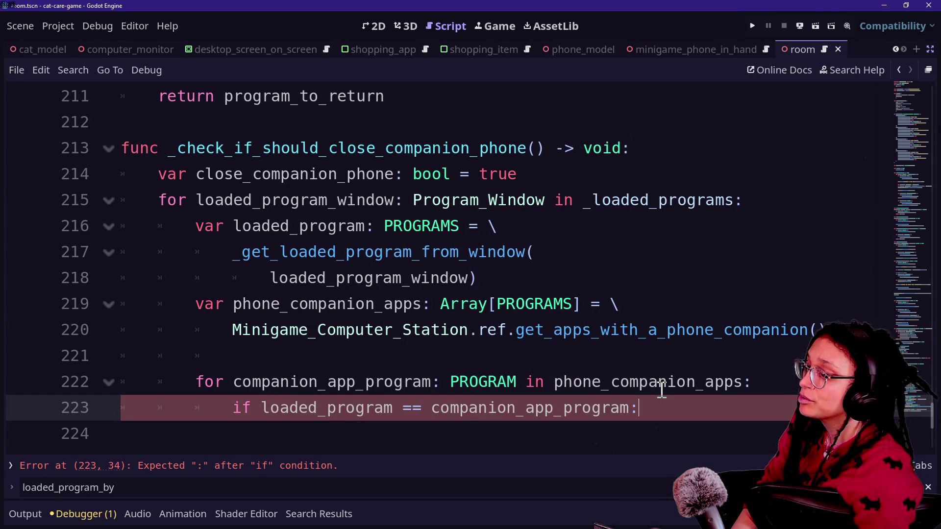
{"action": "key", "text": "Return"}
{"action": "type", "text": "close"}
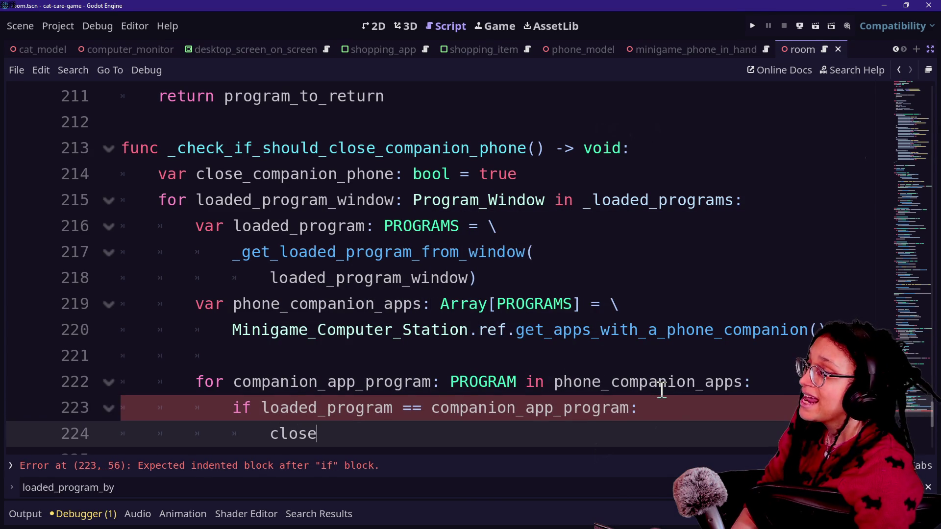
{"action": "key", "text": "Down"}
{"action": "key", "text": "Tab"}
{"action": "type", "text": "= false"}
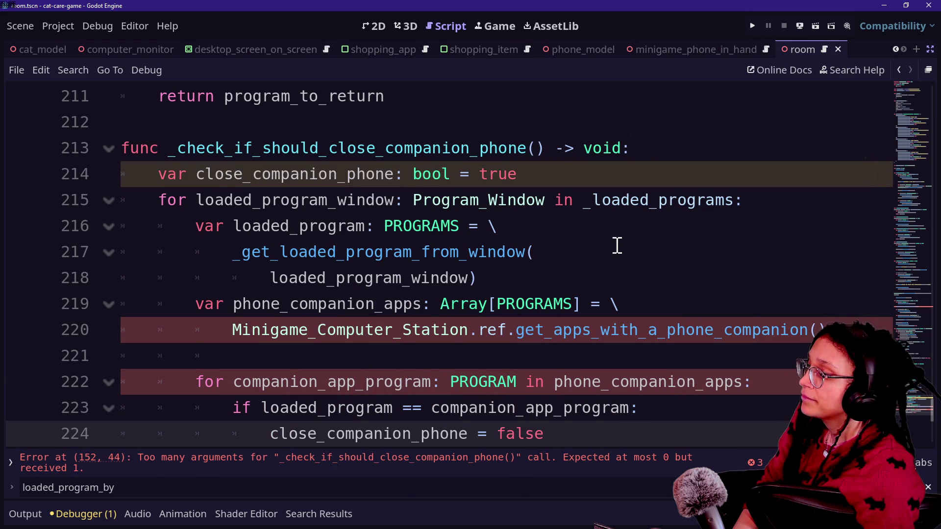
{"action": "left_click", "coordinate": [394, 462]}
Step: Delete the extra argument from the _check_if_should_close_companion_phone call on line 152
{"action": "left_click", "coordinate": [550, 249]}
{"action": "key", "text": "BackSpace"}
{"action": "key", "text": "BackSpace"}
{"action": "key", "text": "BackSpace"}
{"action": "key", "text": "Delete"}
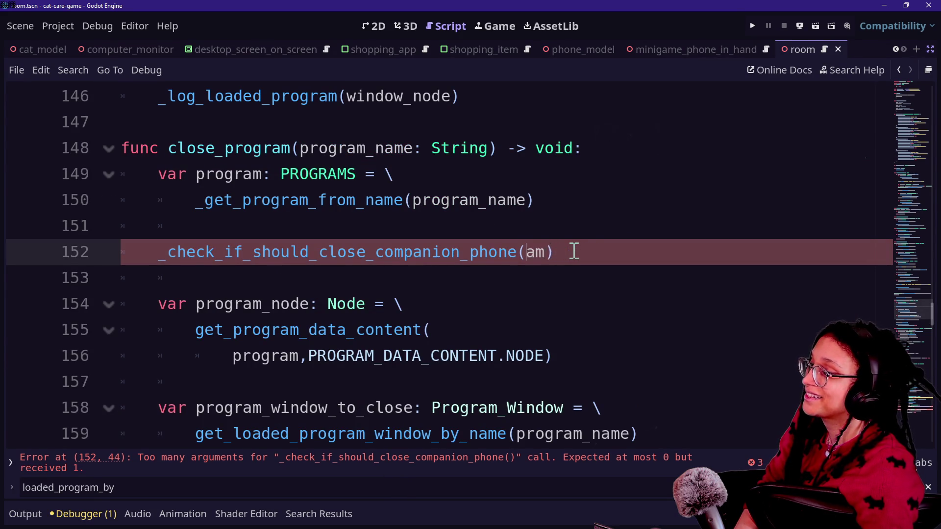
{"action": "scroll", "coordinate": [371, 147], "scroll_direction": "down", "scroll_amount": 10}
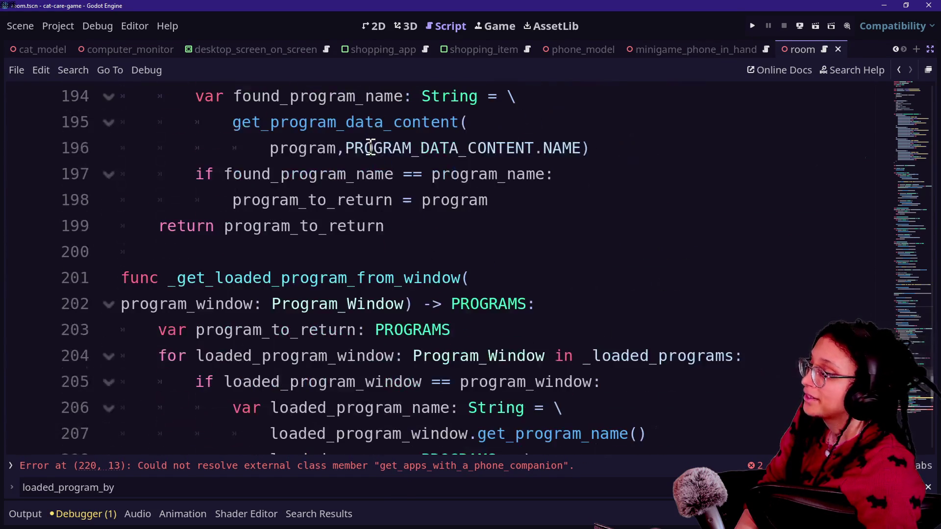
{"action": "scroll", "coordinate": [371, 147], "scroll_direction": "up", "scroll_amount": 2}
{"action": "scroll", "coordinate": [371, 147], "scroll_direction": "down", "scroll_amount": 8}
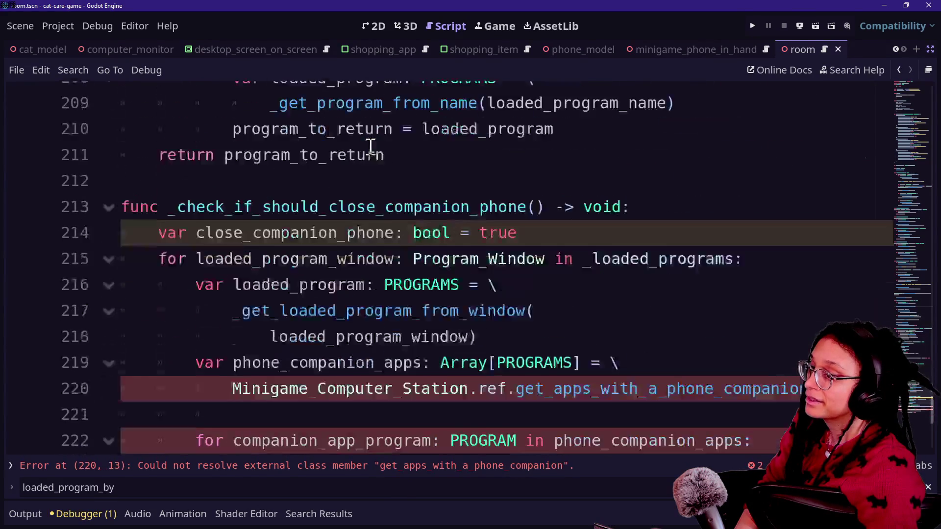
Step: Check get_apps_with_a_phone_companion's definition for its return type, save, and return to the loop
{"action": "left_click", "coordinate": [279, 327]}
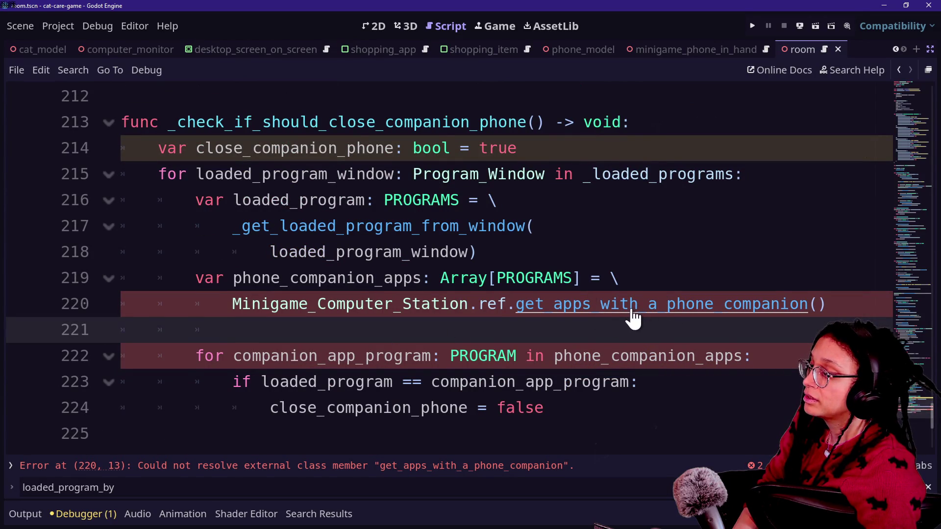
{"action": "left_click", "coordinate": [606, 321], "text": "ctrl"}
{"action": "key", "text": "ctrl+s"}
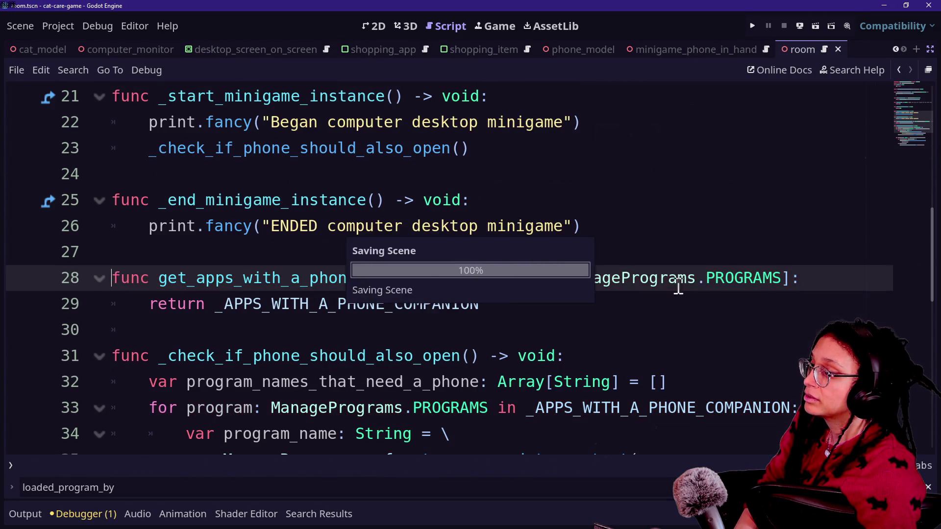
{"action": "key", "text": "alt+Left"}
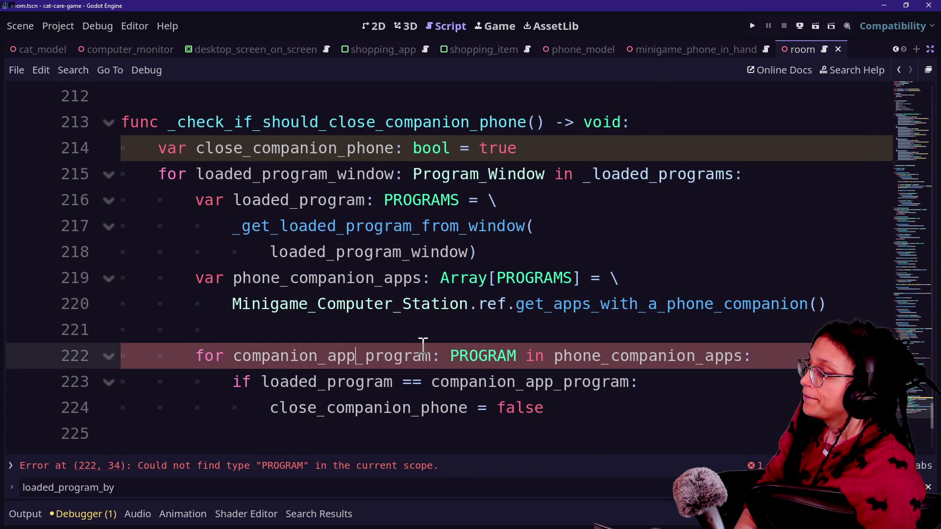
Step: Change the loop type to PROGRAMS and add 'if close_companion_phone:' after the loop
{"action": "type", "text": "S"}
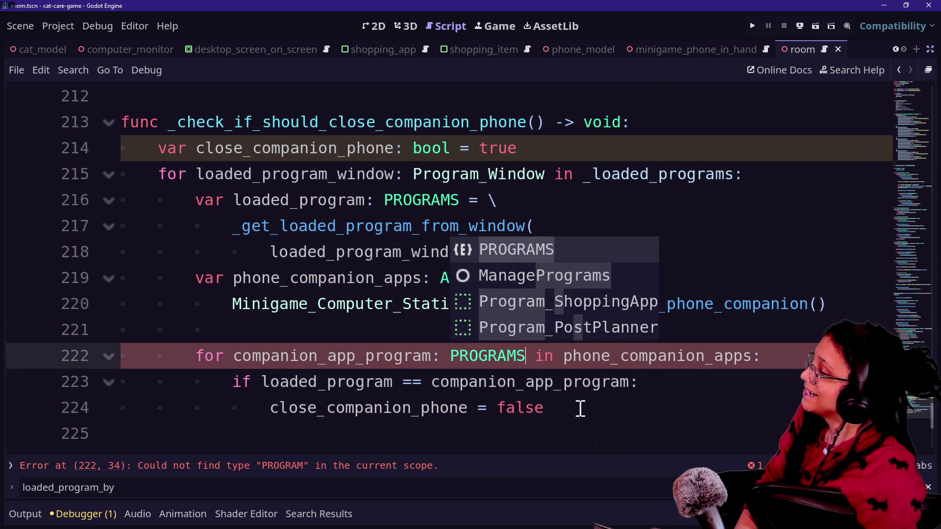
{"action": "left_click", "coordinate": [578, 409]}
{"action": "key", "text": "Return"}
{"action": "type", "text": "if close_"}
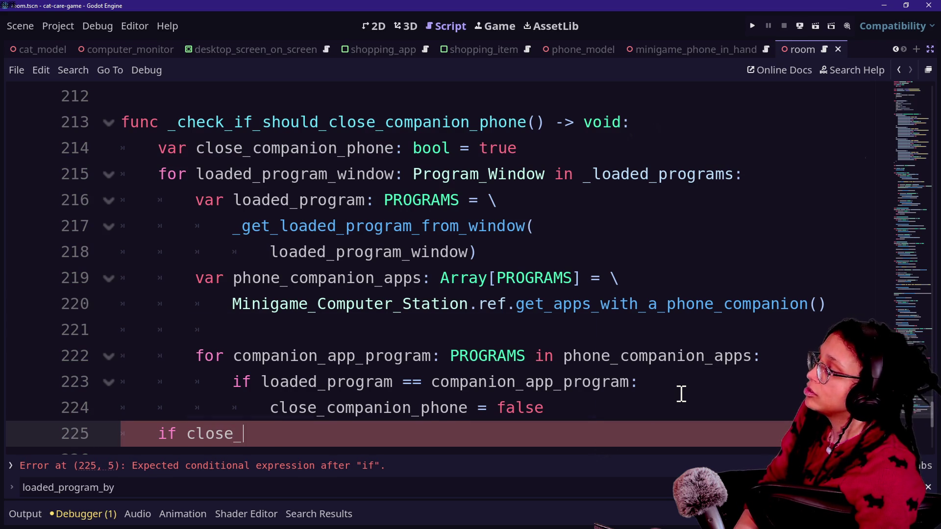
{"action": "type", "text": "cm"}
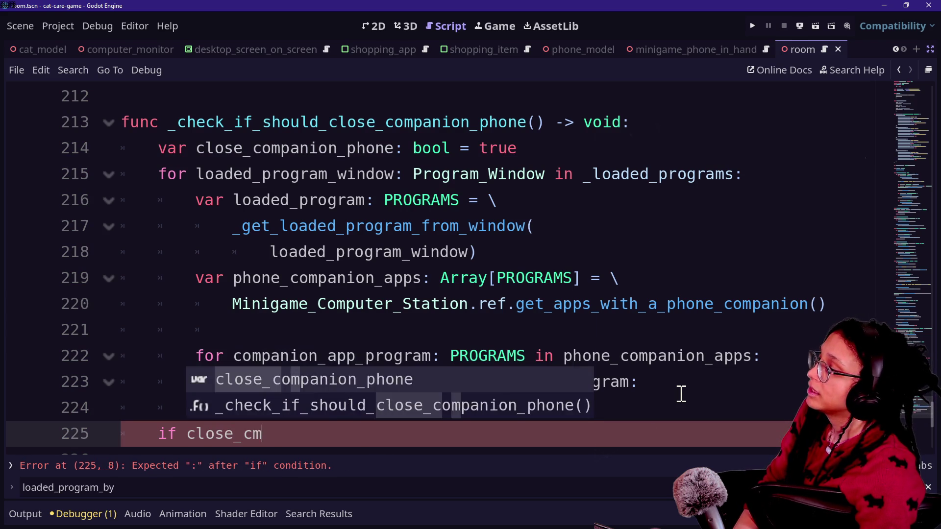
{"action": "key", "text": "Return"}
{"action": "type", "text": ":"}
{"action": "key", "text": "Return"}
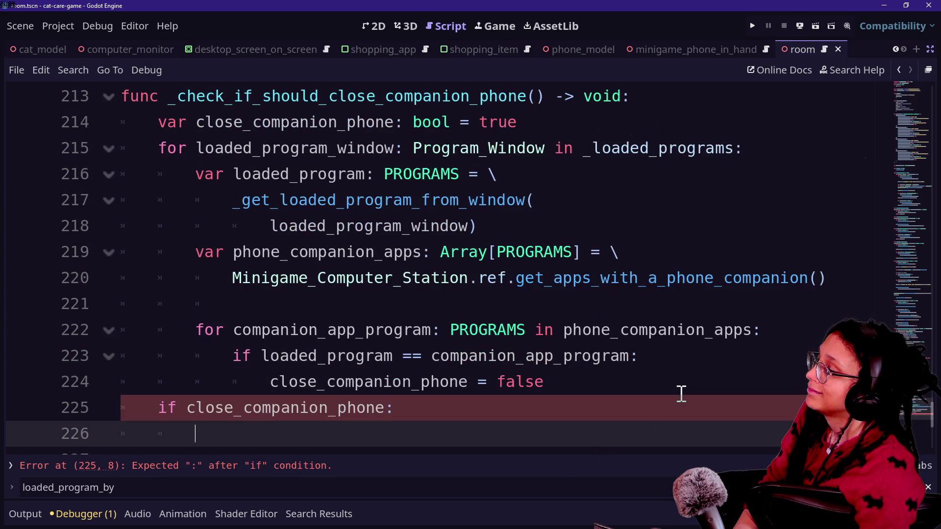
{"action": "left_click", "coordinate": [615, 373]}
{"action": "key", "text": "Return"}
{"action": "scroll", "coordinate": [463, 385], "scroll_direction": "down", "scroll_amount": 1}
{"action": "left_click", "coordinate": [396, 386]}
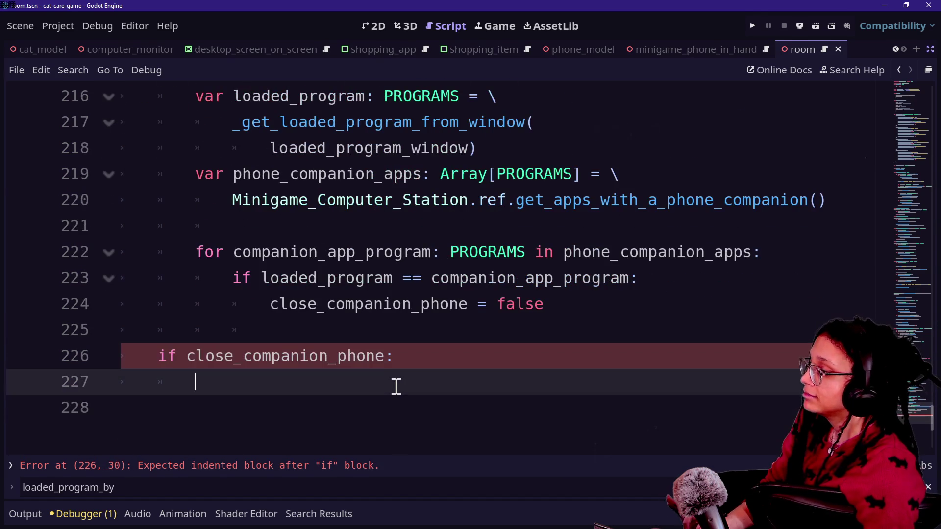
Step: Call Minigame_Phone_InHand.ref.end_minigame() inside the if block and save the script
{"action": "type", "text": "Minigame"}
{"action": "key", "text": "Down"}
{"action": "key", "text": "Down"}
{"action": "key", "text": "Down"}
{"action": "key", "text": "Down"}
{"action": "key", "text": "Down"}
{"action": "key", "text": "Down"}
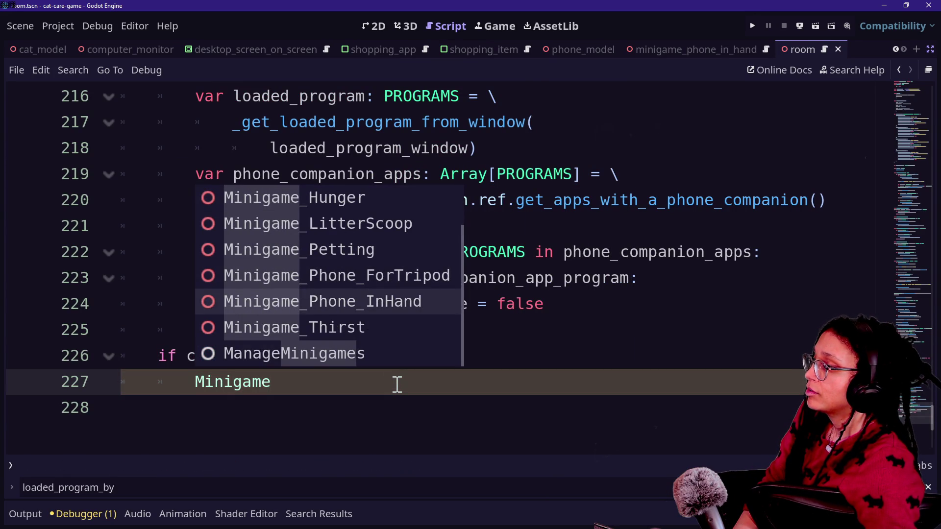
{"action": "key", "text": "Return"}
{"action": "type", "text": ".ref."}
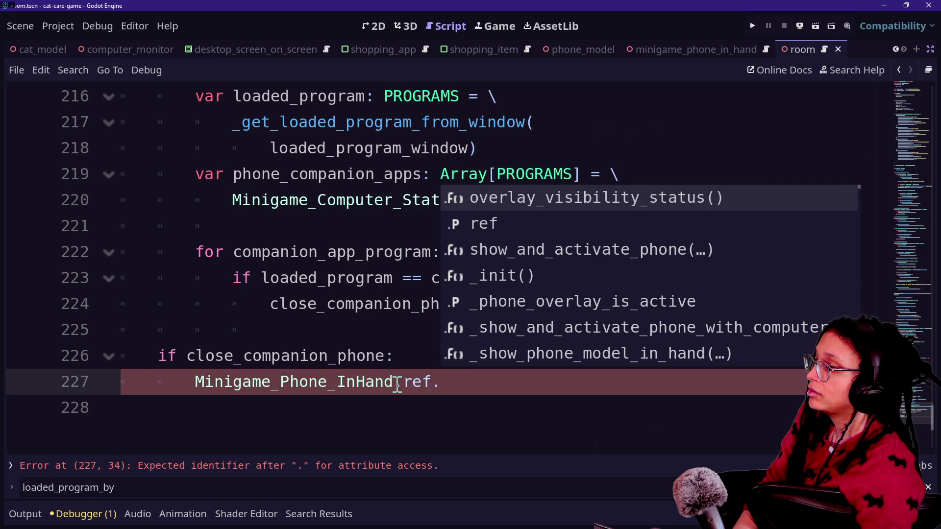
{"action": "type", "text": "end"}
{"action": "key", "text": "Return"}
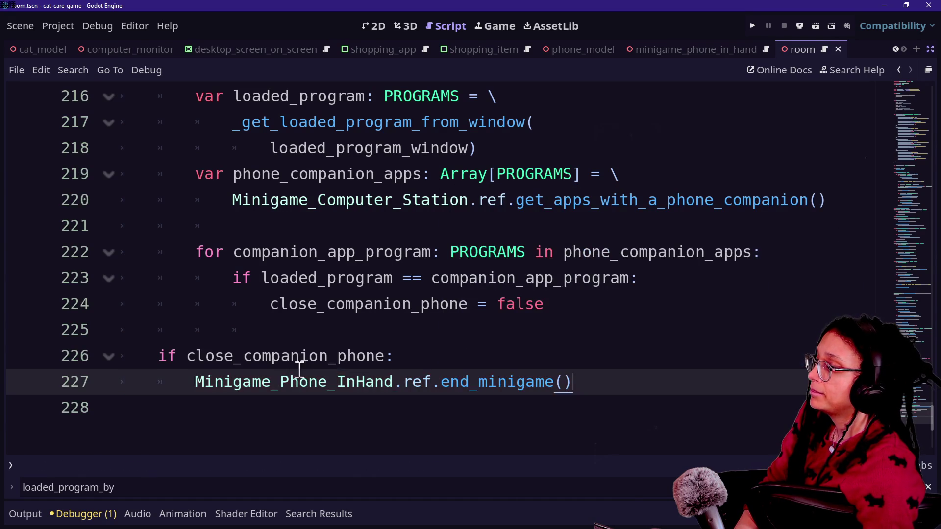
{"action": "key", "text": "ctrl+s"}
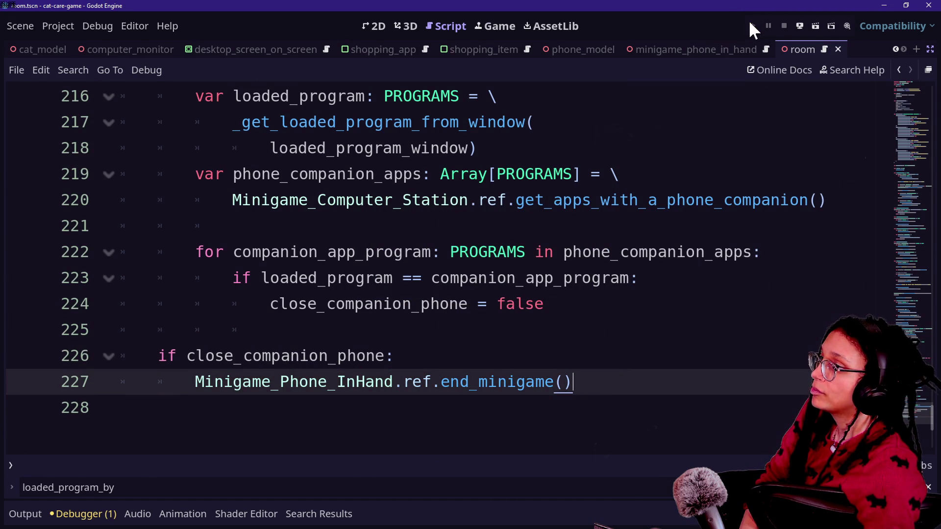
Step: Run the project, then open and close the Shopping App on the in-game computer
{"action": "left_click", "coordinate": [752, 24]}
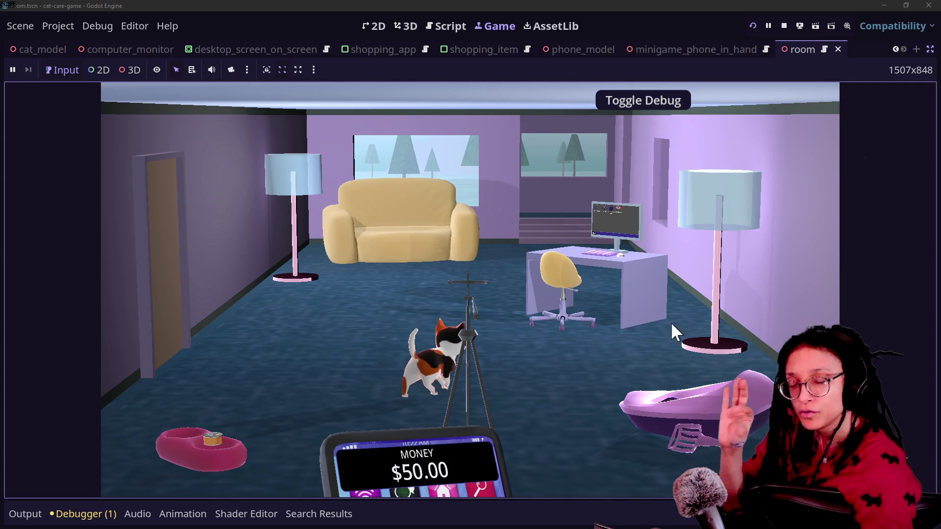
{"action": "key", "text": "F8"}
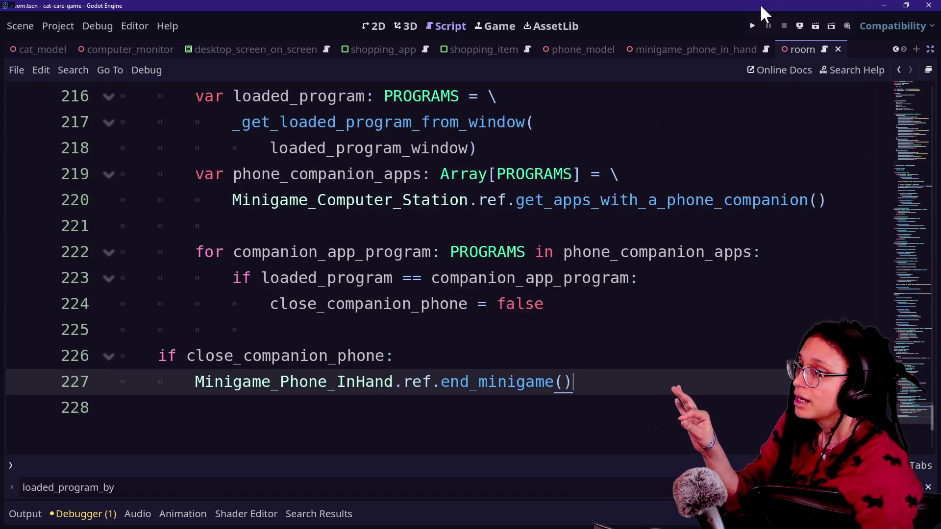
{"action": "left_click", "coordinate": [751, 27]}
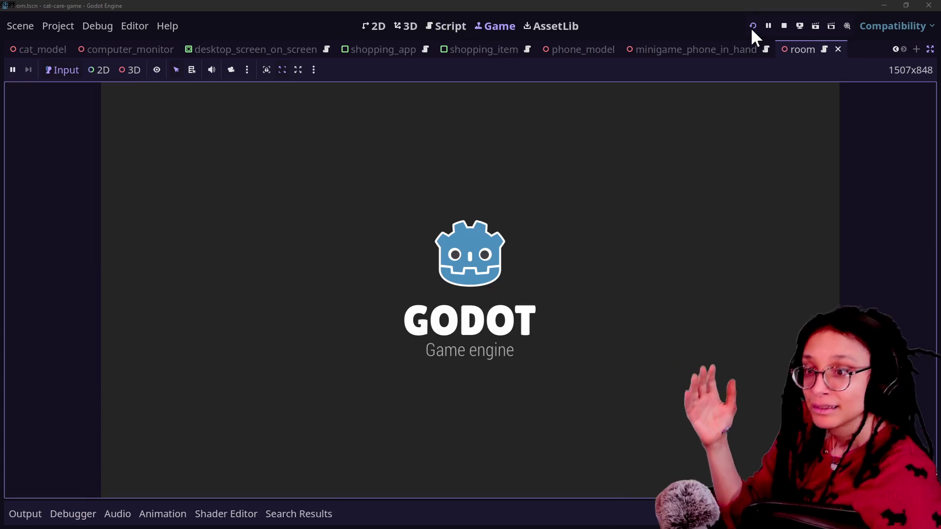
{"action": "left_click", "coordinate": [751, 28]}
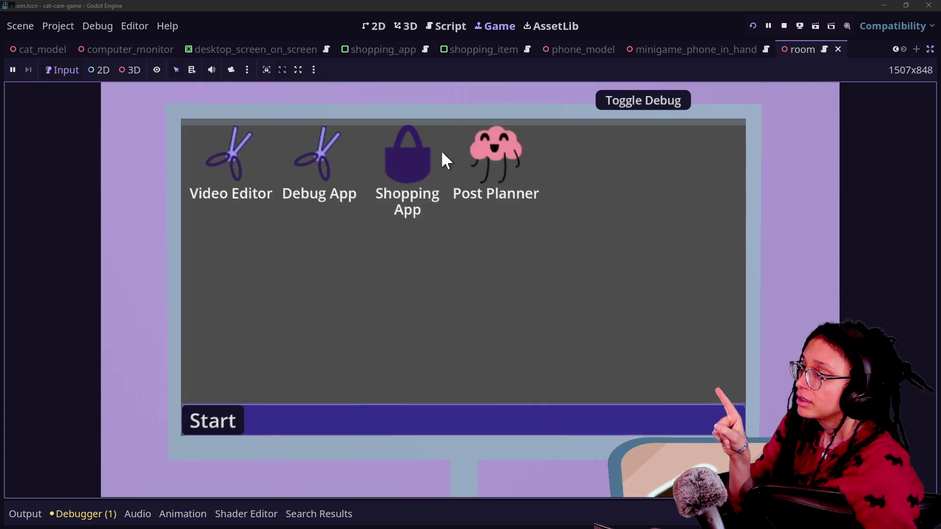
{"action": "left_click", "coordinate": [422, 165]}
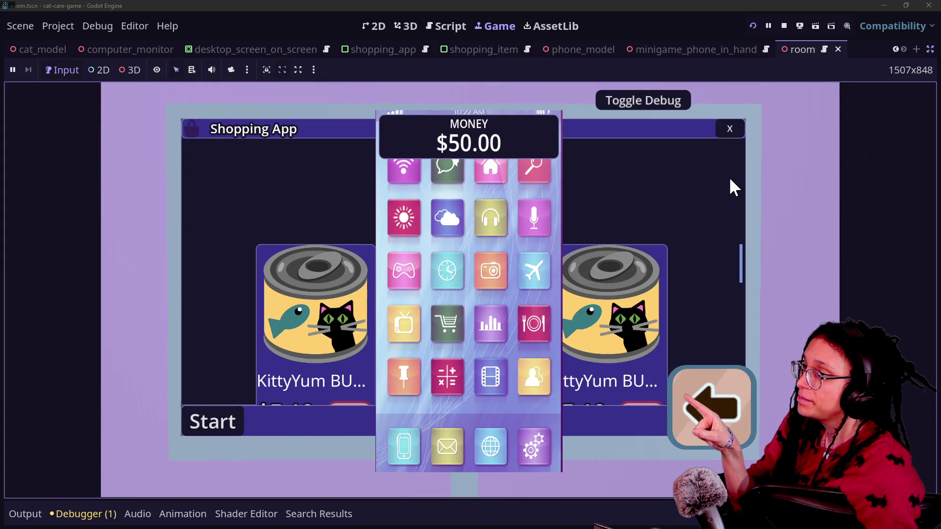
{"action": "left_click", "coordinate": [706, 404]}
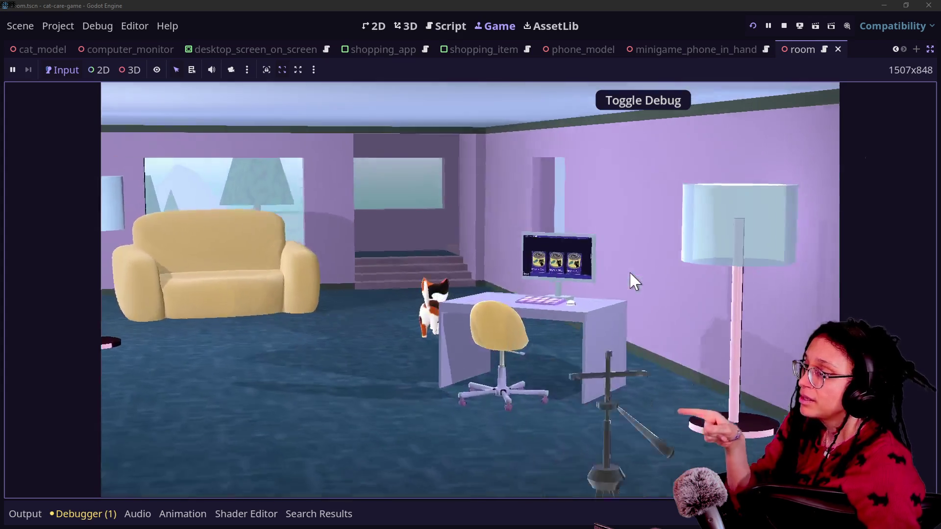
{"action": "left_click", "coordinate": [631, 275]}
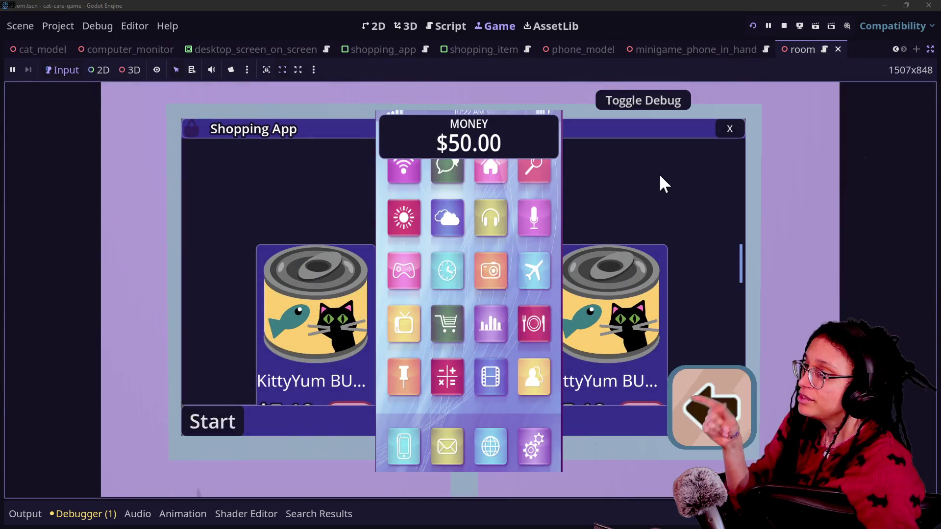
{"action": "left_click", "coordinate": [730, 130]}
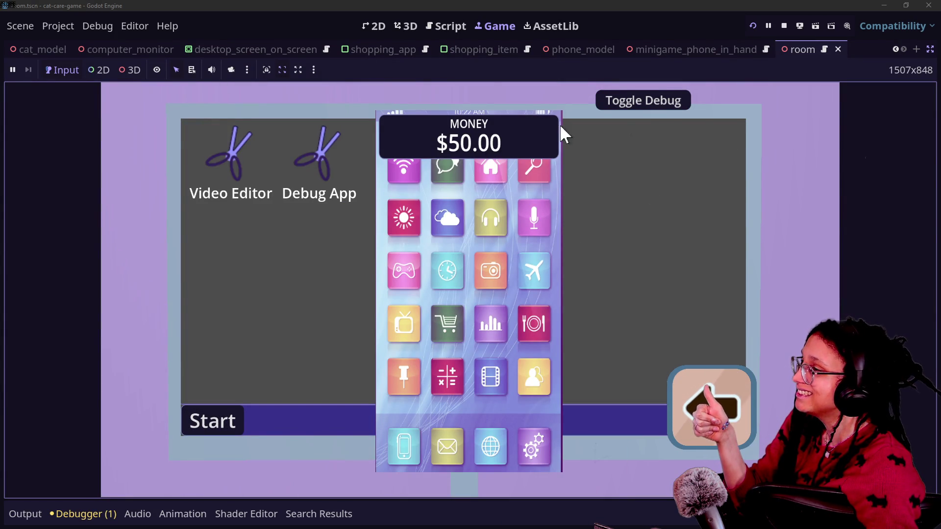
Step: Return to the script at the _check_if_should_close_companion_phone header on line 214
{"action": "left_click", "coordinate": [443, 25]}
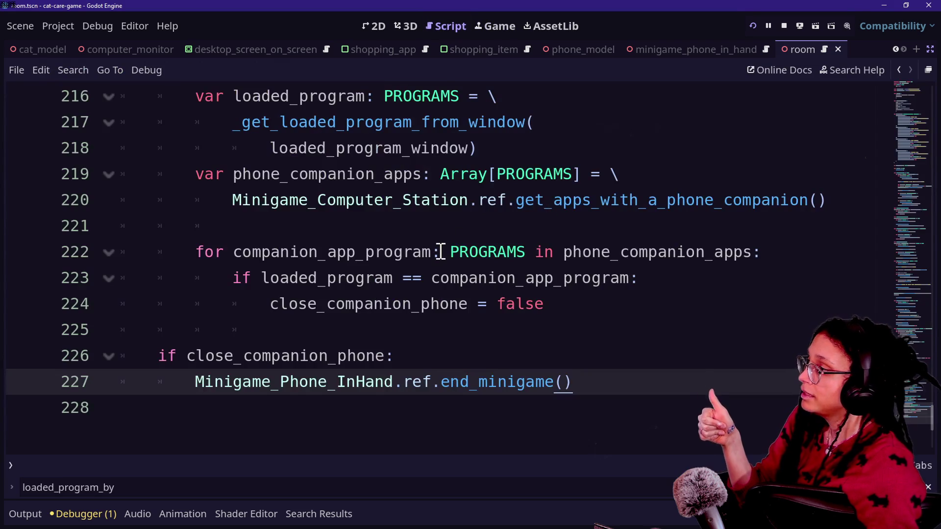
{"action": "scroll", "coordinate": [437, 252], "scroll_direction": "up", "scroll_amount": 2}
{"action": "left_click", "coordinate": [649, 177]}
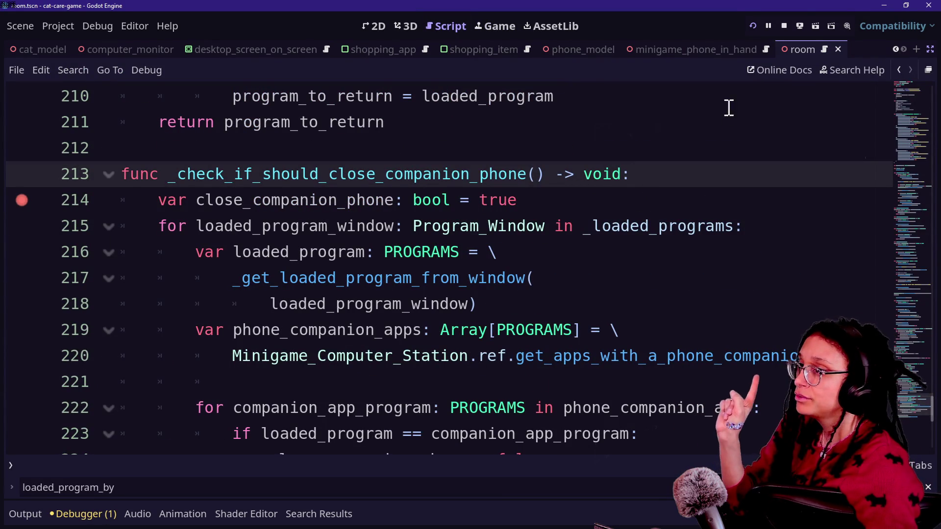
Step: Relaunch the game, open the Shopping App on the in-game computer, then close it
{"action": "left_click", "coordinate": [753, 25]}
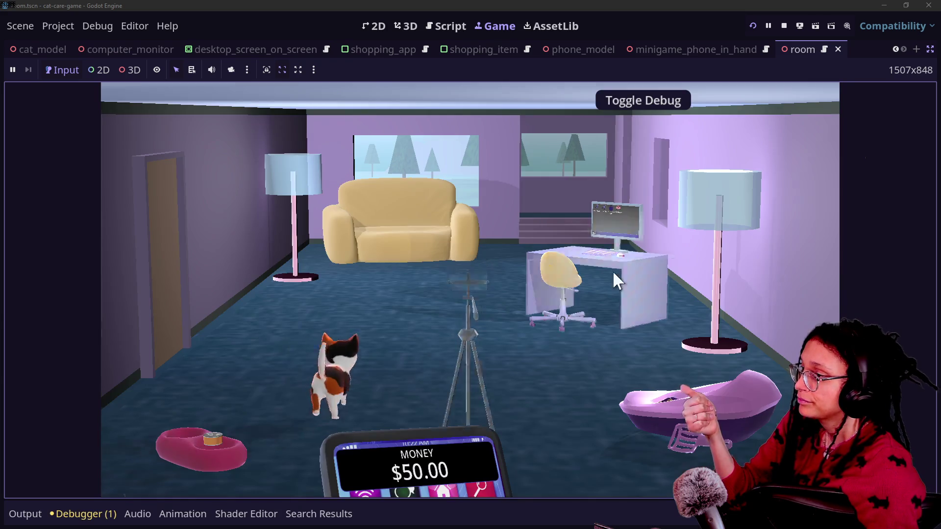
{"action": "left_click", "coordinate": [613, 270]}
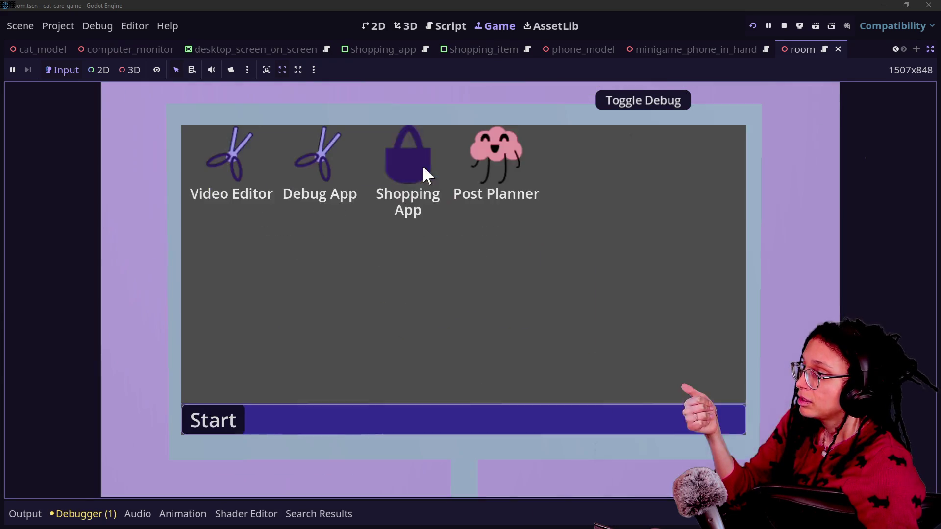
{"action": "left_click", "coordinate": [426, 170]}
{"action": "left_click", "coordinate": [729, 129]}
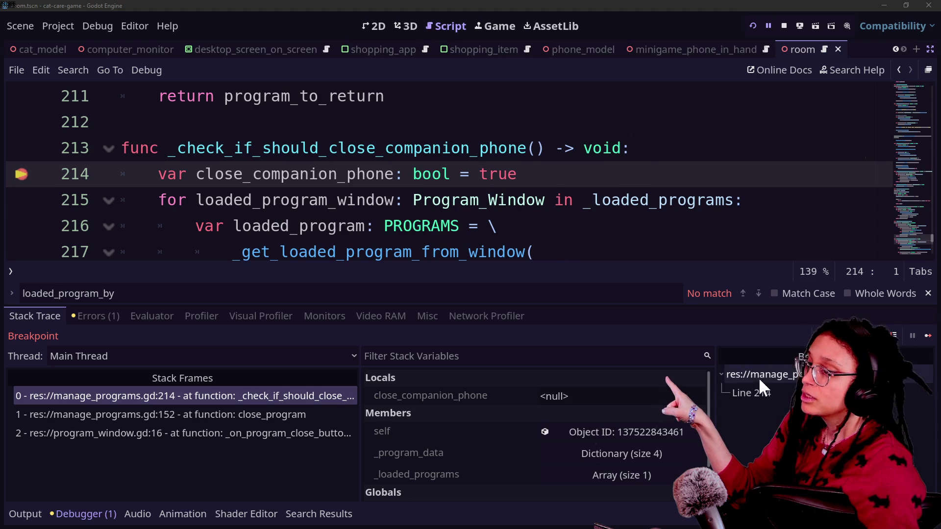
Step: Step over from line 214 to 222, enlarge the debugger, and expand phone_companion_apps
{"action": "key", "text": "F10"}
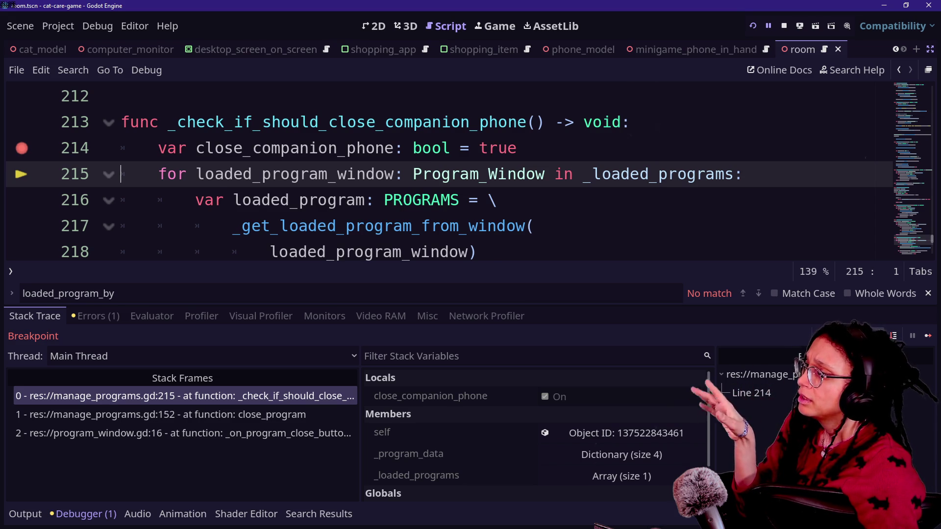
{"action": "key", "text": "F10"}
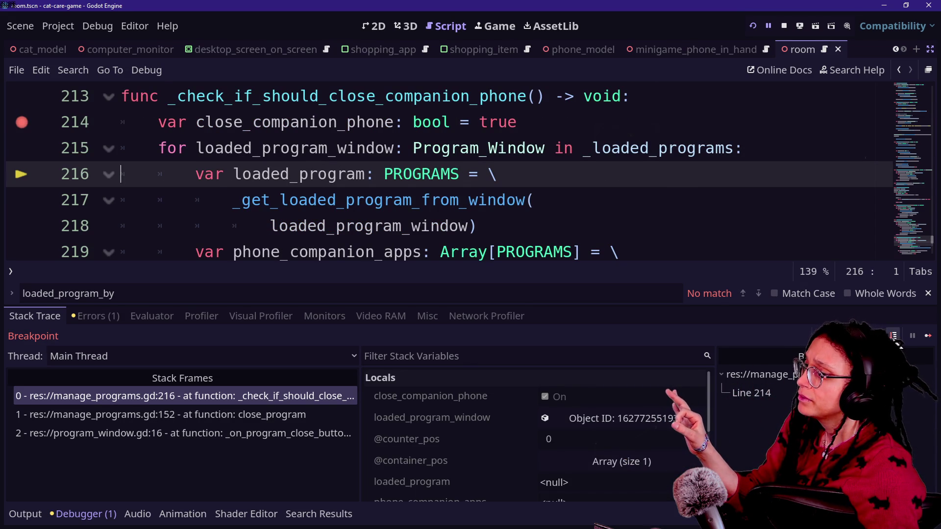
{"action": "key", "text": "F10"}
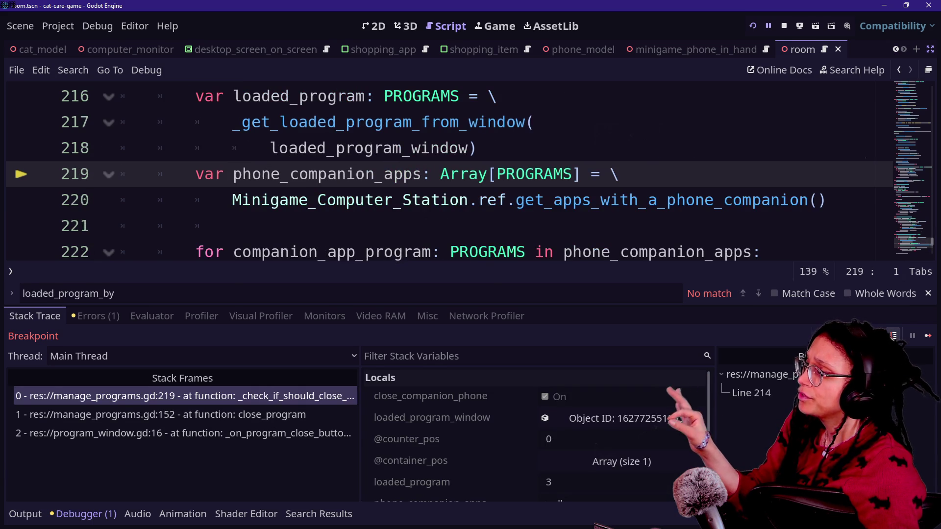
{"action": "left_click", "coordinate": [893, 337]}
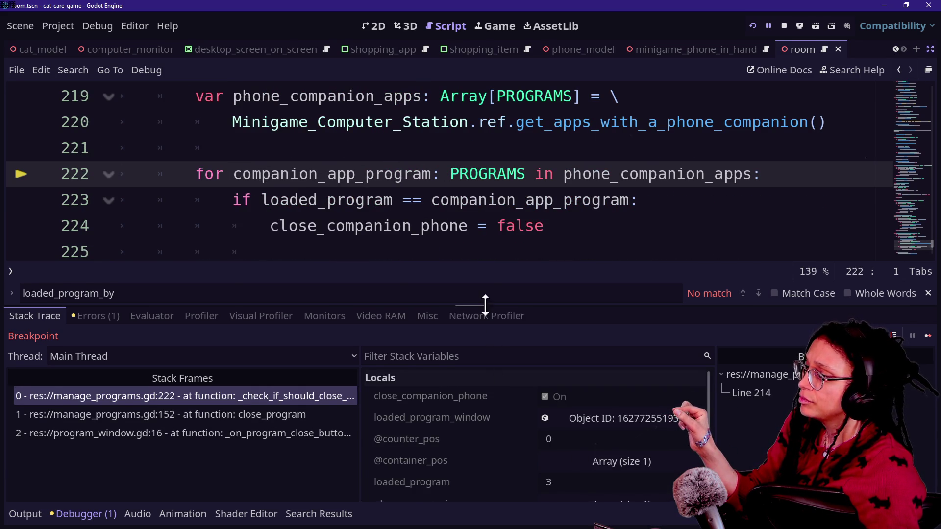
{"action": "left_click_drag", "start_coordinate": [488, 309], "coordinate": [492, 185]}
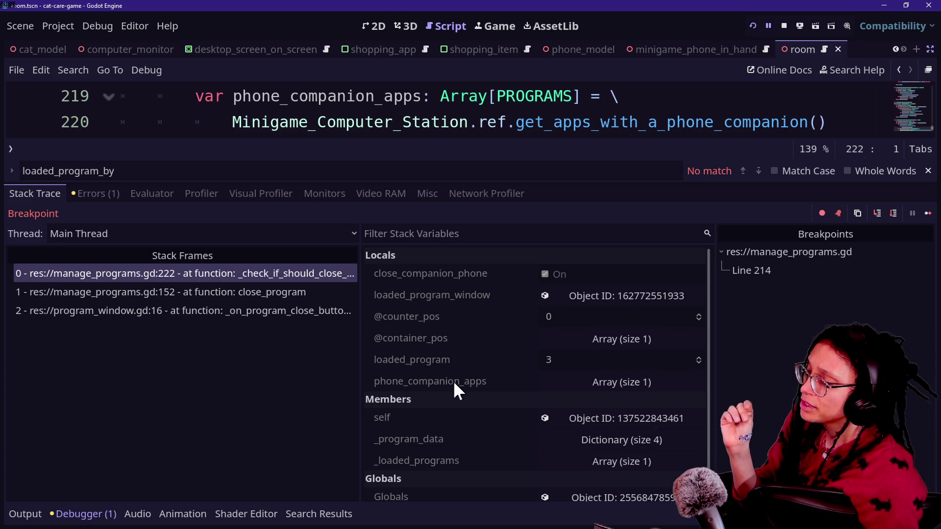
{"action": "left_click", "coordinate": [575, 385]}
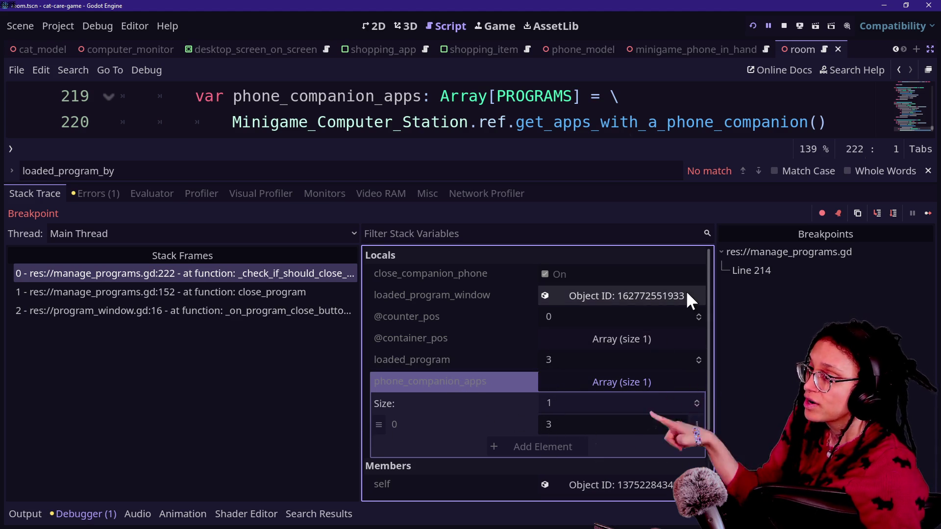
Step: Toggle the output log, shrink the debugger panel, and step to line 223
{"action": "key", "text": "alt+o"}
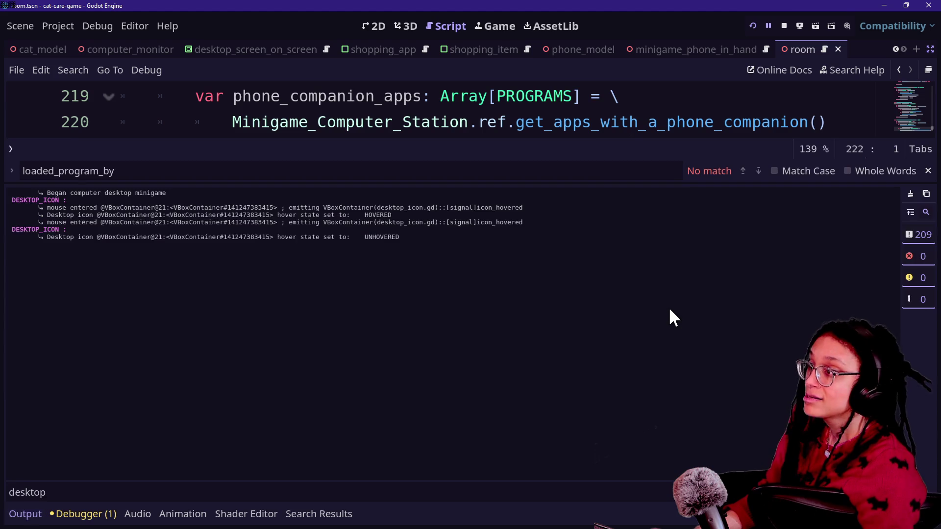
{"action": "key", "text": "alt+o"}
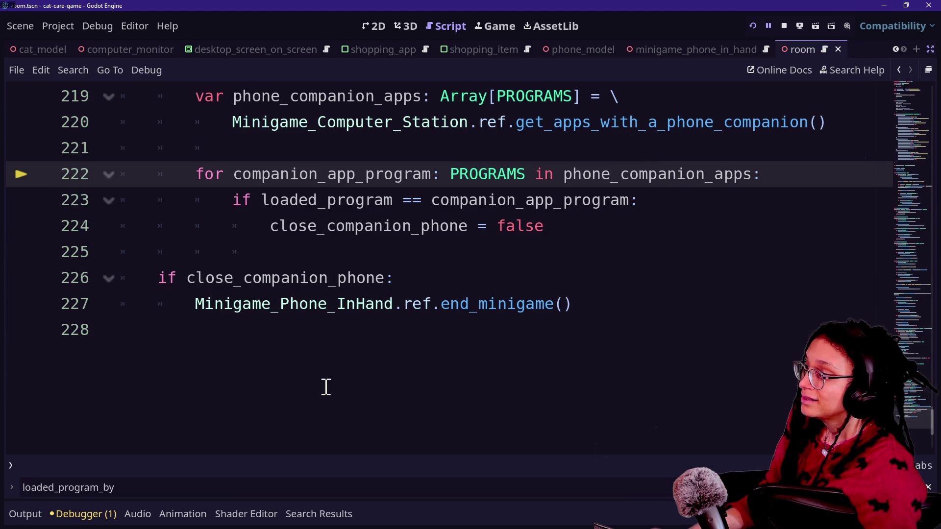
{"action": "key", "text": "alt+o"}
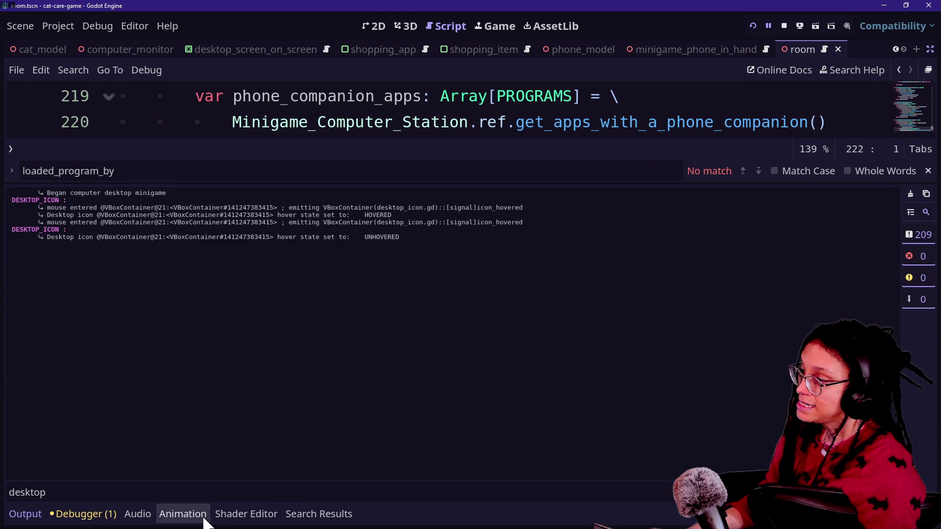
{"action": "left_click", "coordinate": [90, 512]}
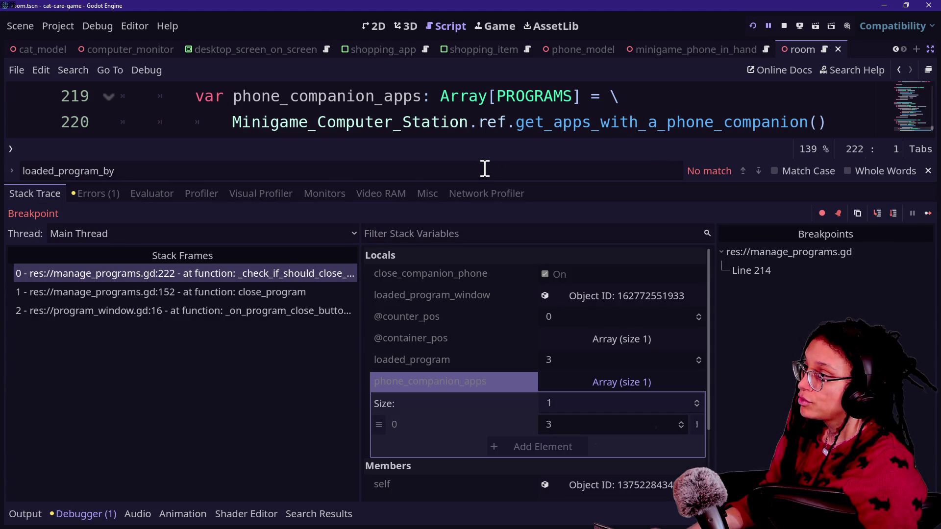
{"action": "mouse_move", "coordinate": [483, 184]}
{"action": "left_mouse_down"}
{"action": "mouse_move", "coordinate": [500, 332]}
{"action": "mouse_move", "coordinate": [473, 369]}
{"action": "mouse_move", "coordinate": [471, 303]}
{"action": "left_mouse_up"}
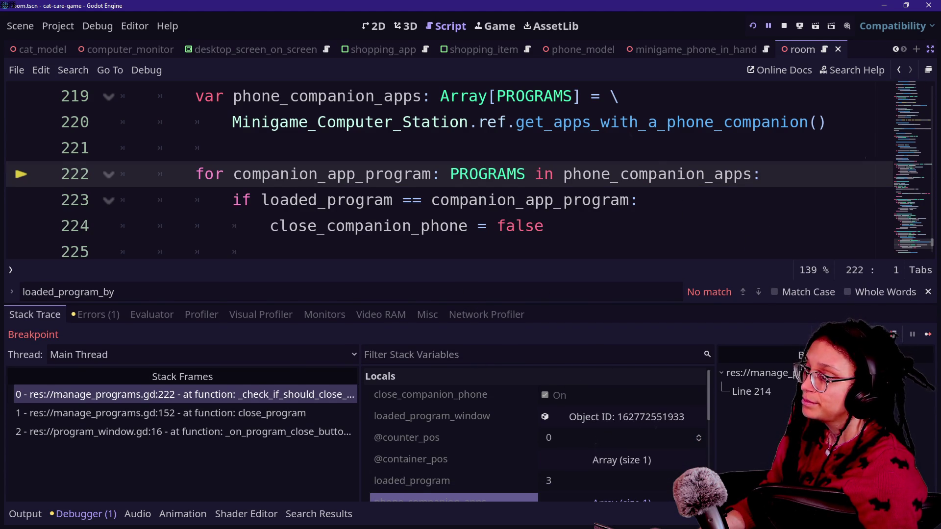
{"action": "key", "text": "F10"}
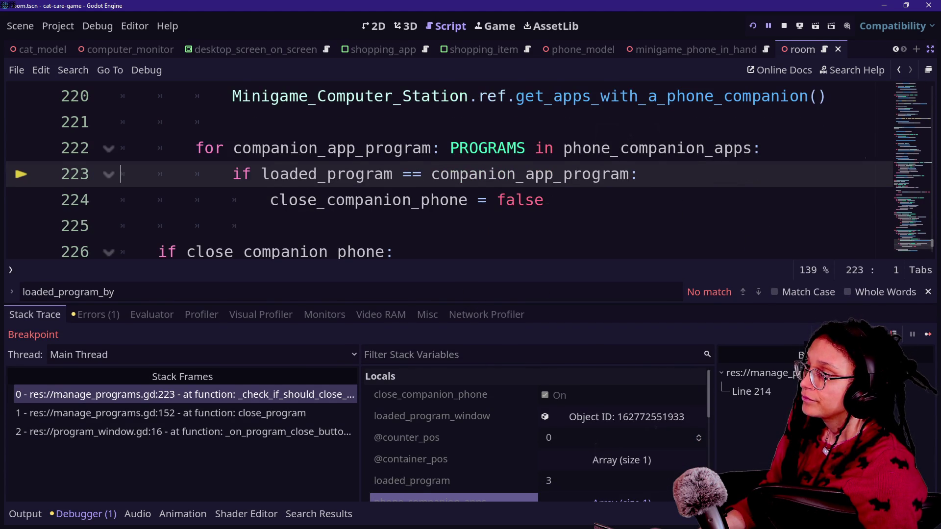
Step: Switch among the debugger's profiler, errors and stack views, then enlarge the panel again
{"action": "left_click", "coordinate": [499, 308]}
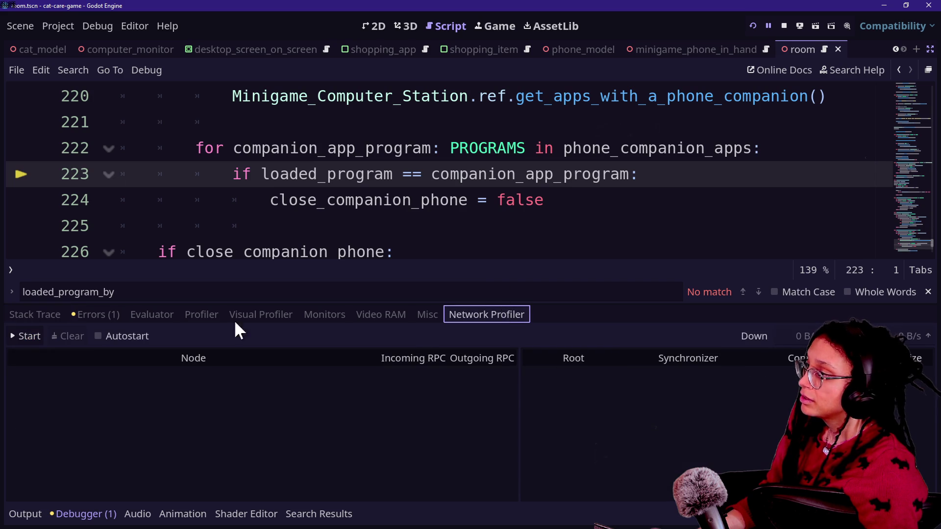
{"action": "left_click", "coordinate": [83, 514]}
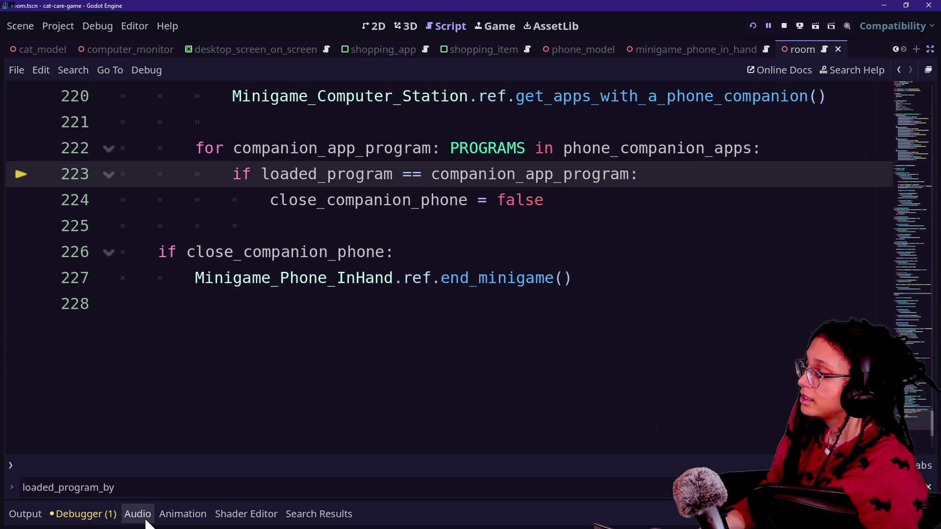
{"action": "left_click", "coordinate": [84, 514]}
{"action": "left_click", "coordinate": [86, 316]}
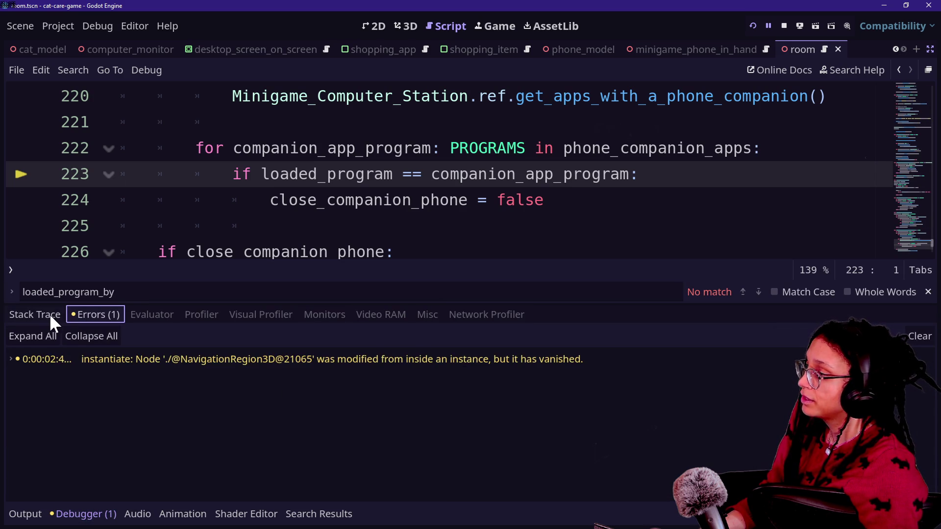
{"action": "left_click", "coordinate": [49, 316]}
{"action": "left_click_drag", "start_coordinate": [645, 302], "coordinate": [645, 265]}
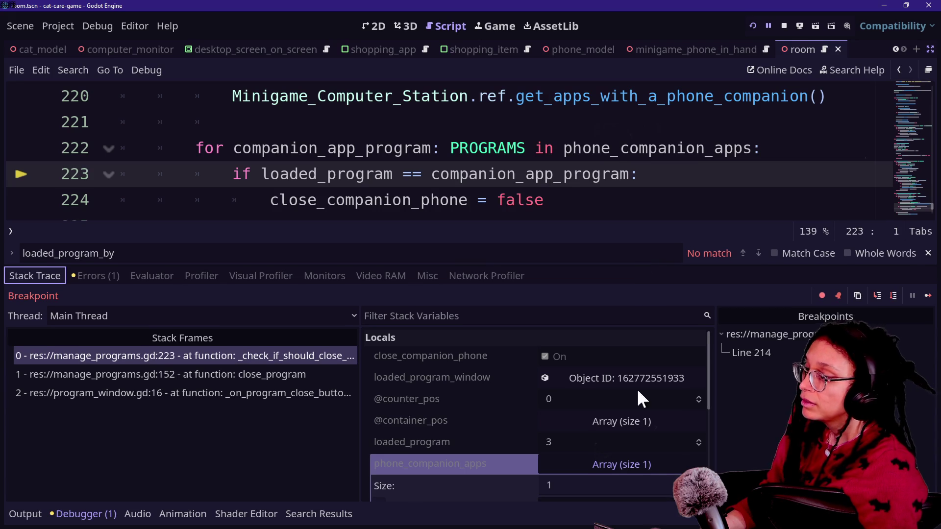
{"action": "scroll", "coordinate": [642, 458], "scroll_direction": "down", "scroll_amount": 1}
{"action": "left_click", "coordinate": [642, 447]}
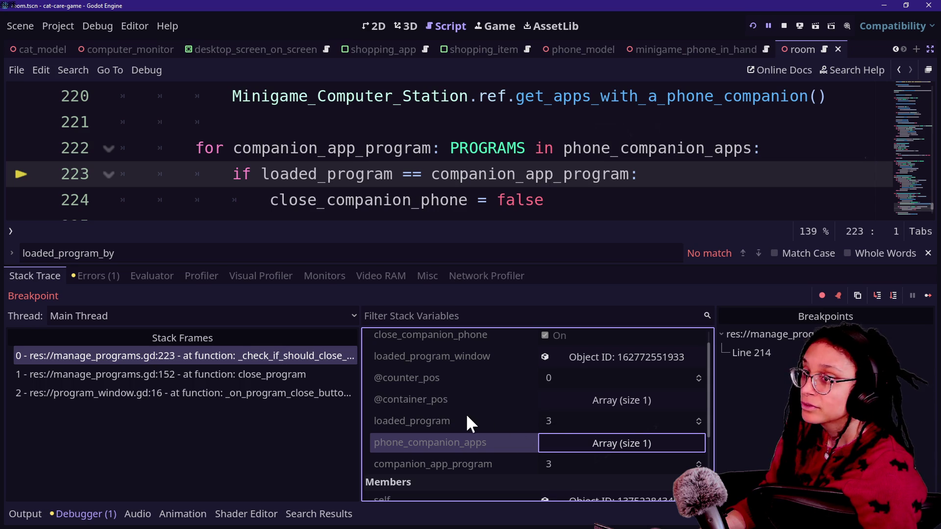
{"action": "scroll", "coordinate": [498, 194], "scroll_direction": "up", "scroll_amount": 3}
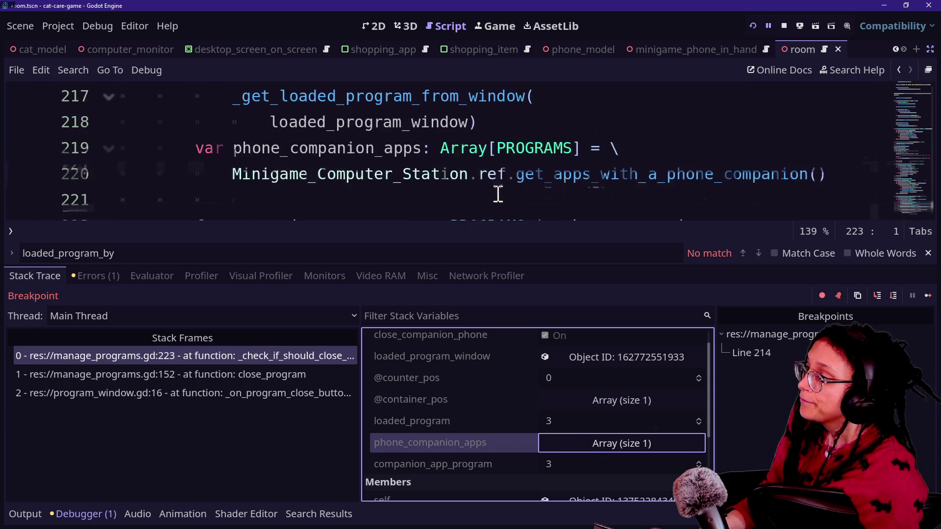
{"action": "scroll", "coordinate": [366, 191], "scroll_direction": "down", "scroll_amount": 1}
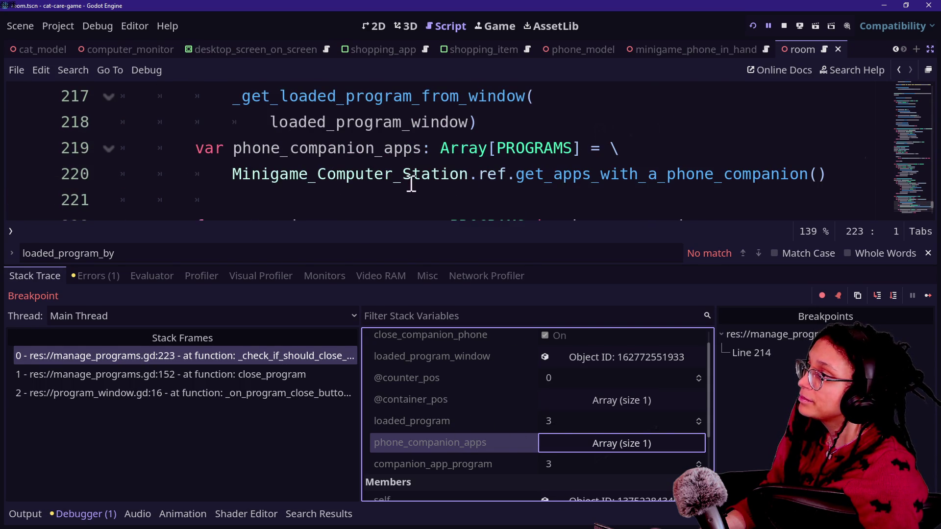
{"action": "scroll", "coordinate": [496, 181], "scroll_direction": "down", "scroll_amount": 1}
{"action": "mouse_move", "coordinate": [495, 179]}
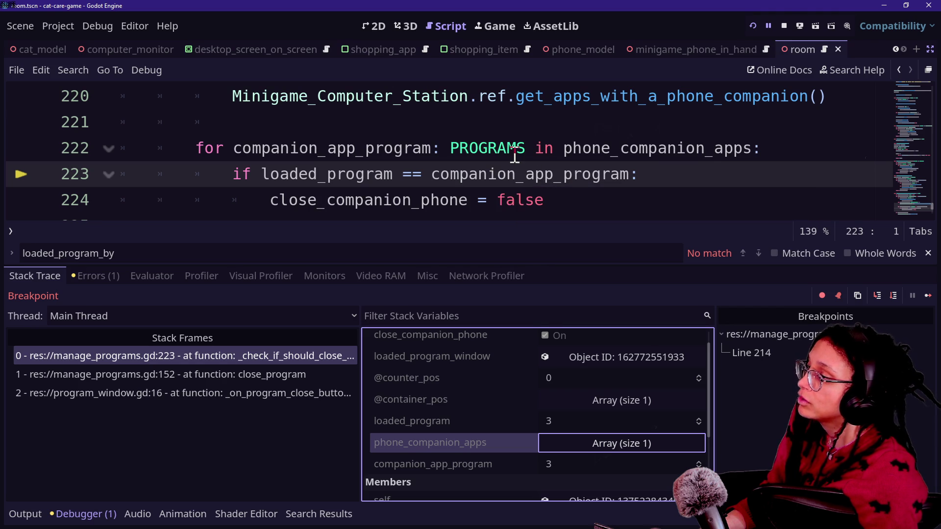
{"action": "scroll", "coordinate": [514, 155], "scroll_direction": "up", "scroll_amount": 1}
{"action": "scroll", "coordinate": [515, 155], "scroll_direction": "down", "scroll_amount": 1}
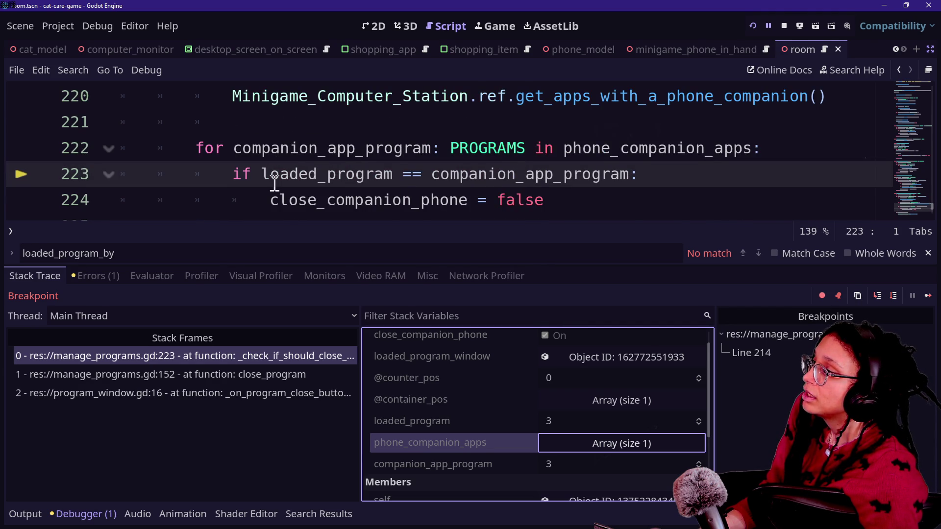
{"action": "mouse_move", "coordinate": [266, 178]}
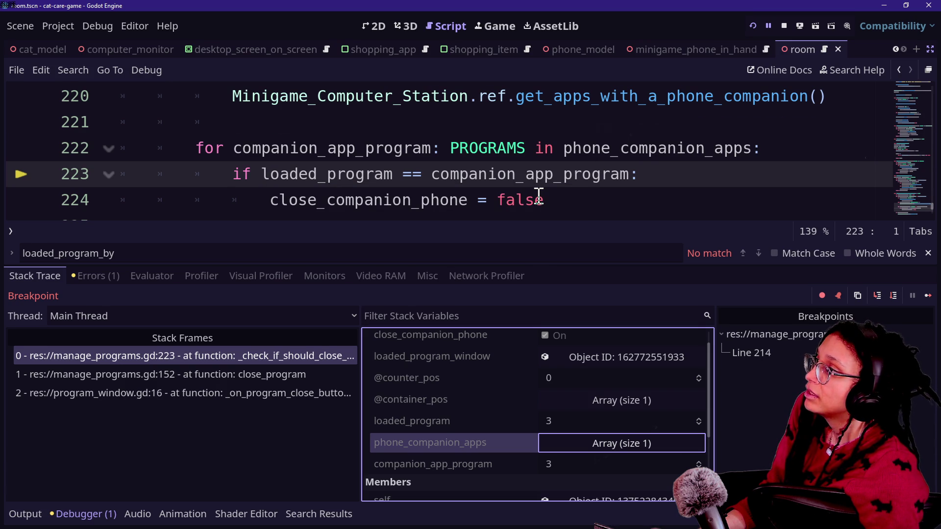
{"action": "scroll", "coordinate": [539, 197], "scroll_direction": "up", "scroll_amount": 2}
Step: Set close_companion_phone's default on line 214 to false and line 224's assignment to true, then rerun
{"action": "double_click", "coordinate": [496, 107]}
{"action": "type", "text": "false"}
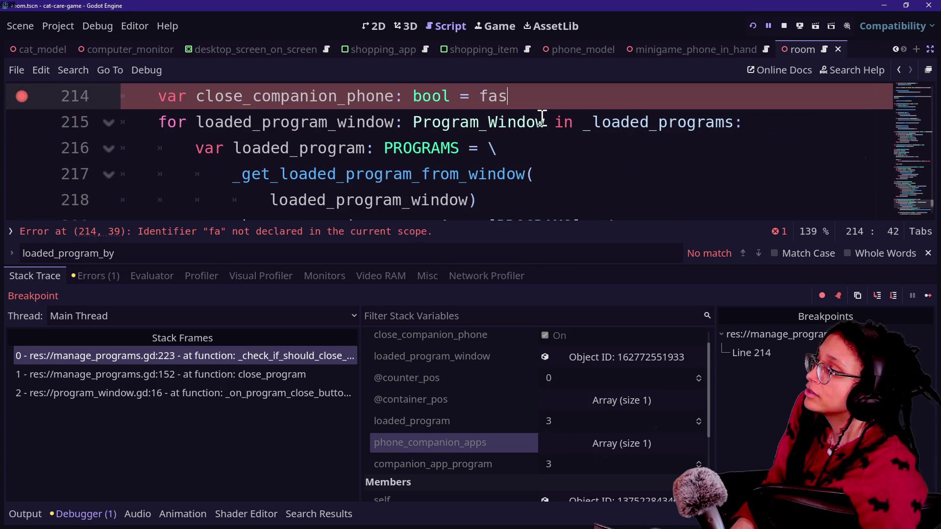
{"action": "left_click", "coordinate": [301, 169]}
{"action": "scroll", "coordinate": [303, 166], "scroll_direction": "down", "scroll_amount": 2}
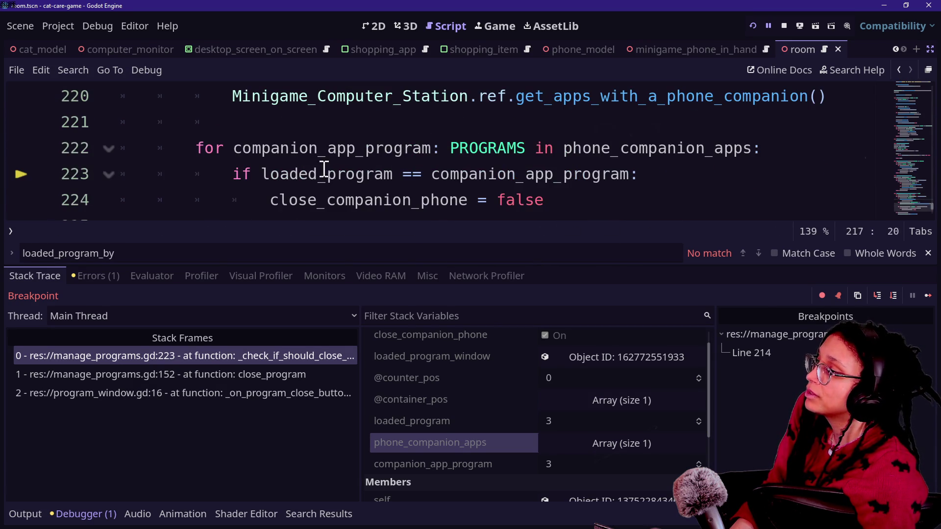
{"action": "double_click", "coordinate": [549, 200]}
{"action": "type", "text": "true"}
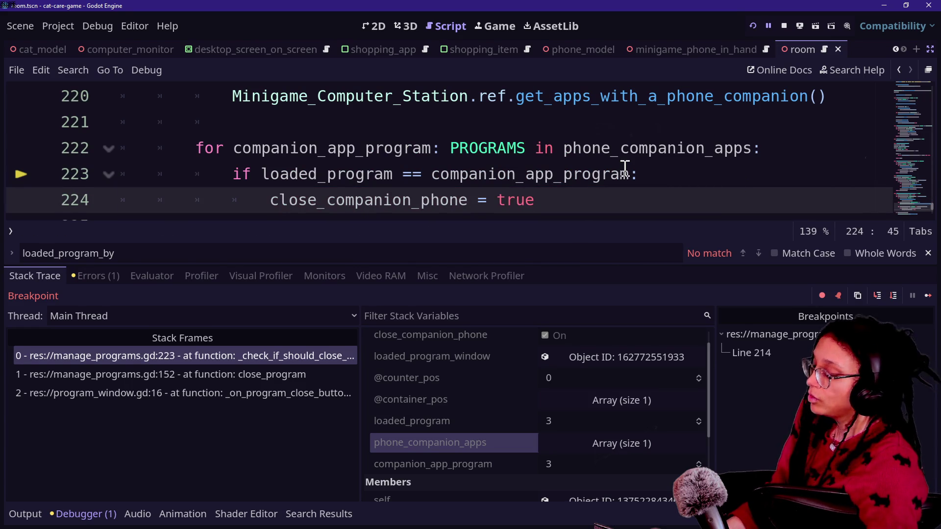
{"action": "key", "text": "ctrl+j"}
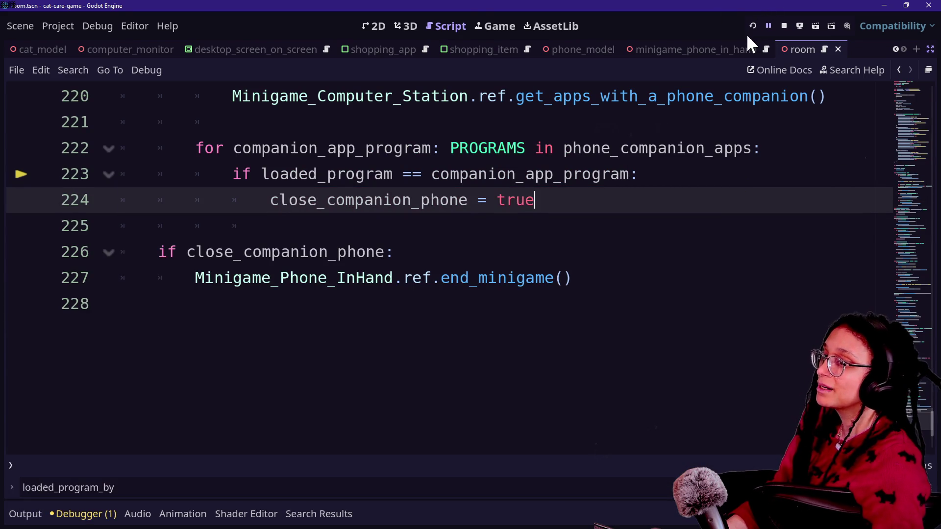
{"action": "left_click", "coordinate": [753, 26]}
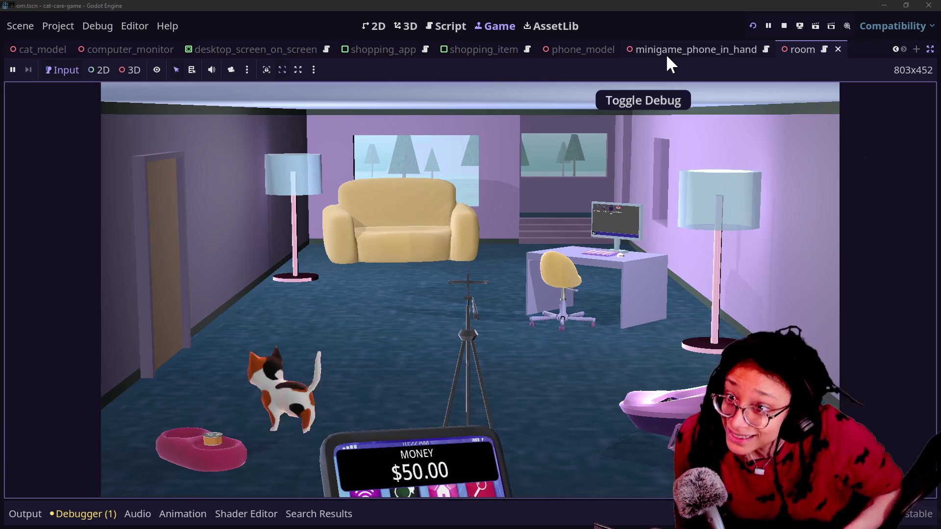
Step: Open and close the Shopping App in-game, clear the line 214 breakpoint, and relaunch
{"action": "left_click", "coordinate": [692, 296]}
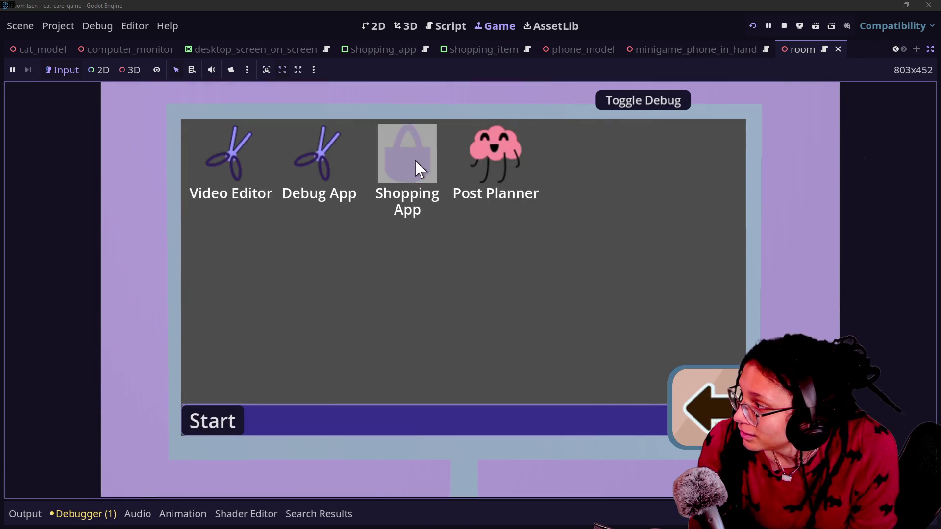
{"action": "left_click", "coordinate": [414, 167]}
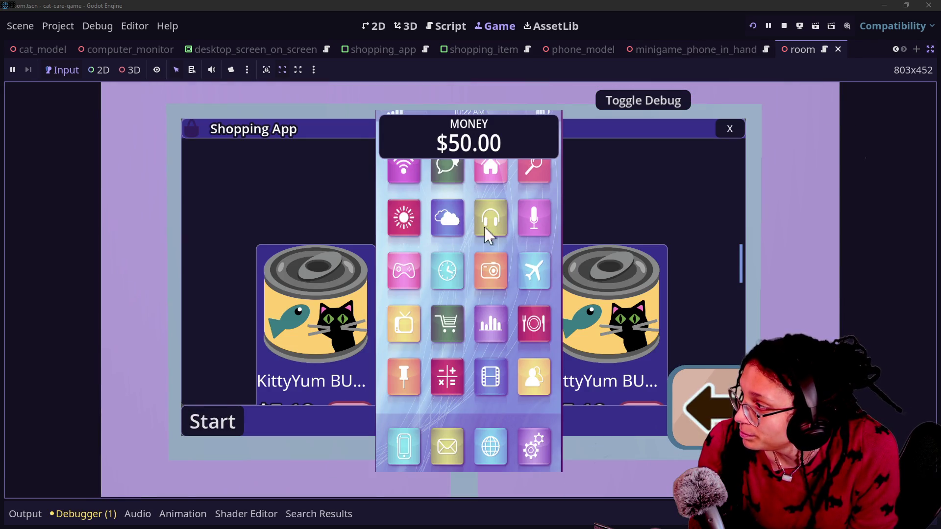
{"action": "left_click", "coordinate": [725, 132]}
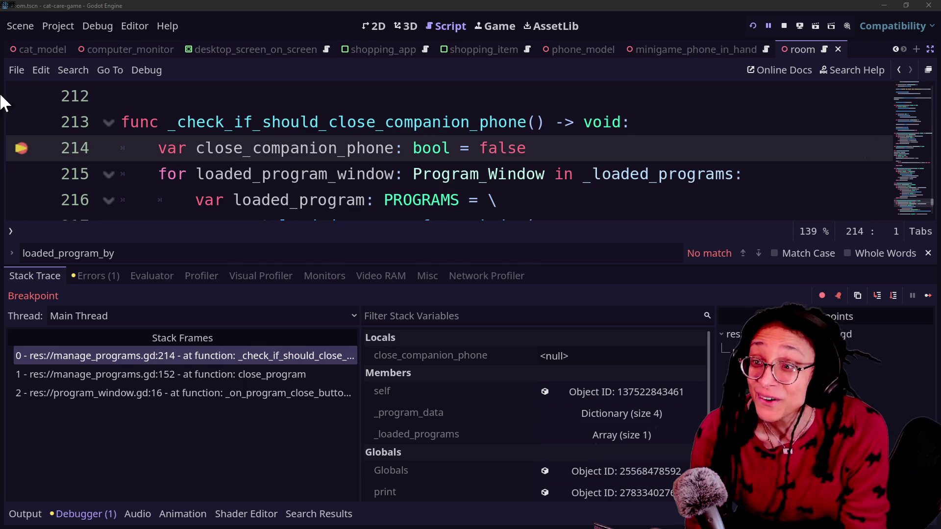
{"action": "left_click", "coordinate": [21, 148]}
{"action": "left_click_drag", "start_coordinate": [122, 148], "coordinate": [543, 216]}
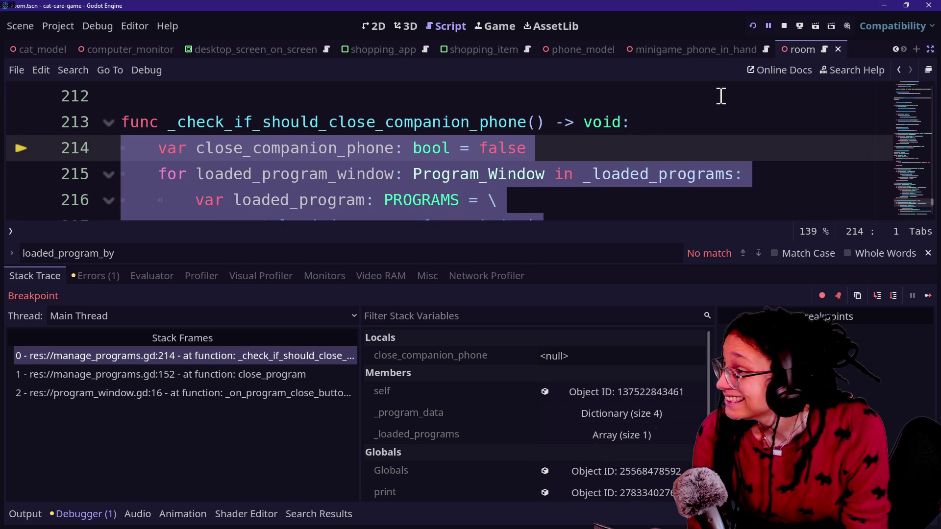
{"action": "left_click", "coordinate": [754, 24]}
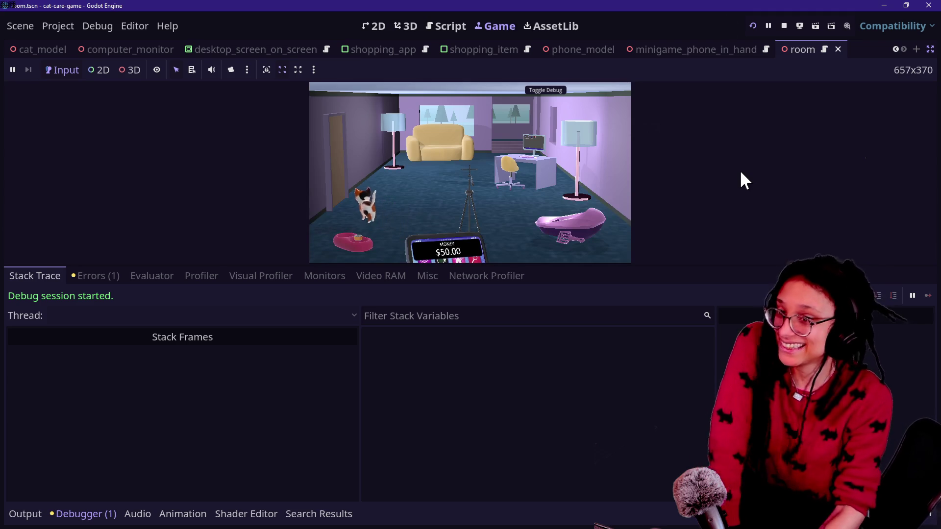
Step: At the desk computer, open and close the Shopping App three times, then leave and return to the desk
{"action": "left_click", "coordinate": [534, 176]}
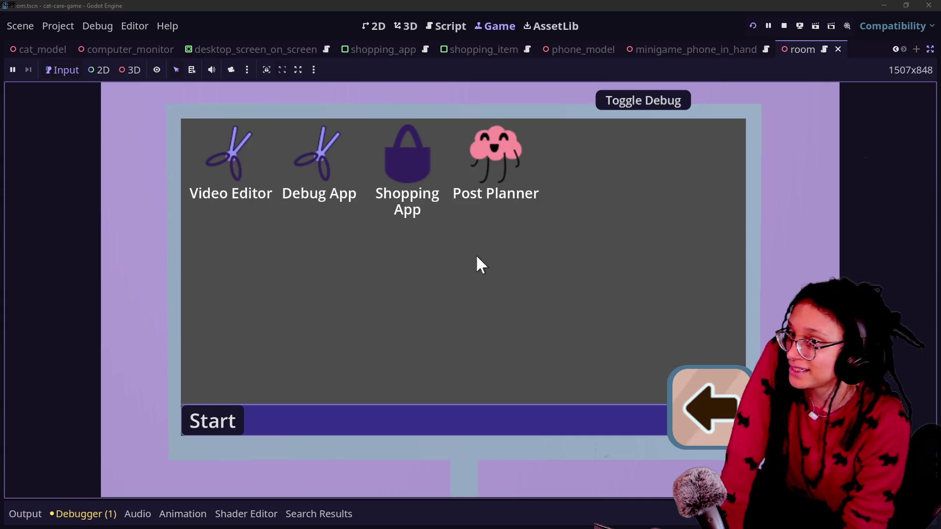
{"action": "left_click", "coordinate": [388, 155]}
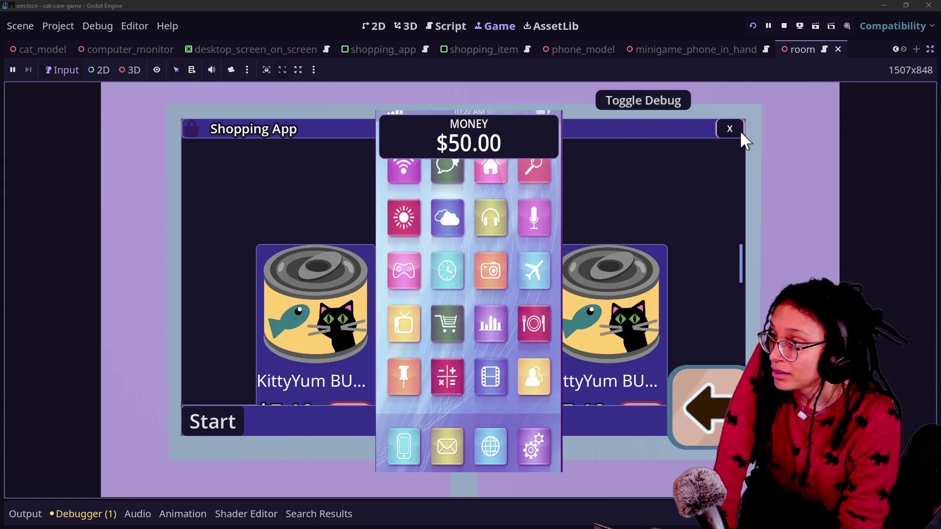
{"action": "left_click", "coordinate": [741, 134]}
{"action": "left_click", "coordinate": [410, 152]}
{"action": "left_click", "coordinate": [729, 128]}
{"action": "left_click", "coordinate": [436, 192]}
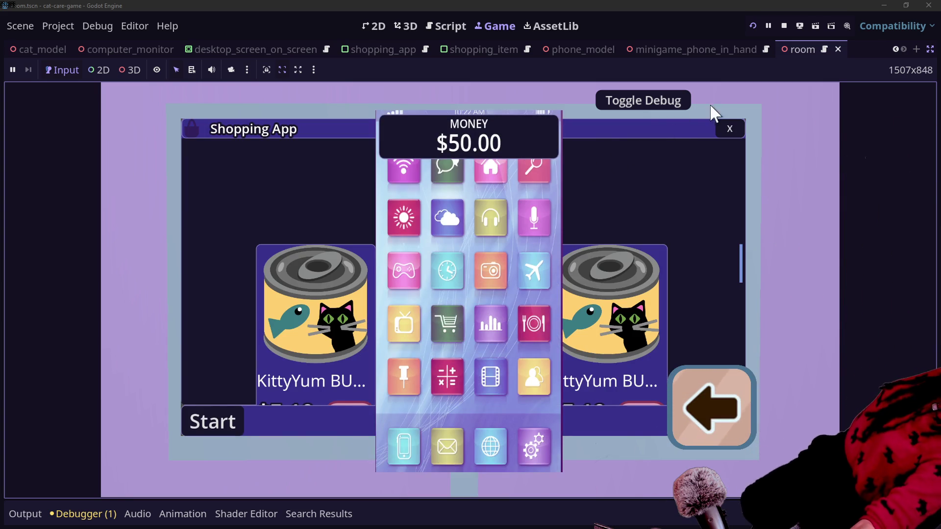
{"action": "left_click", "coordinate": [730, 129]}
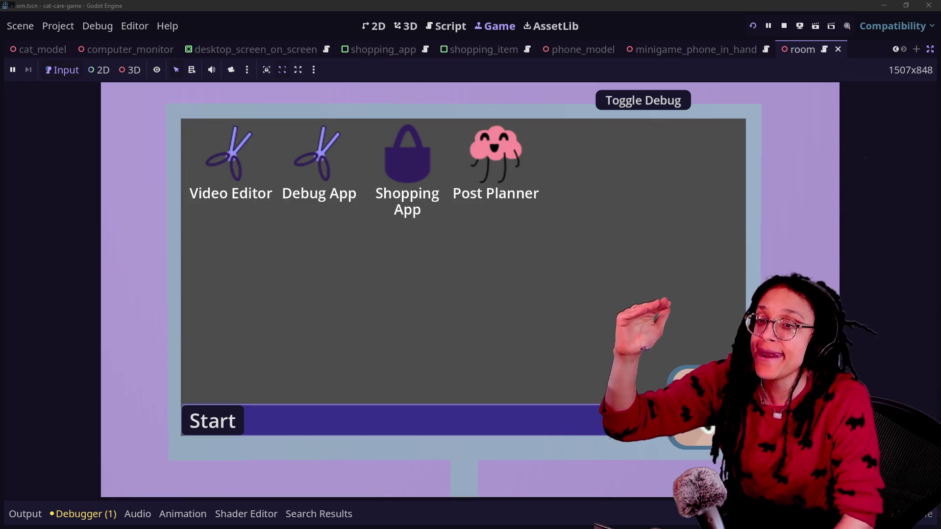
{"action": "left_click", "coordinate": [723, 418]}
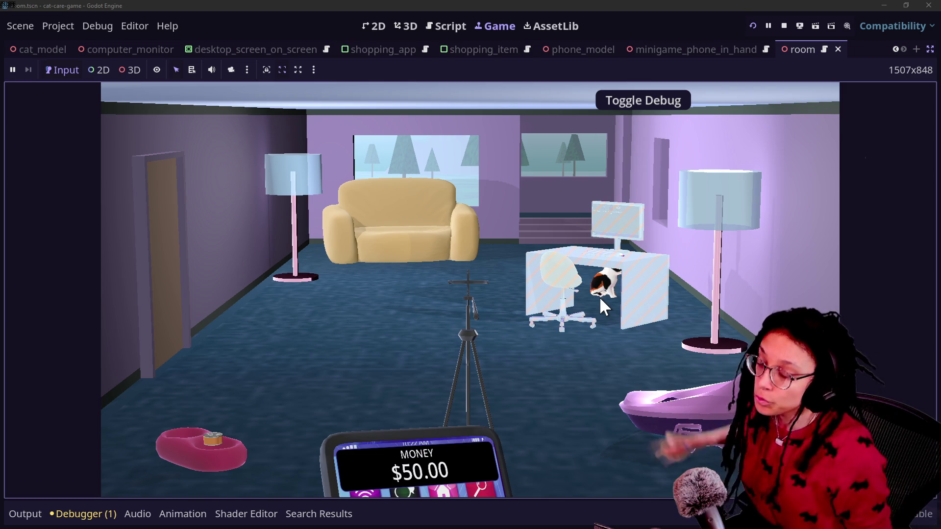
{"action": "left_click", "coordinate": [601, 300]}
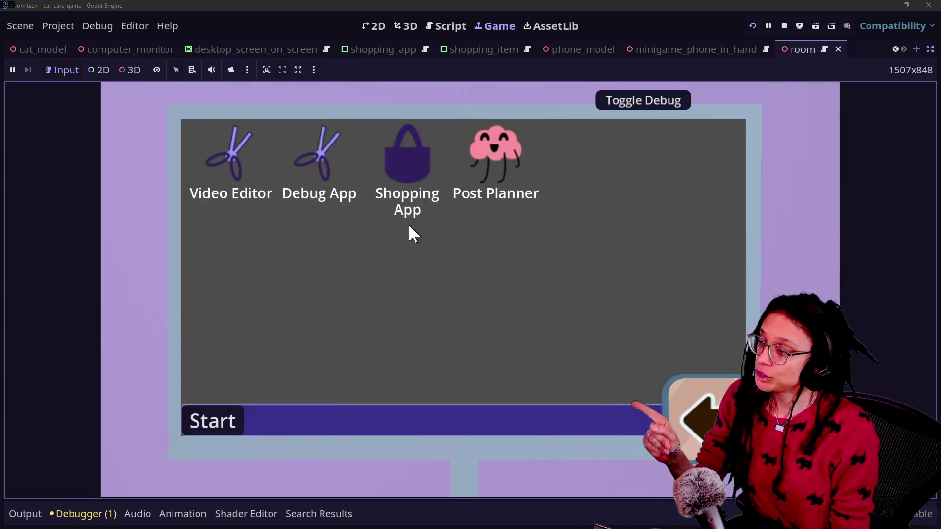
Step: Buy KittyYum items in the Shopping App until money drops from $50.00 to $15.70, then close it
{"action": "left_click", "coordinate": [430, 200]}
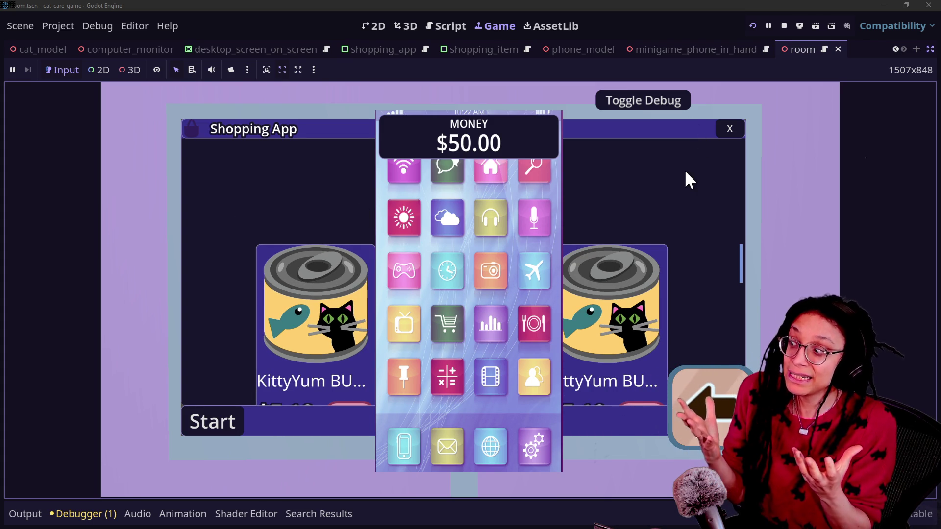
{"action": "left_click", "coordinate": [204, 427]}
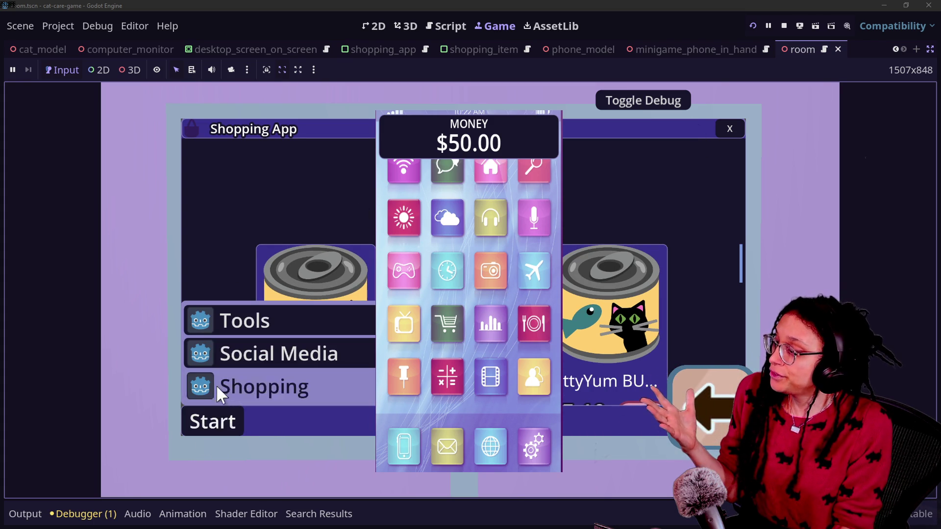
{"action": "left_click", "coordinate": [206, 420]}
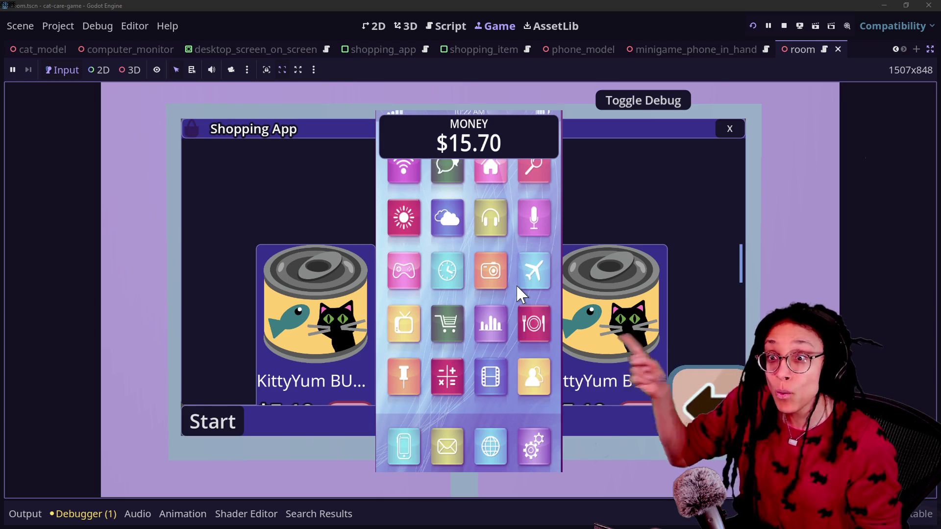
{"action": "left_click", "coordinate": [730, 129]}
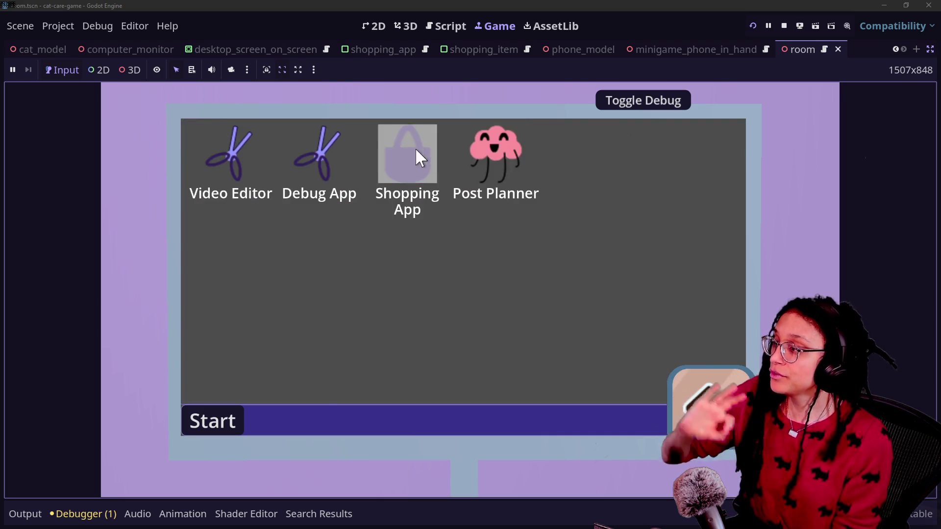
Step: Open and close the Shopping App five more times in the running game
{"action": "left_click", "coordinate": [418, 149]}
{"action": "left_click", "coordinate": [729, 129]}
{"action": "left_click", "coordinate": [430, 179]}
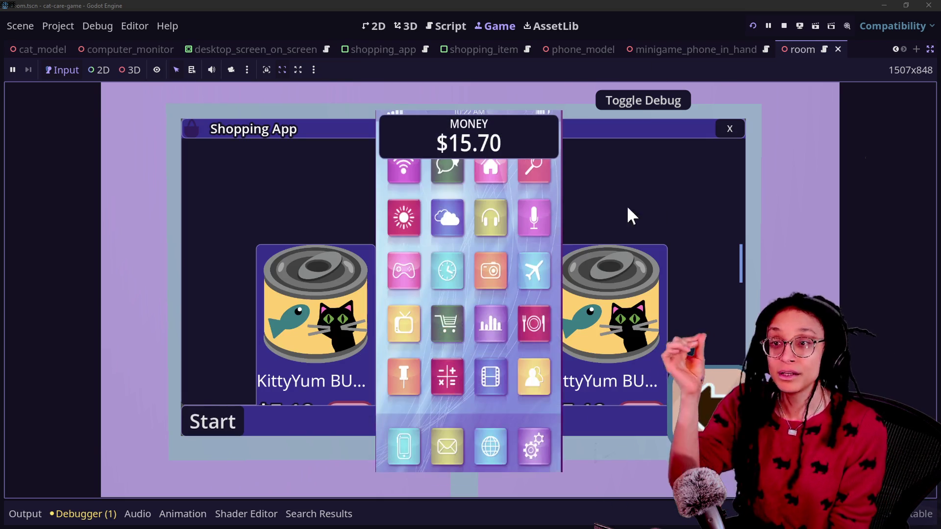
{"action": "left_click", "coordinate": [729, 129]}
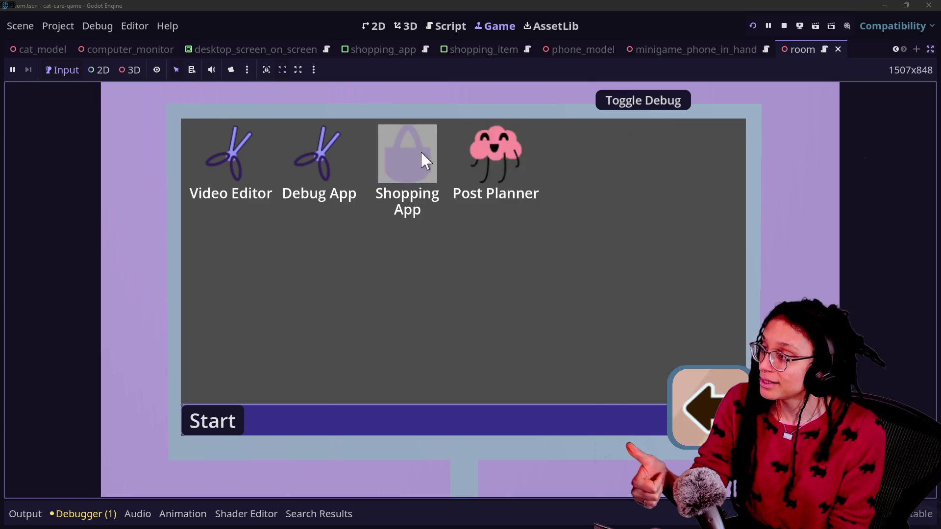
{"action": "left_click", "coordinate": [437, 153]}
{"action": "left_click", "coordinate": [731, 130]}
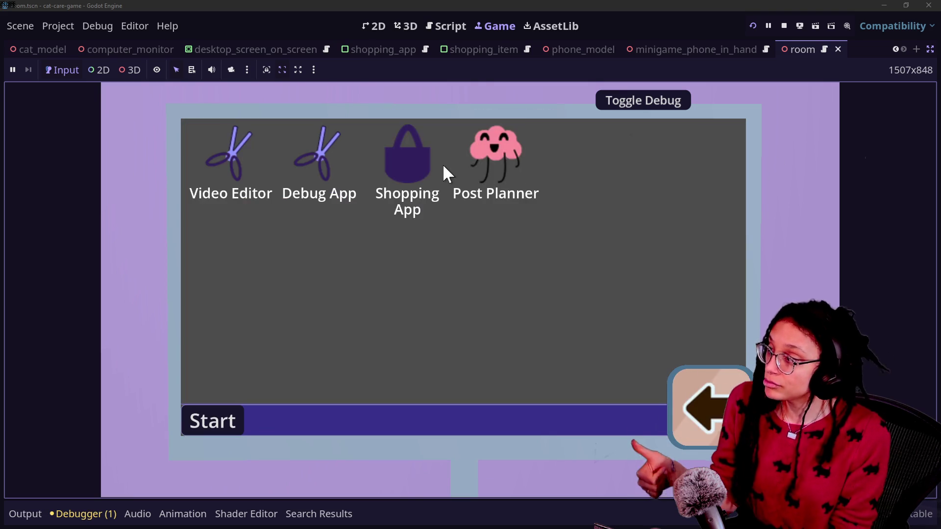
{"action": "left_click", "coordinate": [405, 151]}
{"action": "left_click", "coordinate": [730, 129]}
{"action": "left_click", "coordinate": [428, 142]}
{"action": "left_click", "coordinate": [729, 129]}
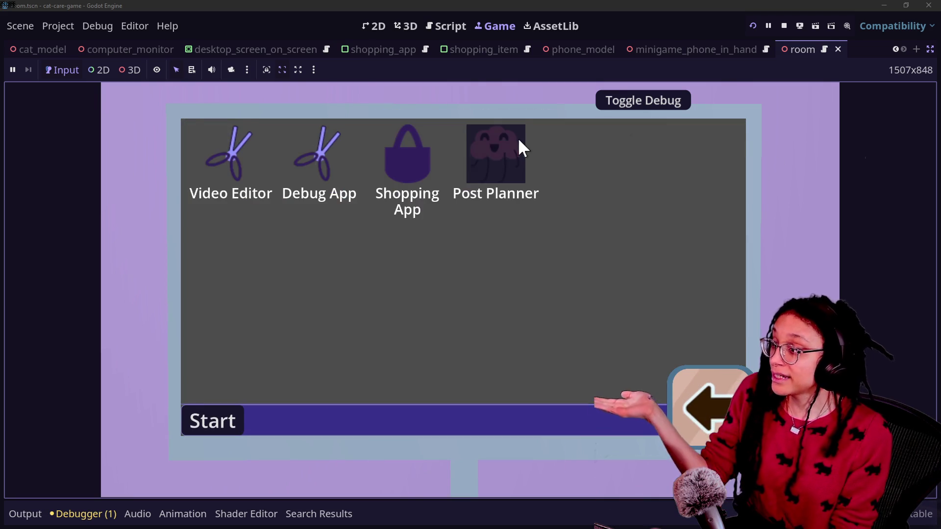
Step: Open and close the Post Planner app seven times, ending on the game desktop
{"action": "left_click", "coordinate": [518, 140]}
{"action": "left_click", "coordinate": [728, 128]}
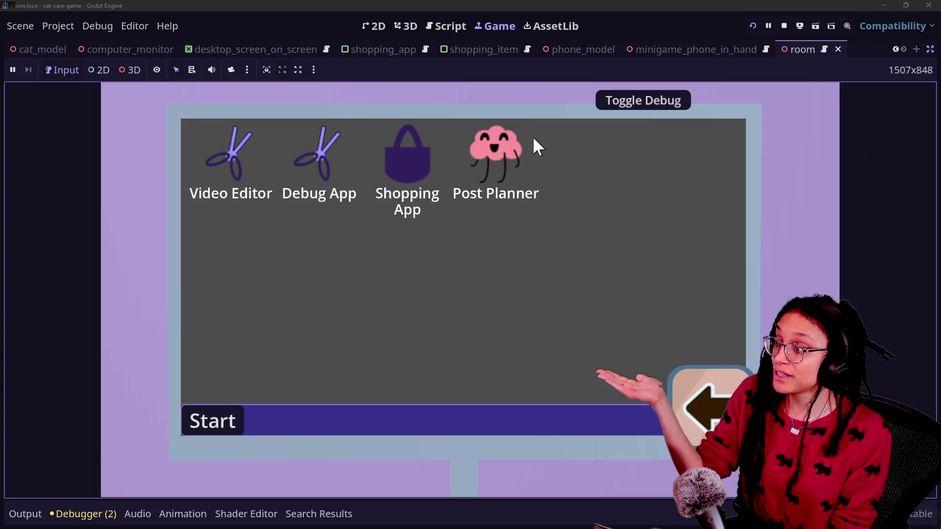
{"action": "left_click", "coordinate": [509, 147]}
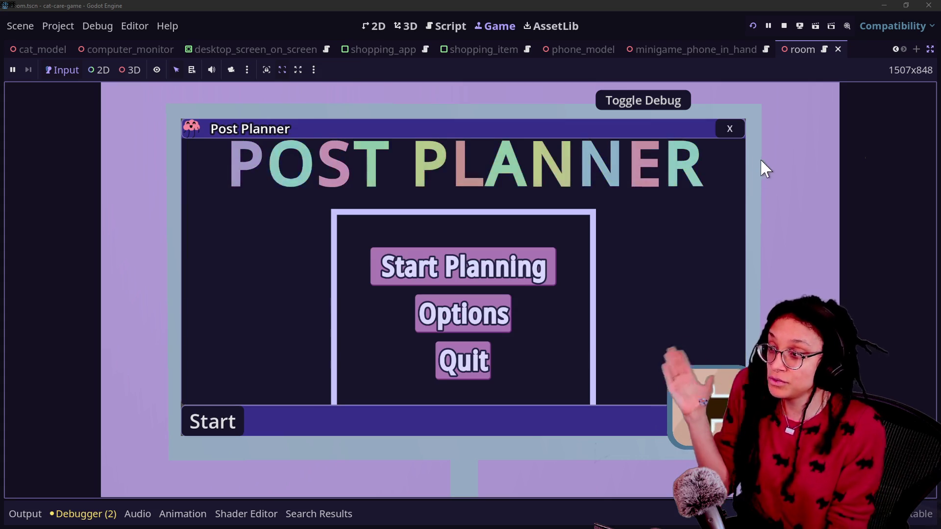
{"action": "left_click", "coordinate": [730, 130]}
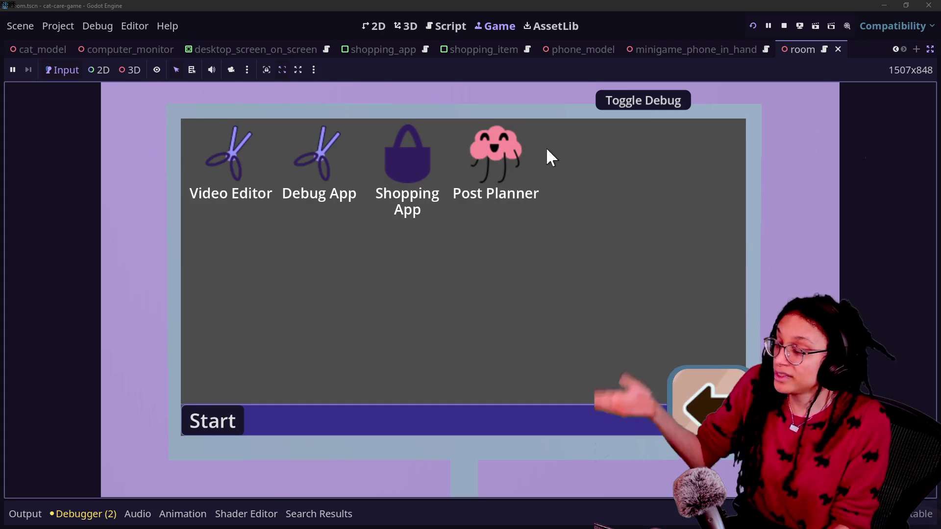
{"action": "left_click", "coordinate": [507, 148]}
{"action": "left_click", "coordinate": [731, 129]}
{"action": "left_click", "coordinate": [512, 142]}
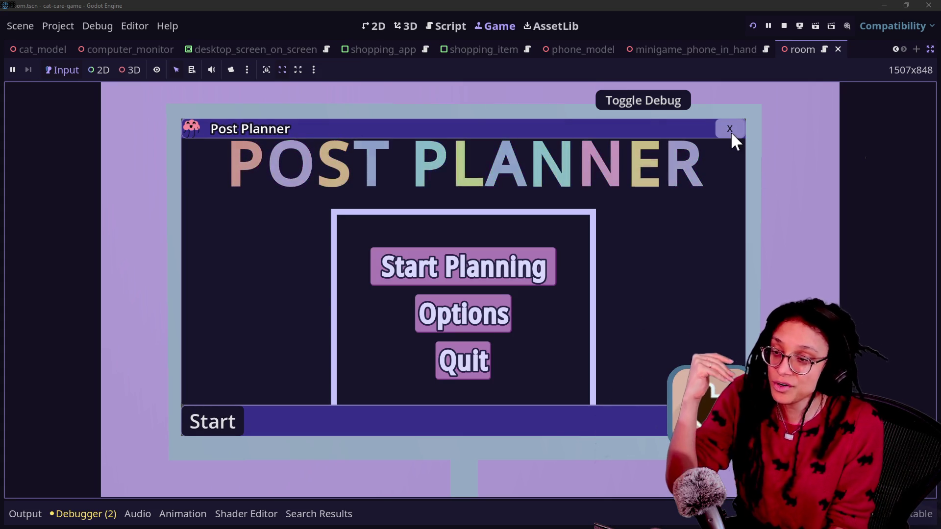
{"action": "left_click", "coordinate": [731, 132]}
{"action": "left_click", "coordinate": [486, 153]}
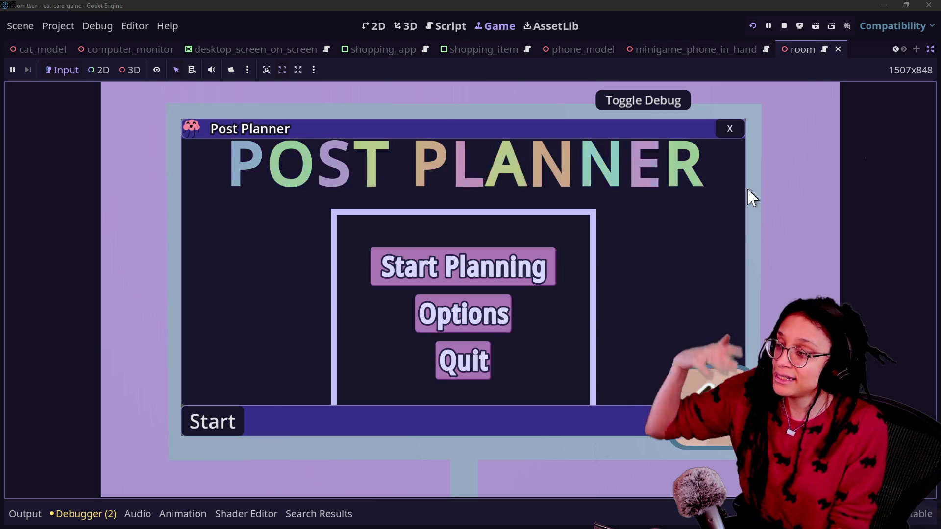
{"action": "left_click", "coordinate": [730, 128]}
{"action": "left_click", "coordinate": [517, 155]}
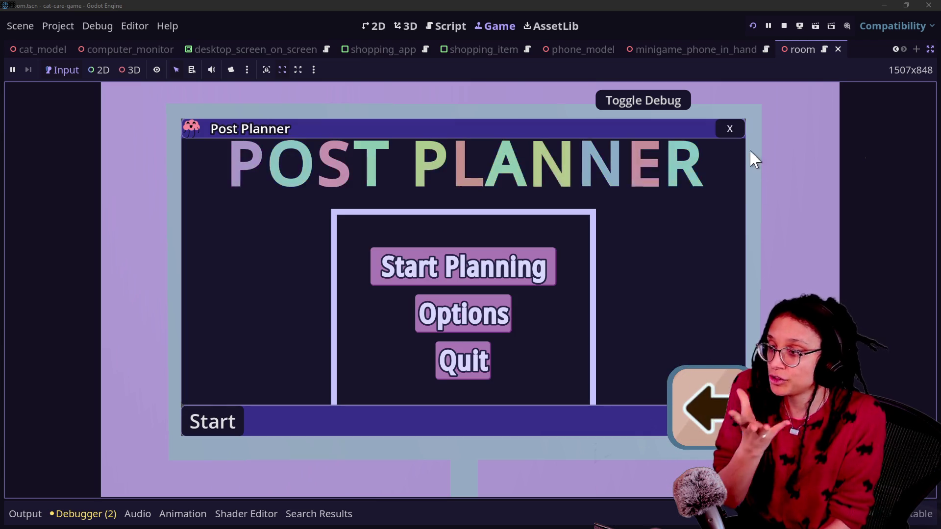
{"action": "left_click", "coordinate": [731, 130]}
{"action": "left_click", "coordinate": [502, 183]}
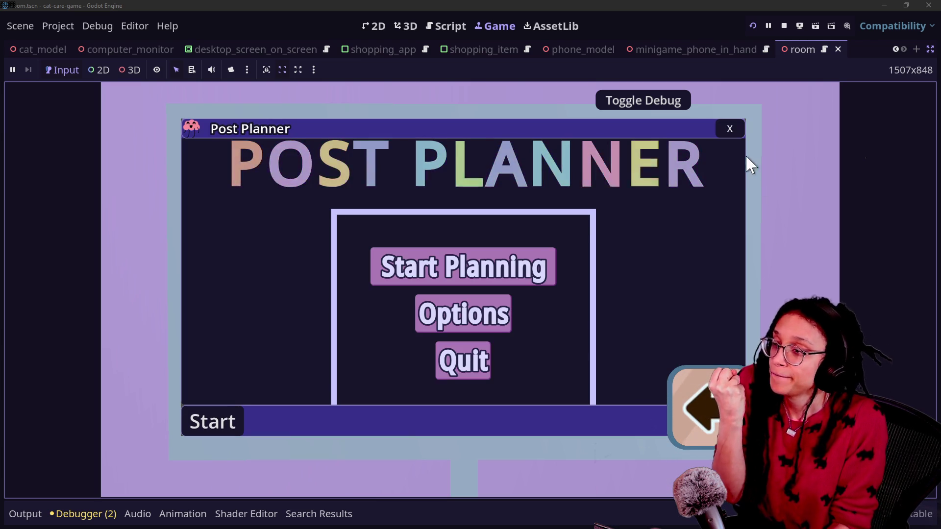
{"action": "left_click", "coordinate": [728, 130]}
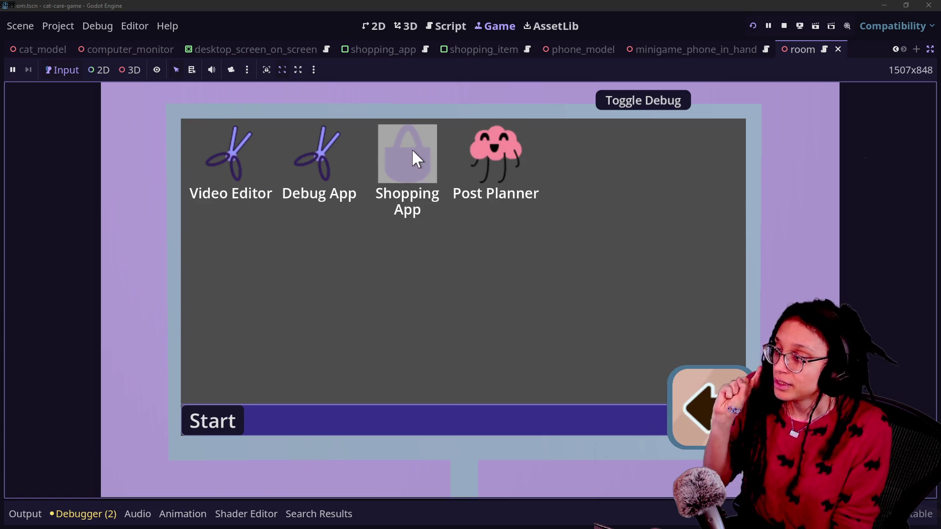
Step: Open and close the Debug App, then return to the room script in the Script workspace
{"action": "left_click", "coordinate": [326, 149]}
{"action": "left_click", "coordinate": [720, 132]}
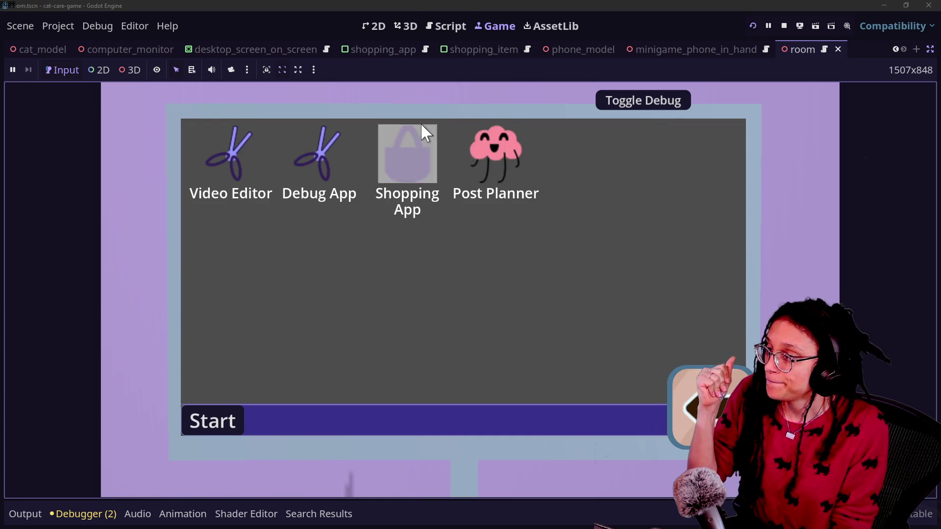
{"action": "left_click", "coordinate": [454, 26]}
{"action": "scroll", "coordinate": [510, 212], "scroll_direction": "up", "scroll_amount": 20}
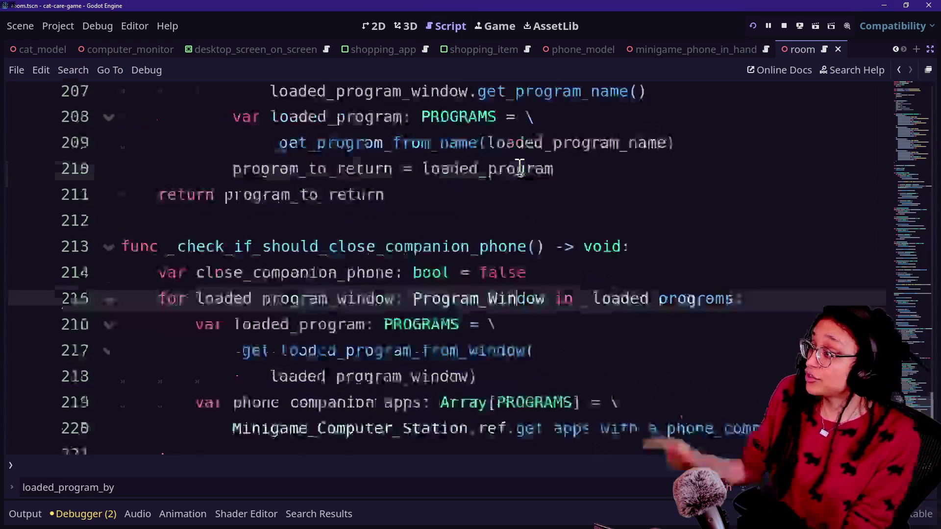
Step: Quick-open minigame_computer_station.gd by searching 'minigame_com' and scroll to the top of the file
{"action": "scroll", "coordinate": [492, 49], "scroll_direction": "up", "scroll_amount": 5}
{"action": "scroll", "coordinate": [435, 189], "scroll_direction": "up", "scroll_amount": 20}
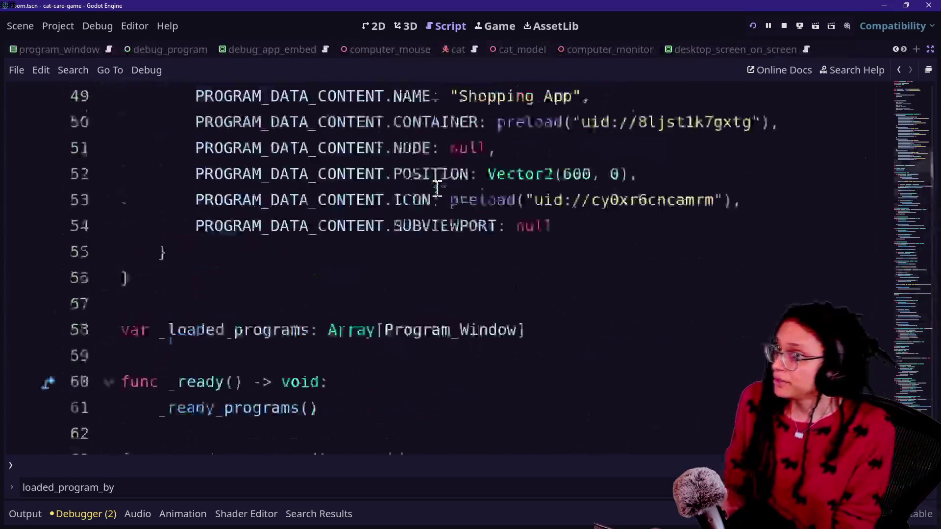
{"action": "key", "text": "alt+shift+o"}
{"action": "type", "text": "minigame"}
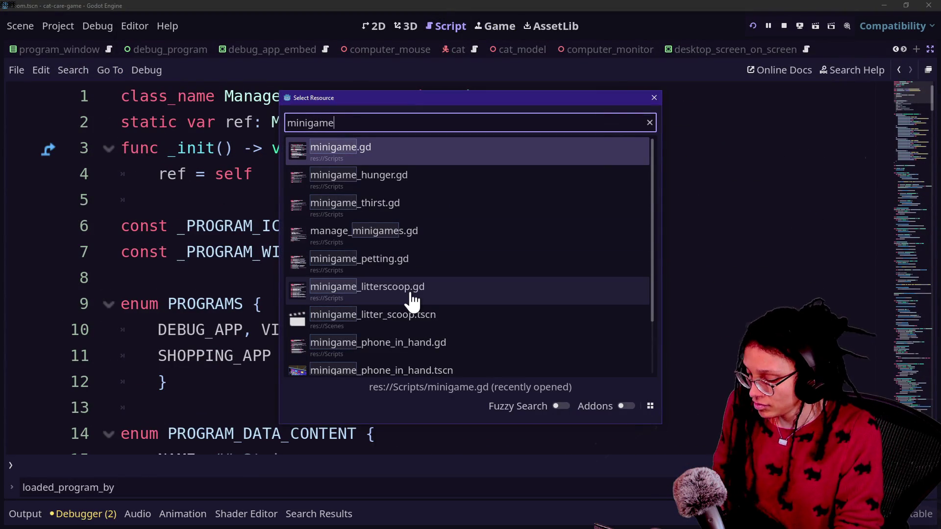
{"action": "type", "text": "_phone"}
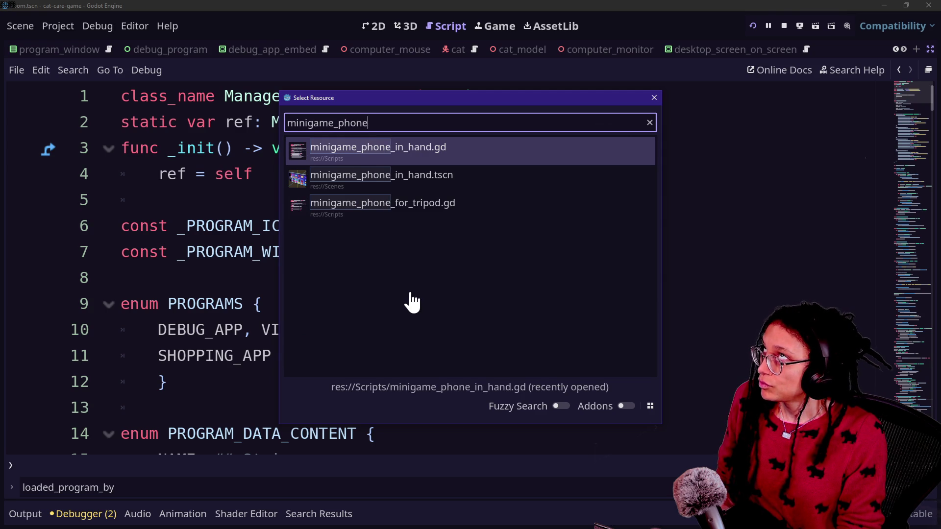
{"action": "key", "text": "BackSpace"}
{"action": "key", "text": "BackSpace"}
{"action": "key", "text": "BackSpace"}
{"action": "type", "text": "com"}
{"action": "key", "text": "Return"}
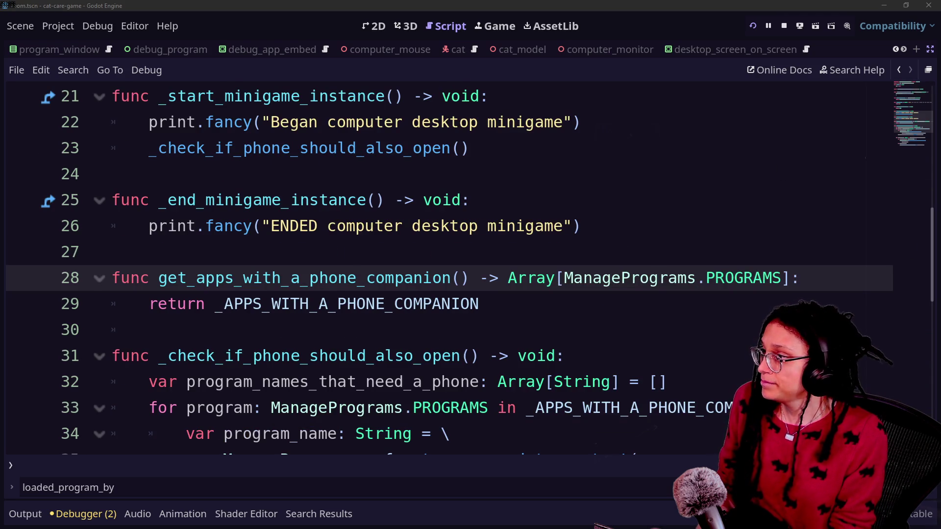
{"action": "scroll", "coordinate": [548, 181], "scroll_direction": "up", "scroll_amount": 7}
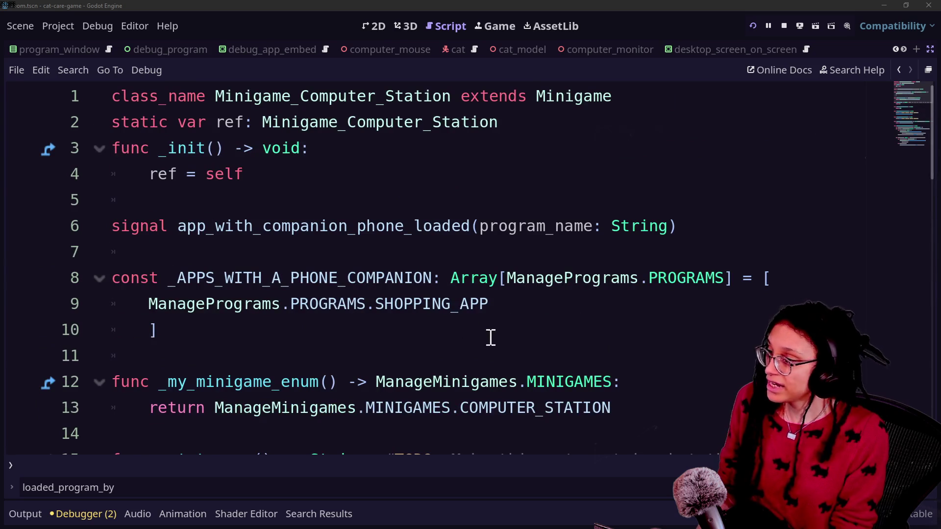
{"action": "left_click", "coordinate": [537, 313]}
Step: Add DEBUG_APP after SHOPPING_APP in _APPS_WITH_A_PHONE_COMPANION, save, and run the current scene
{"action": "type", "text": ",MN"}
{"action": "key", "text": "Caps_Lock"}
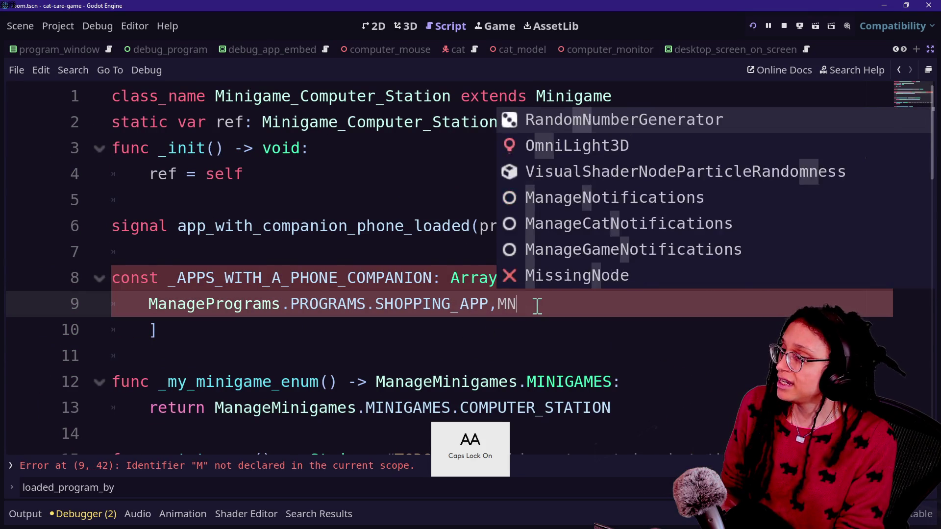
{"action": "type", "text": "fw"}
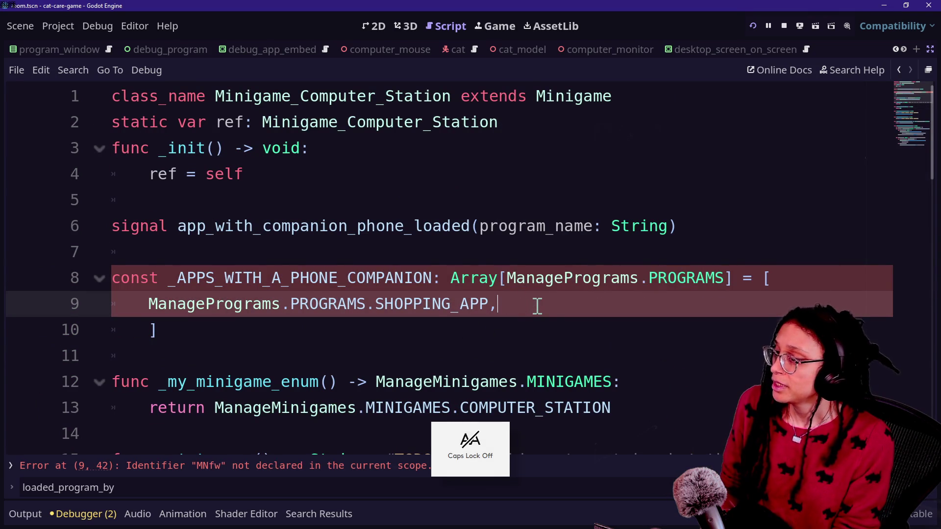
{"action": "key", "text": "shift+Home"}
{"action": "key", "text": "ctrl+c"}
{"action": "key", "text": "Right"}
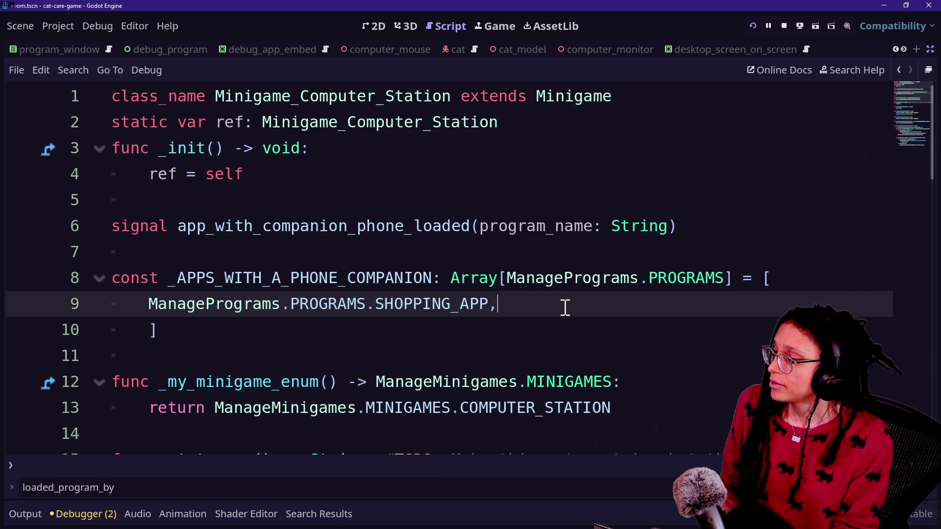
{"action": "key", "text": "ctrl+v"}
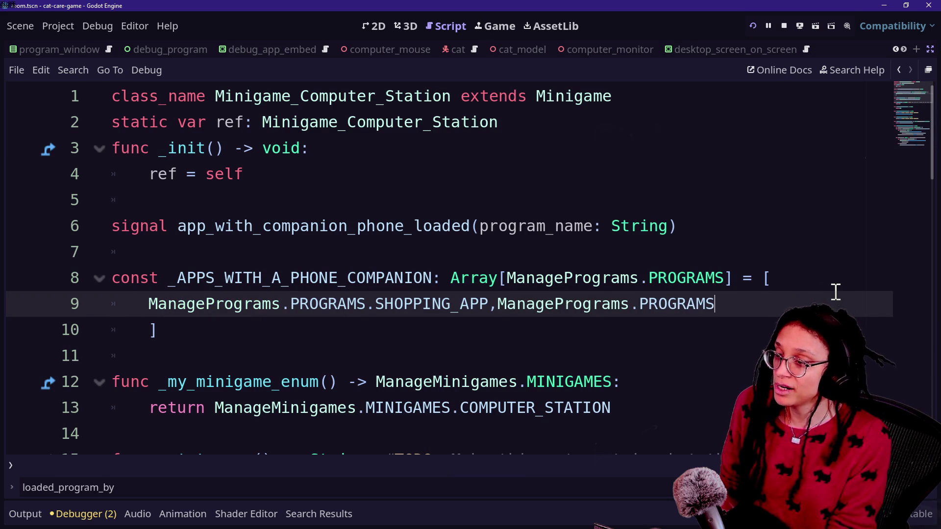
{"action": "type", "text": ".DEBUG_APP"}
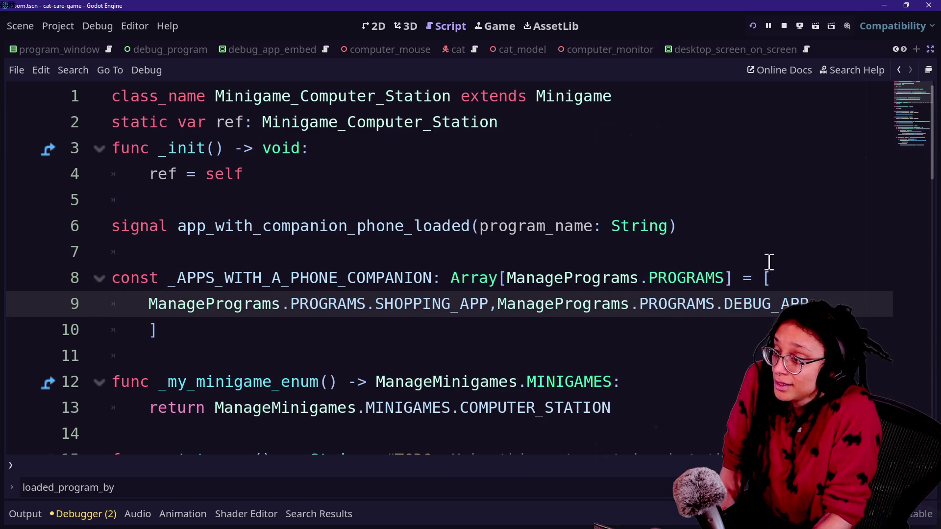
{"action": "key", "text": "ctrl+s"}
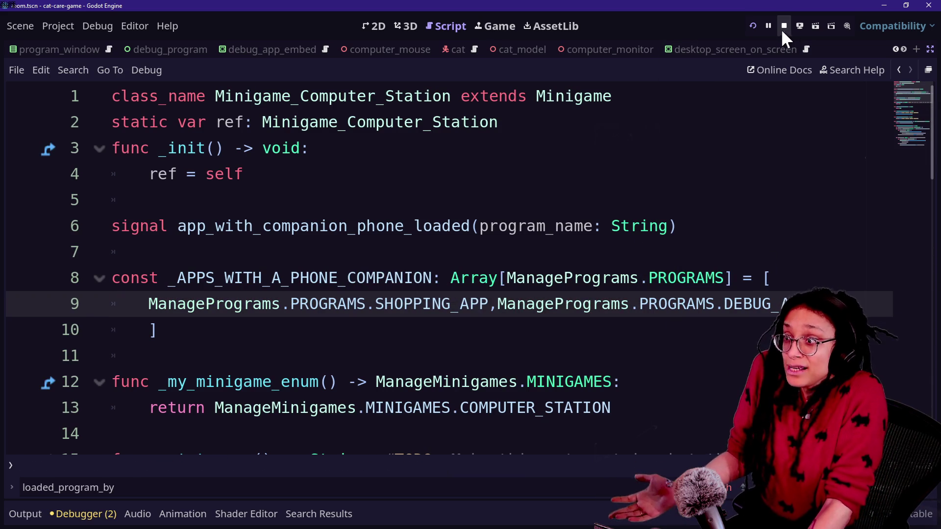
{"action": "left_click", "coordinate": [752, 27]}
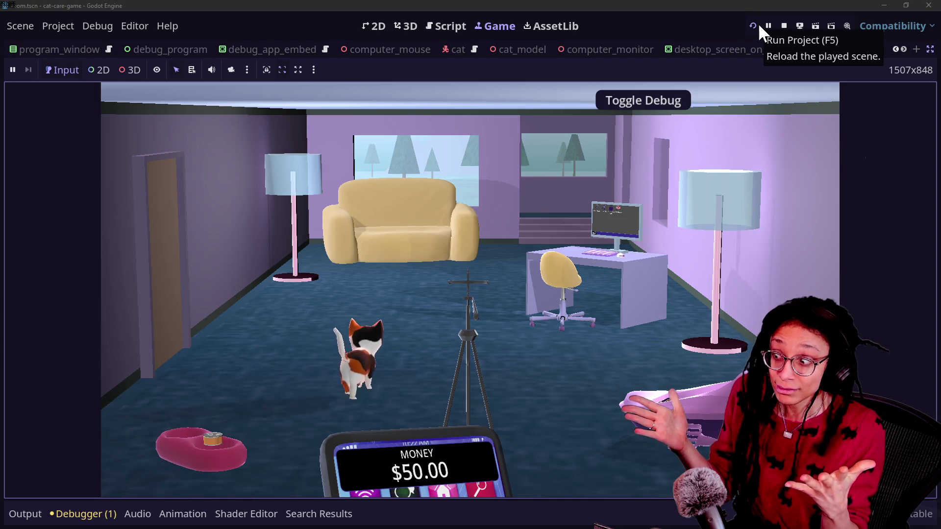
Step: Return to the Minigame_Computer_Station script, click into lines 8 and 2, and bring up Quick Open
{"action": "left_click", "coordinate": [460, 26]}
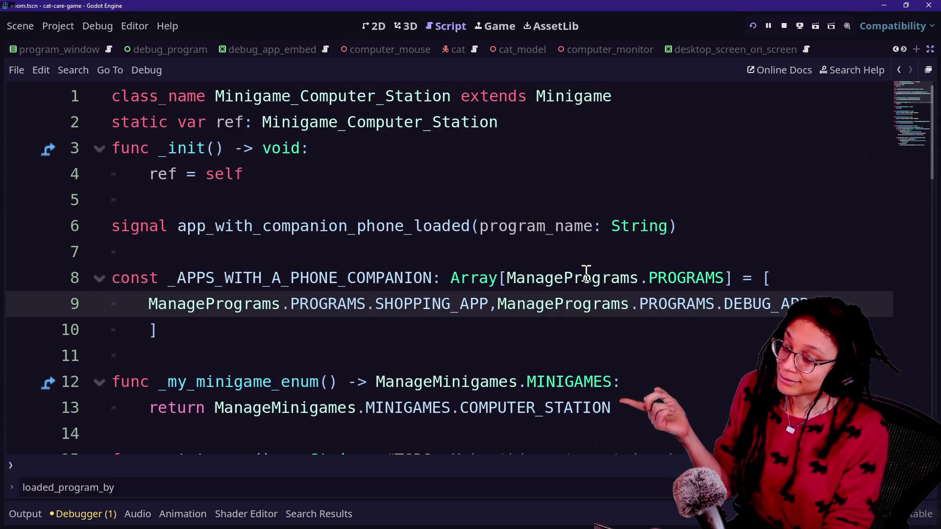
{"action": "left_click", "coordinate": [586, 277]}
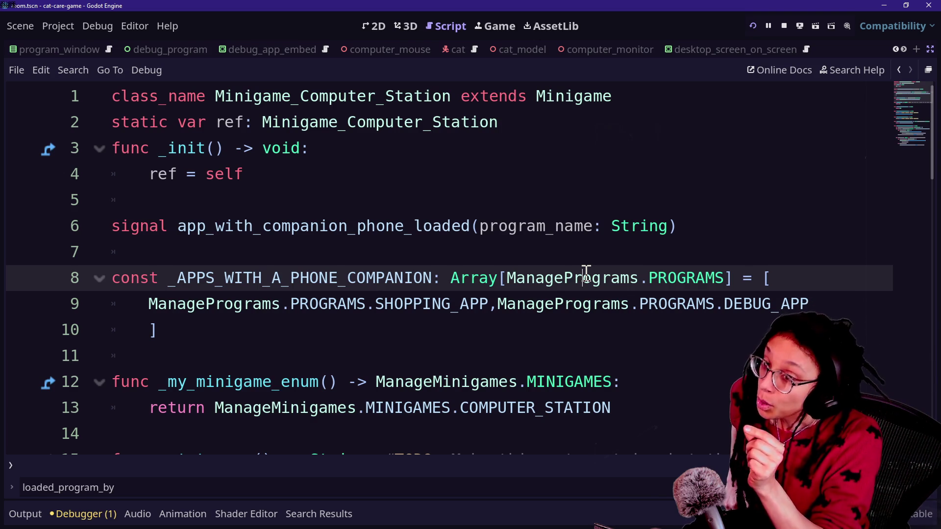
{"action": "left_click", "coordinate": [582, 126]}
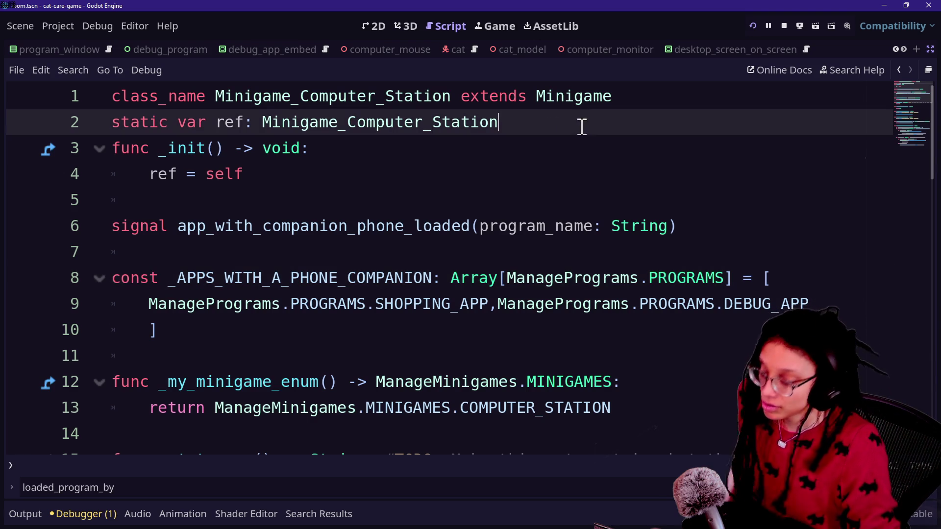
{"action": "key", "text": "shift+alt+o"}
Step: Search 'shoppin' in Quick Open and open program_shopping_app.gd
{"action": "type", "text": "sug"}
{"action": "key", "text": "BackSpace"}
{"action": "key", "text": "BackSpace"}
{"action": "key", "text": "BackSpace"}
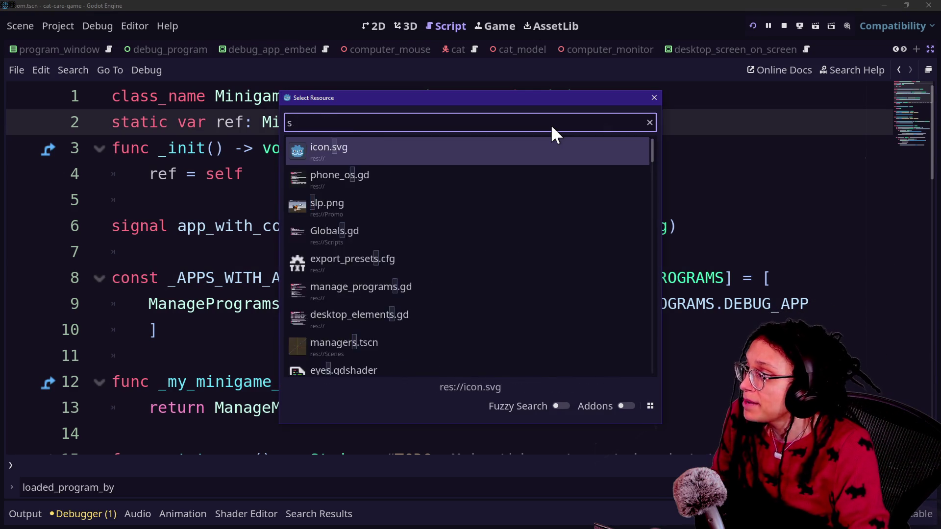
{"action": "type", "text": "shoppin"}
{"action": "key", "text": "Down"}
{"action": "key", "text": "Down"}
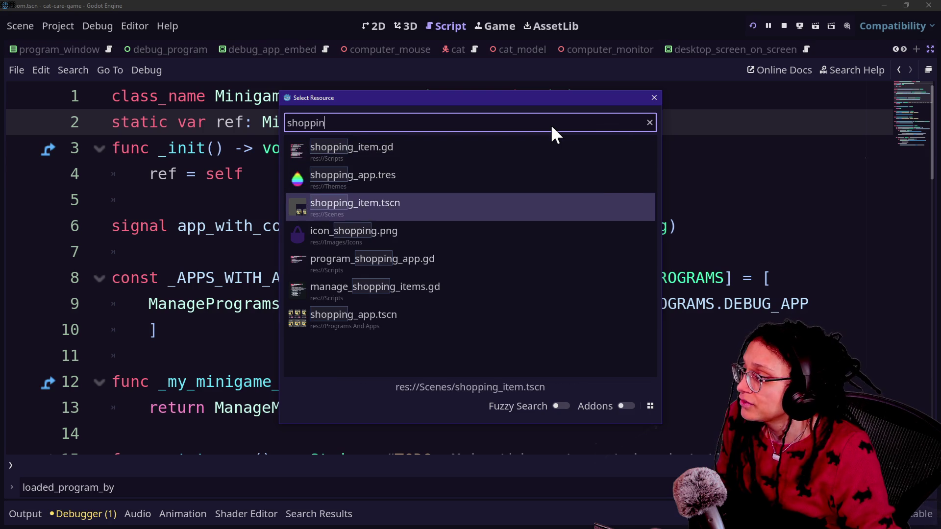
{"action": "key", "text": "Down"}
{"action": "key", "text": "Down"}
{"action": "key", "text": "Return"}
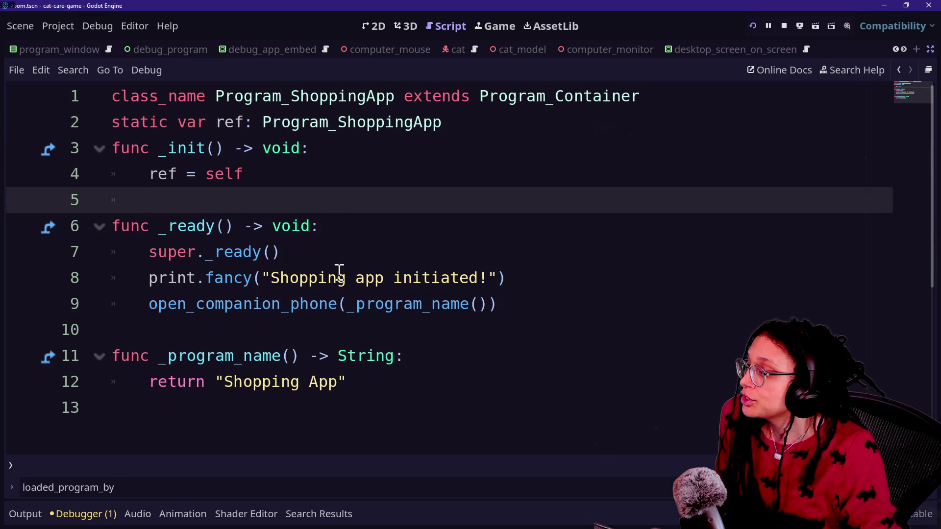
Step: Select the open_companion_phone call on line 9, save the scripts, and reopen Quick Open
{"action": "left_click_drag", "start_coordinate": [150, 309], "coordinate": [580, 314]}
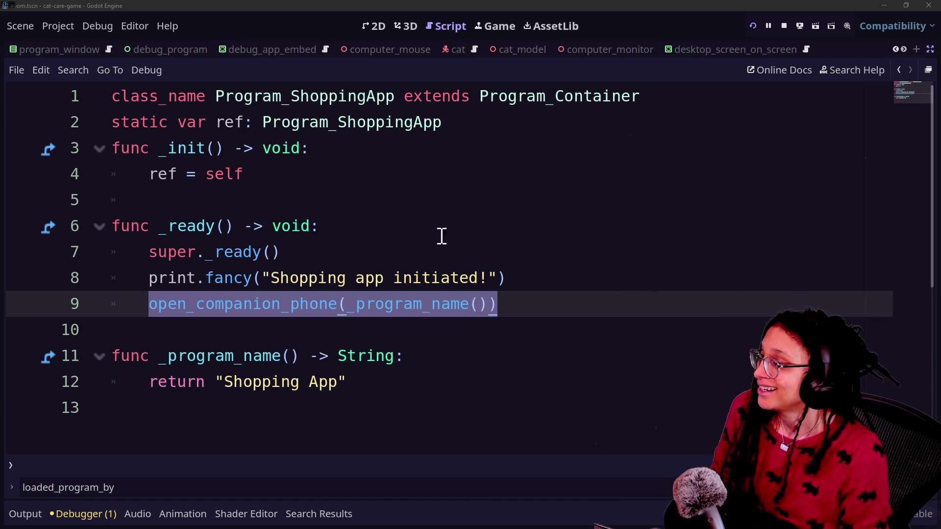
{"action": "left_click", "coordinate": [575, 320]}
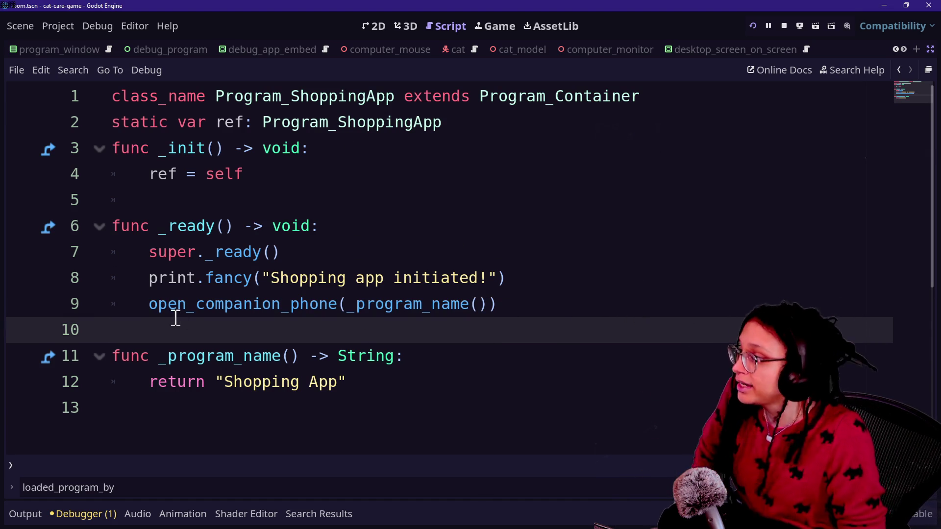
{"action": "left_click_drag", "start_coordinate": [151, 316], "coordinate": [543, 296]}
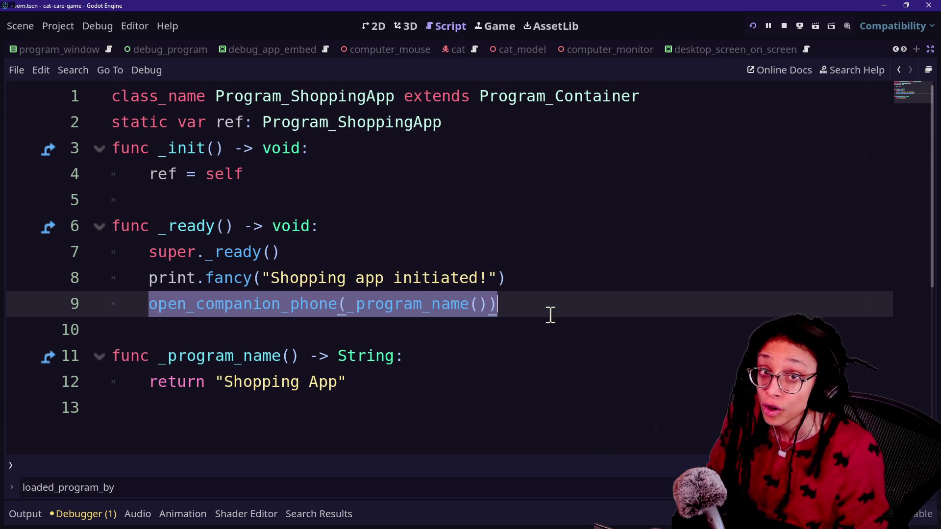
{"action": "key", "text": "ctrl+s"}
{"action": "key", "text": "shift+alt+o"}
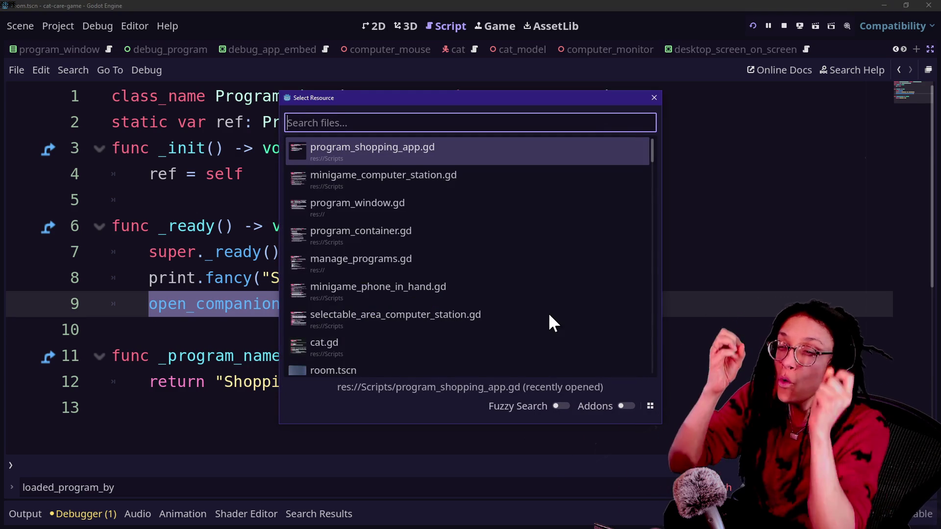
Step: Browse the recently opened scripts list and open manage_programs.gd
{"action": "key", "text": "Down"}
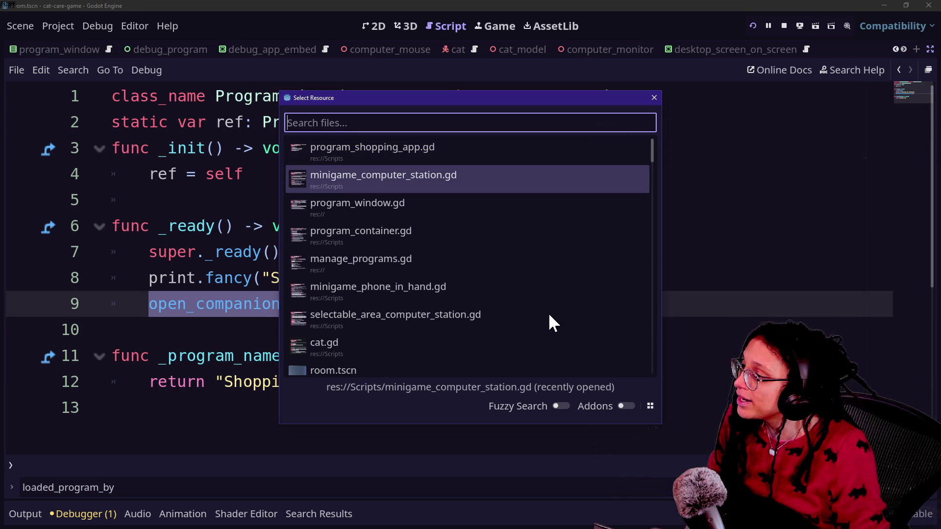
{"action": "key", "text": "Down"}
{"action": "key", "text": "Down"}
{"action": "key", "text": "Down"}
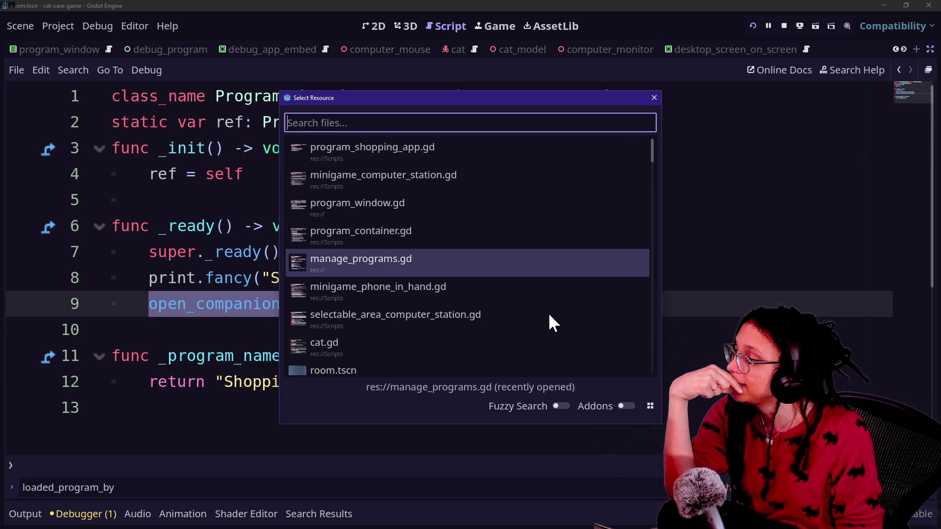
{"action": "key", "text": "Up"}
{"action": "key", "text": "Up"}
{"action": "key", "text": "Up"}
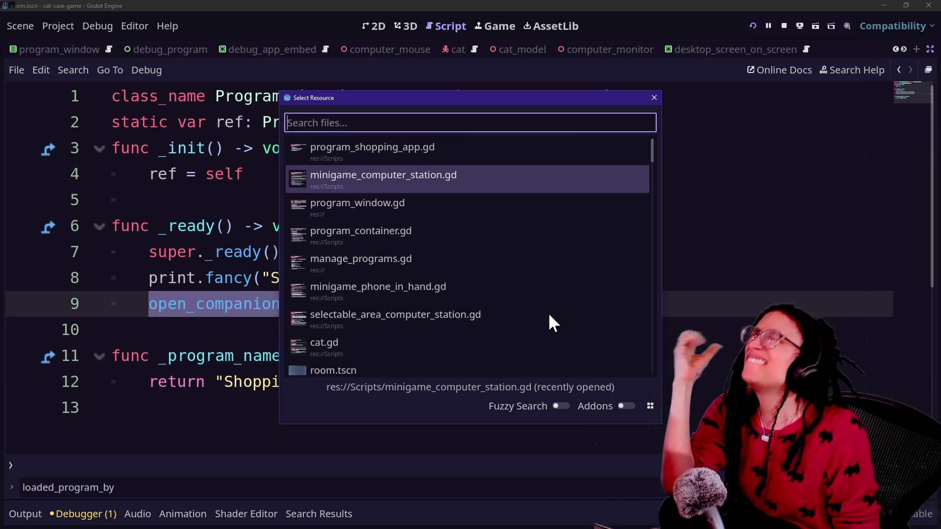
{"action": "key", "text": "Up"}
{"action": "key", "text": "Down"}
{"action": "key", "text": "Down"}
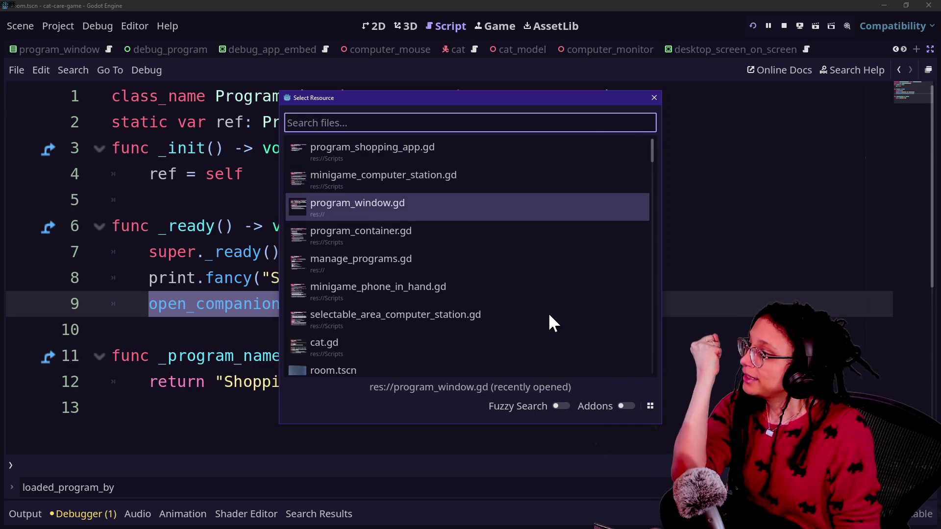
{"action": "key", "text": "Up"}
{"action": "key", "text": "Down"}
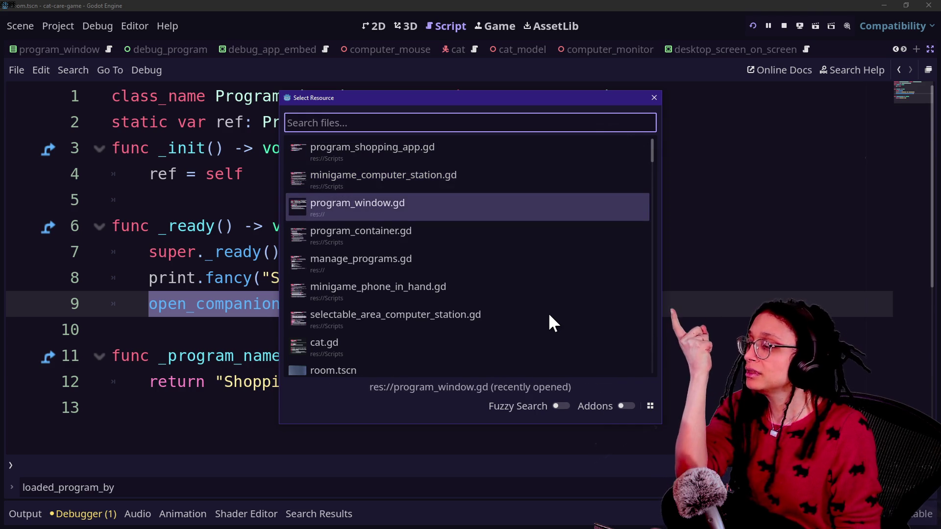
{"action": "key", "text": "Up"}
{"action": "key", "text": "Up"}
{"action": "key", "text": "Down"}
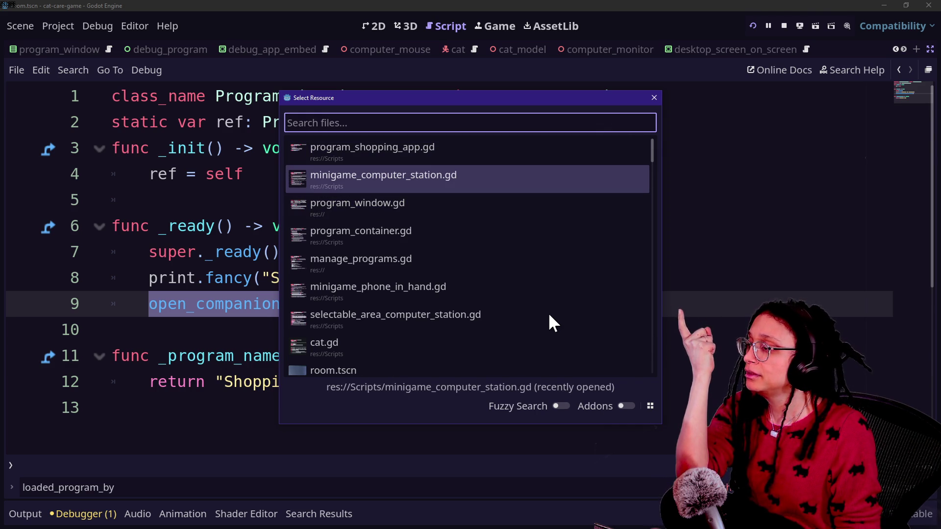
{"action": "key", "text": "Down"}
{"action": "key", "text": "Down"}
{"action": "key", "text": "Down"}
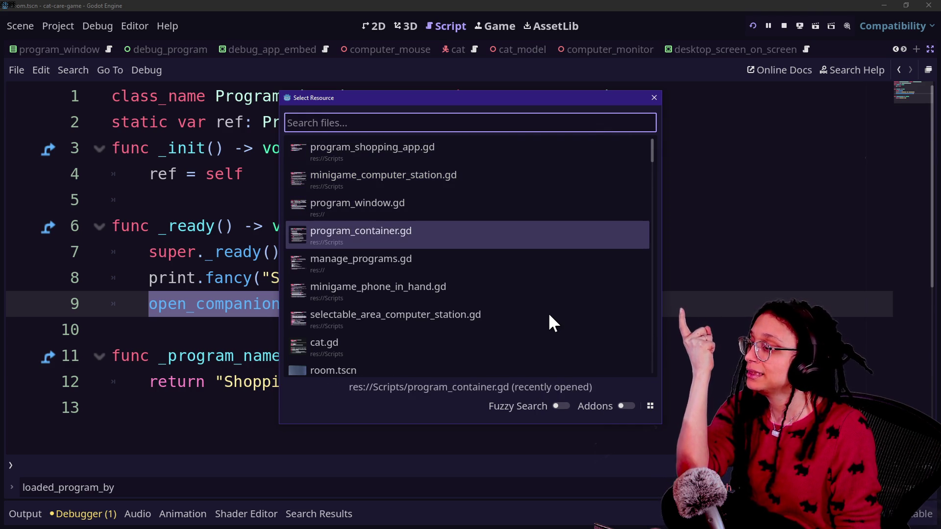
{"action": "key", "text": "Return"}
{"action": "scroll", "coordinate": [520, 315], "scroll_direction": "down", "scroll_amount": 9}
Step: Search 'open_' in manage_programs.gd and click into the open_program function body
{"action": "scroll", "coordinate": [520, 316], "scroll_direction": "up", "scroll_amount": 3}
{"action": "type", "text": "open_"}
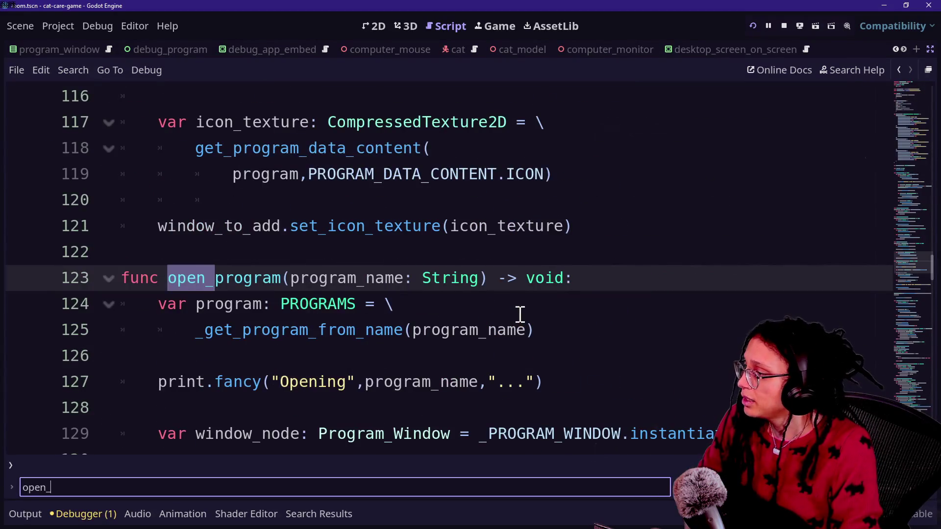
{"action": "left_click", "coordinate": [274, 330]}
{"action": "scroll", "coordinate": [442, 336], "scroll_direction": "up", "scroll_amount": 1}
{"action": "scroll", "coordinate": [443, 335], "scroll_direction": "up", "scroll_amount": 6}
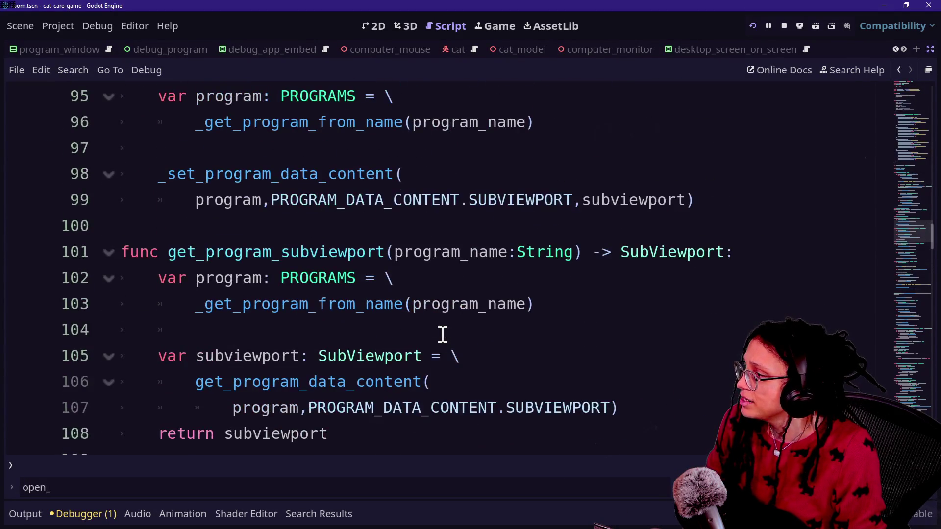
{"action": "scroll", "coordinate": [443, 335], "scroll_direction": "up", "scroll_amount": 9}
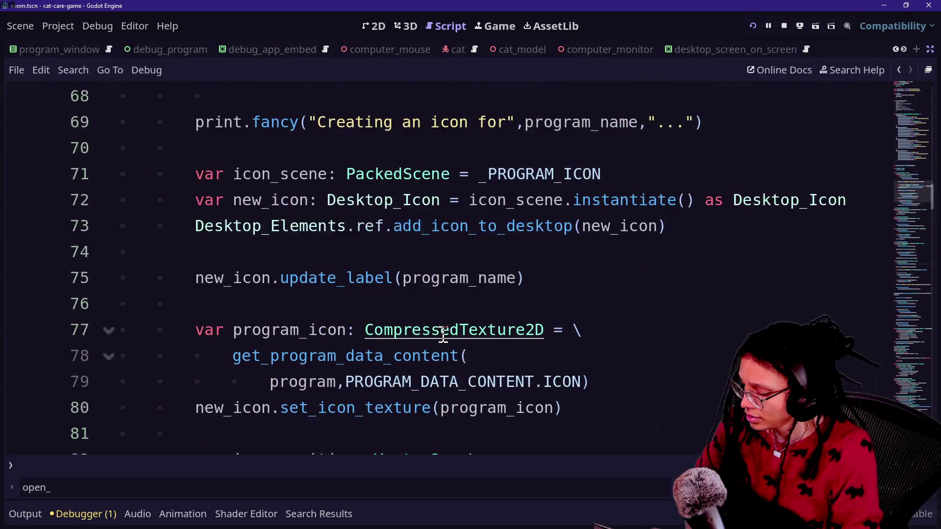
Step: Search 'close' to select the close-companion-phone check call on line 152, then search 'open_' again
{"action": "key", "text": "ctrl+f"}
{"action": "type", "text": "close"}
{"action": "mouse_move", "coordinate": [569, 384]}
{"action": "left_mouse_down"}
{"action": "mouse_move", "coordinate": [161, 368]}
{"action": "mouse_move", "coordinate": [160, 380]}
{"action": "left_mouse_up"}
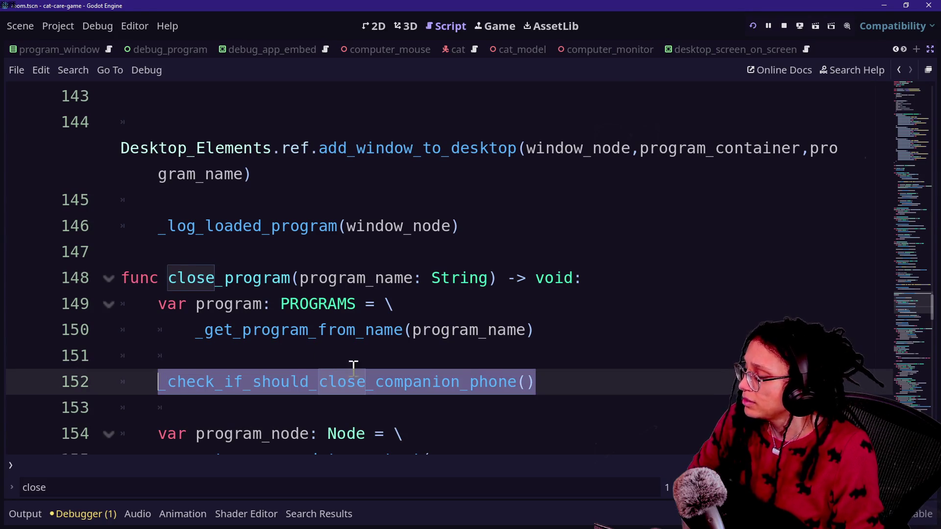
{"action": "scroll", "coordinate": [361, 384], "scroll_direction": "down", "scroll_amount": 15}
{"action": "key", "text": "ctrl+f"}
{"action": "type", "text": "open_"}
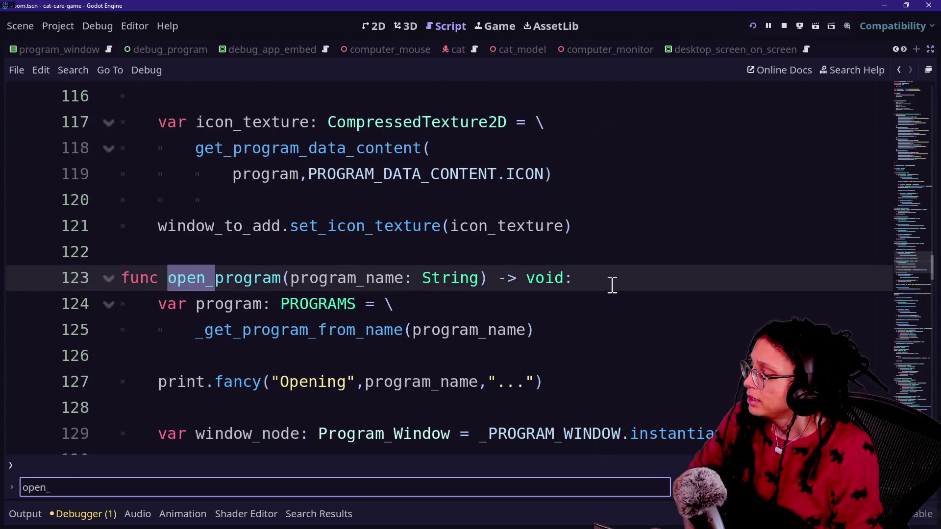
{"action": "scroll", "coordinate": [671, 388], "scroll_direction": "down", "scroll_amount": 2}
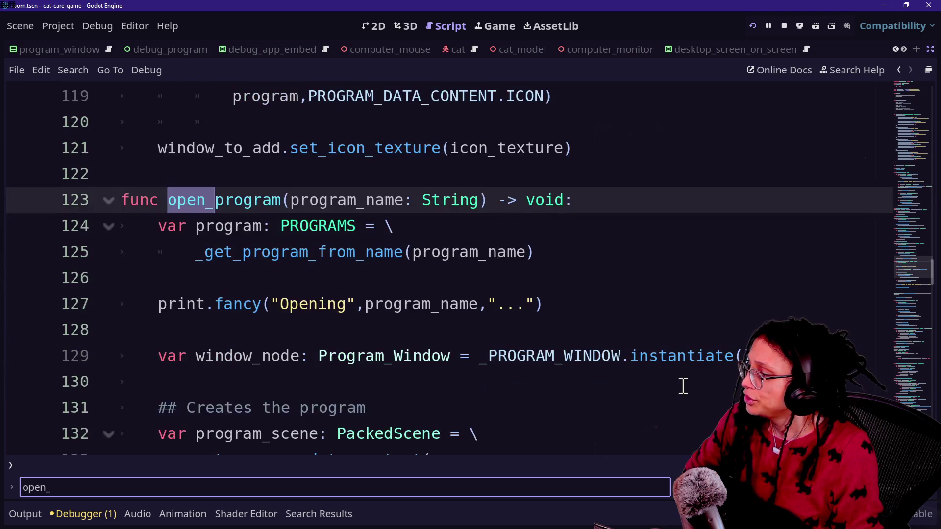
Step: Add a _check_if_should_open_companion_phone() call after line 142 in open_program
{"action": "scroll", "coordinate": [683, 386], "scroll_direction": "down", "scroll_amount": 5}
{"action": "left_click", "coordinate": [688, 304]}
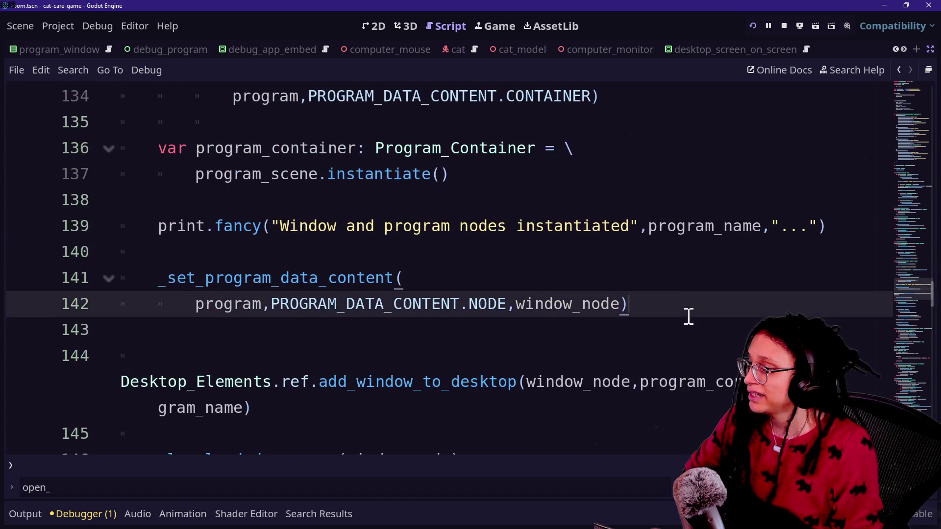
{"action": "key", "text": "Return"}
{"action": "key", "text": "Return"}
{"action": "type", "text": "_check_if_should_close_companion_phone()"}
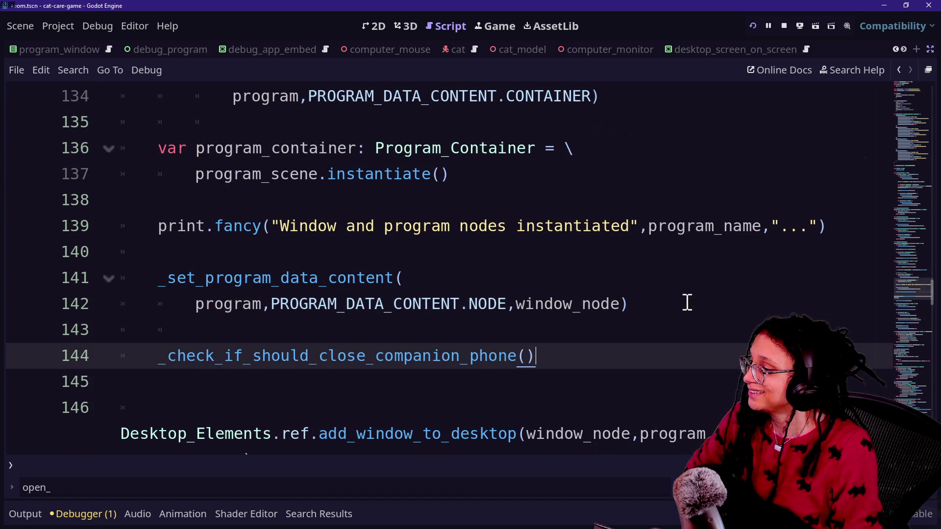
{"action": "key", "text": "Home"}
{"action": "key", "text": "ctrl+Right"}
{"action": "key", "text": "ctrl+Right"}
{"action": "key", "text": "BackSpace"}
{"action": "key", "text": "BackSpace"}
{"action": "key", "text": "BackSpace"}
{"action": "key", "text": "Delete"}
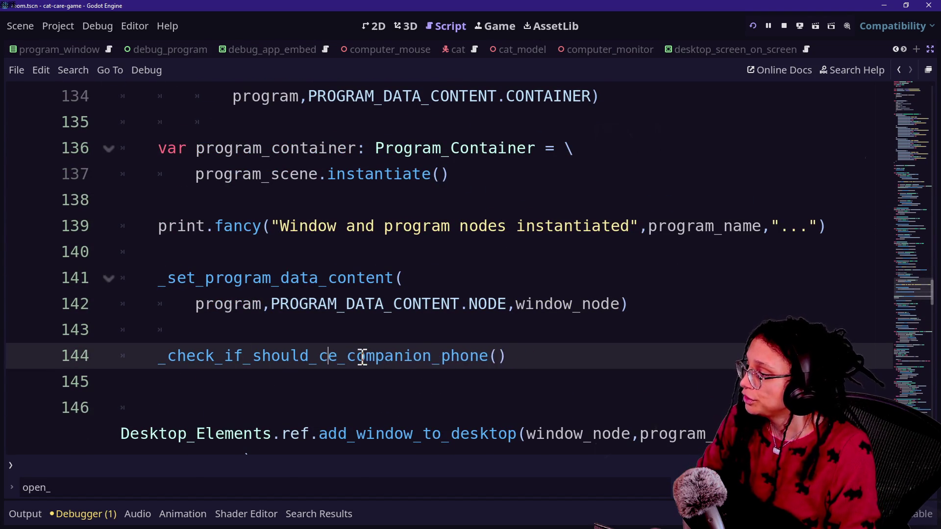
{"action": "type", "text": "open"}
{"action": "left_click", "coordinate": [265, 278]}
Step: Paste a copy of the _check_if_should_close_companion_phone function below it, after line 229
{"action": "scroll", "coordinate": [265, 277], "scroll_direction": "down", "scroll_amount": 20}
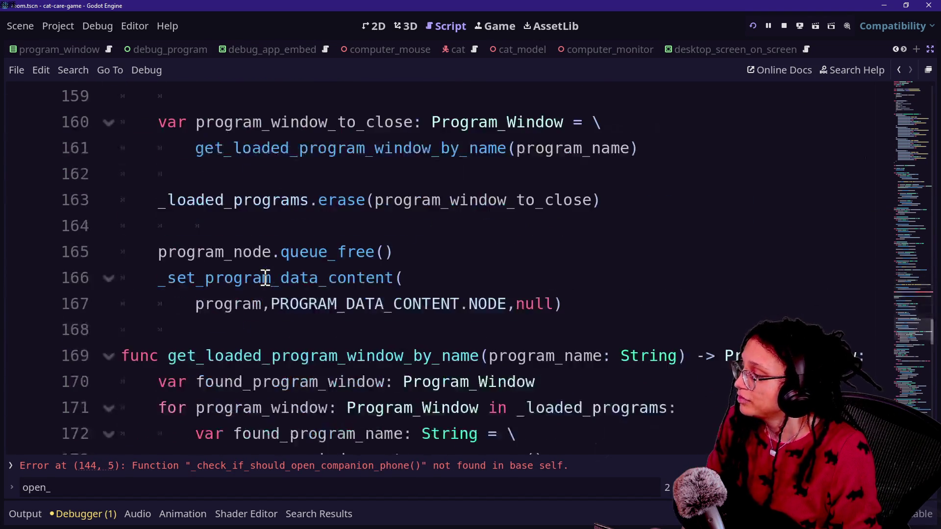
{"action": "scroll", "coordinate": [265, 278], "scroll_direction": "down", "scroll_amount": 1}
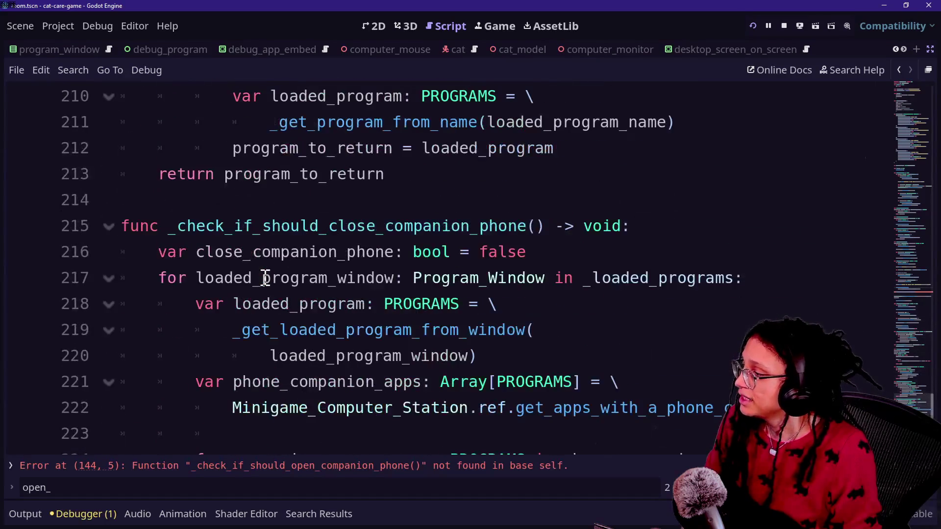
{"action": "mouse_move", "coordinate": [271, 215]}
{"action": "left_mouse_down"}
{"action": "mouse_move", "coordinate": [676, 436]}
{"action": "mouse_move", "coordinate": [636, 484]}
{"action": "left_mouse_up"}
{"action": "key", "text": "ctrl+c"}
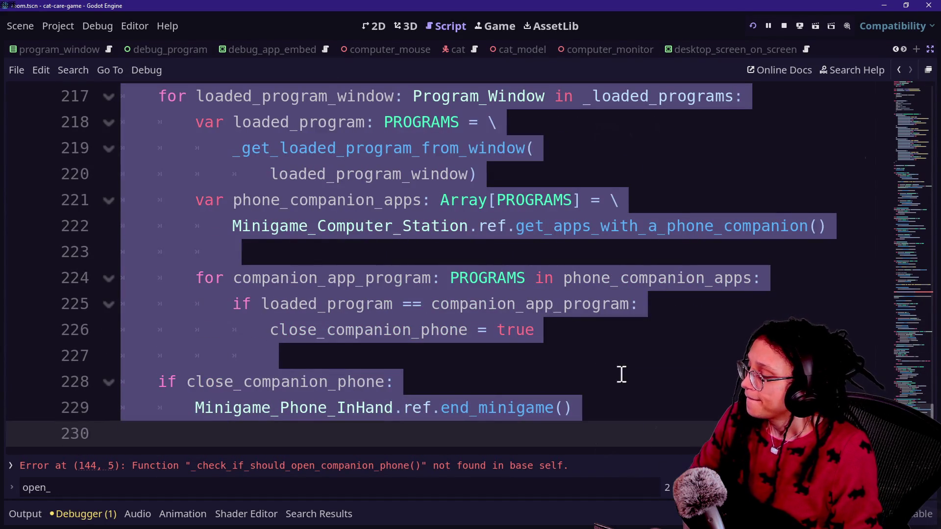
{"action": "left_click", "coordinate": [632, 417]}
{"action": "key", "text": "Return"}
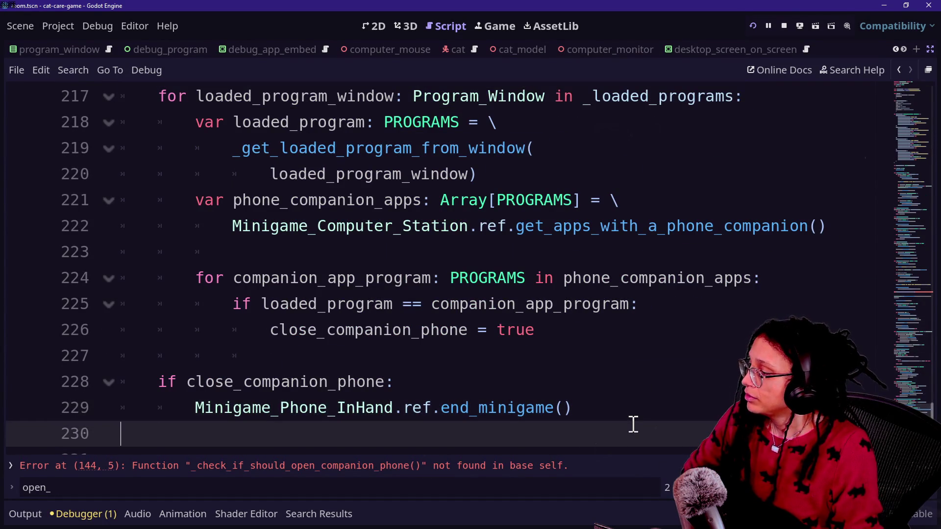
{"action": "key", "text": "ctrl+v"}
{"action": "scroll", "coordinate": [620, 389], "scroll_direction": "down", "scroll_amount": 3}
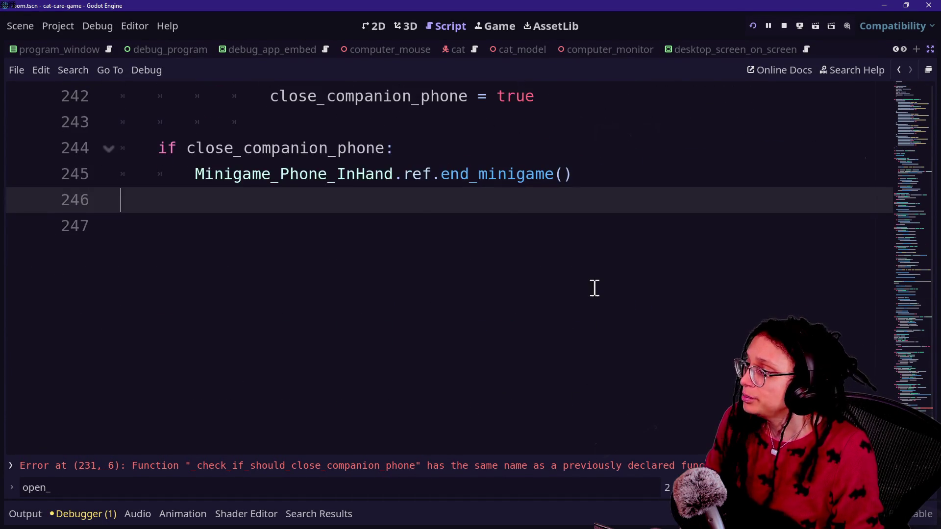
{"action": "scroll", "coordinate": [594, 288], "scroll_direction": "up", "scroll_amount": 8}
{"action": "scroll", "coordinate": [594, 288], "scroll_direction": "down", "scroll_amount": 1}
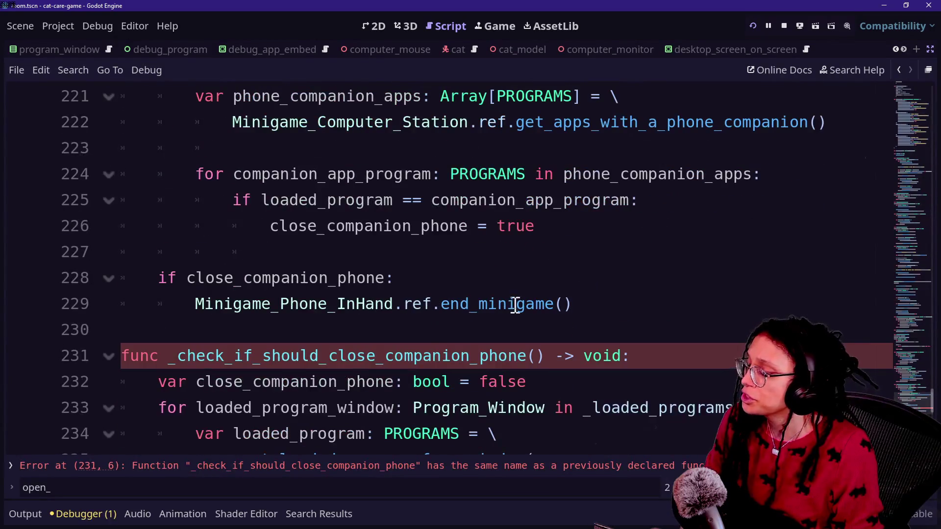
{"action": "left_click", "coordinate": [369, 355]}
Step: Rename the copied function to _check_if_should_open_companion_phone and save the script
{"action": "key", "text": "BackSpace"}
{"action": "key", "text": "BackSpace"}
{"action": "key", "text": "BackSpace"}
{"action": "type", "text": "open"}
{"action": "key", "text": "Up"}
{"action": "key", "text": "Up"}
{"action": "key", "text": "ctrl+s"}
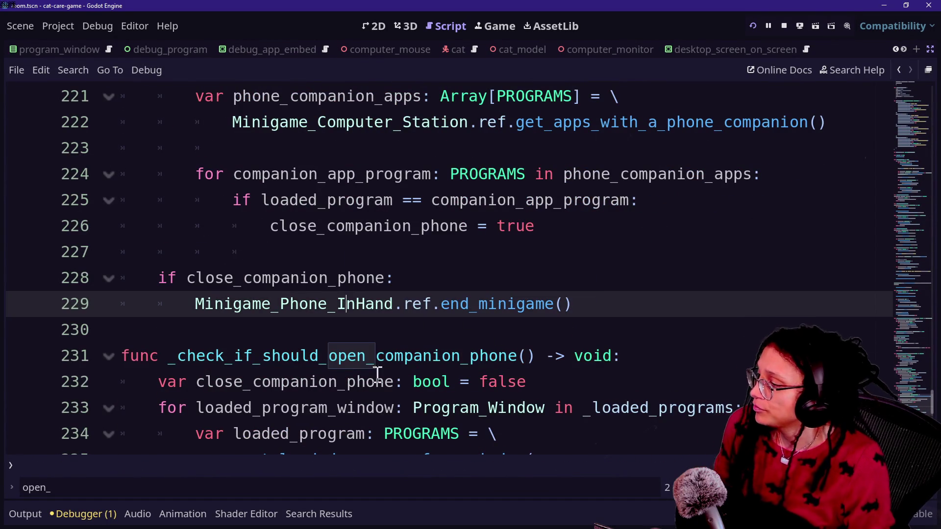
{"action": "key", "text": "Down"}
{"action": "key", "text": "Down"}
{"action": "key", "text": "Down"}
{"action": "key", "text": "Down"}
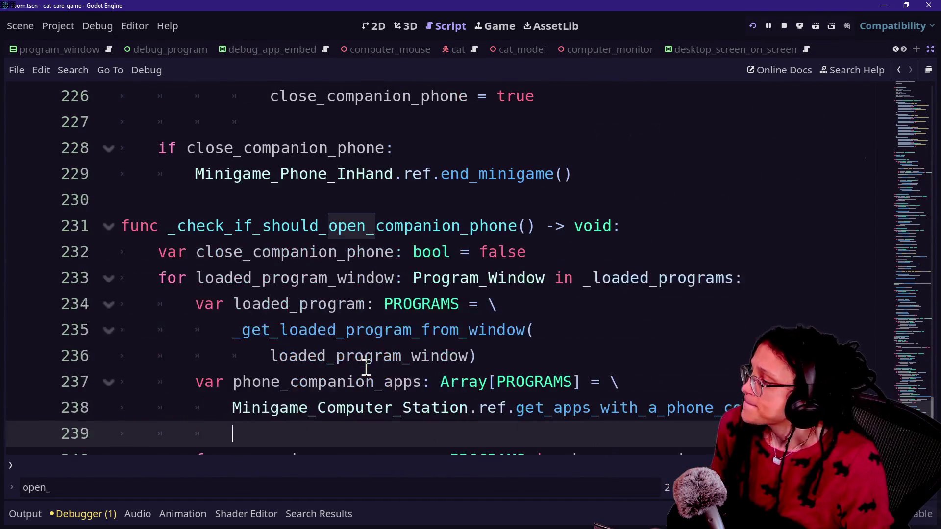
Step: Change all three 'close' occurrences of the flag to 'open', making it open_companion_phone
{"action": "left_click_drag", "start_coordinate": [196, 251], "coordinate": [243, 251]}
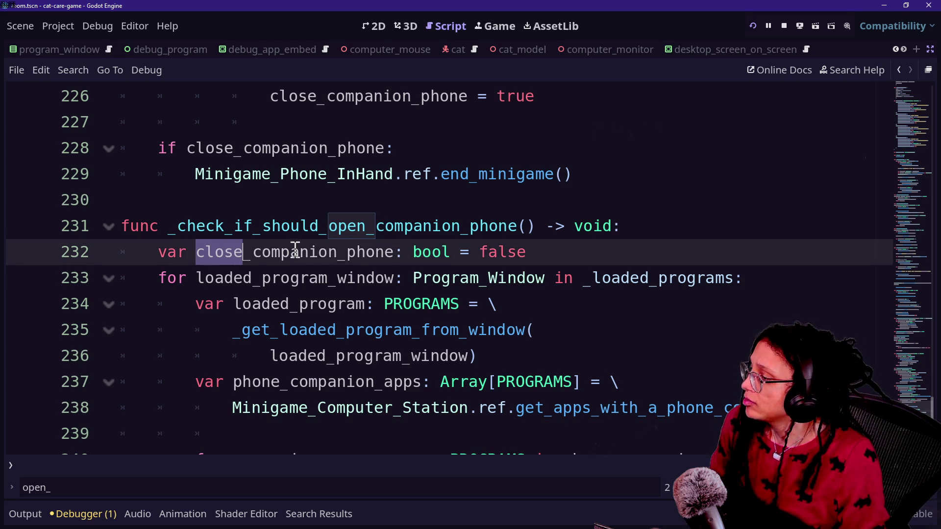
{"action": "scroll", "coordinate": [294, 251], "scroll_direction": "down", "scroll_amount": 2}
{"action": "key", "text": "ctrl+d"}
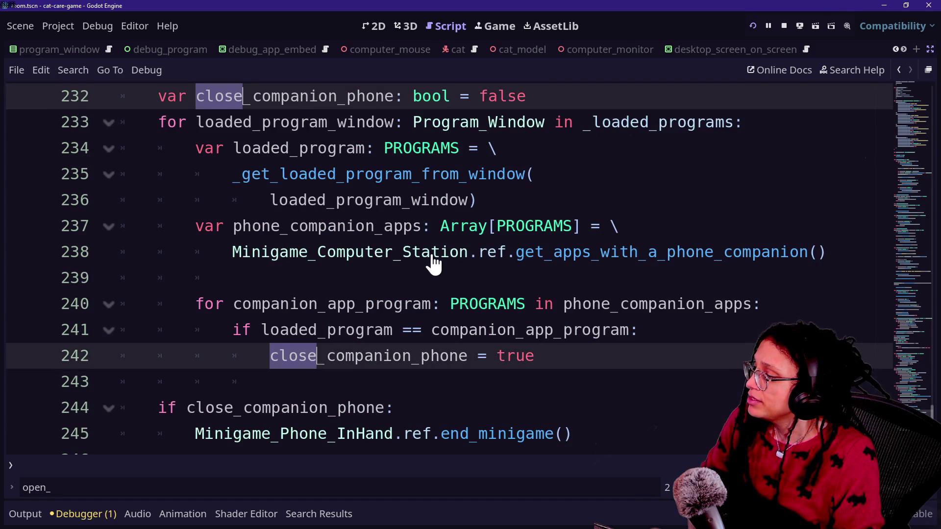
{"action": "key", "text": "ctrl+d"}
{"action": "type", "text": "open"}
{"action": "scroll", "coordinate": [376, 215], "scroll_direction": "up", "scroll_amount": 1}
{"action": "left_click", "coordinate": [235, 202]}
Step: Step through the new function's loops and if check to review the renamed flag
{"action": "left_click_drag", "start_coordinate": [158, 174], "coordinate": [534, 252]}
{"action": "left_click", "coordinate": [477, 277]}
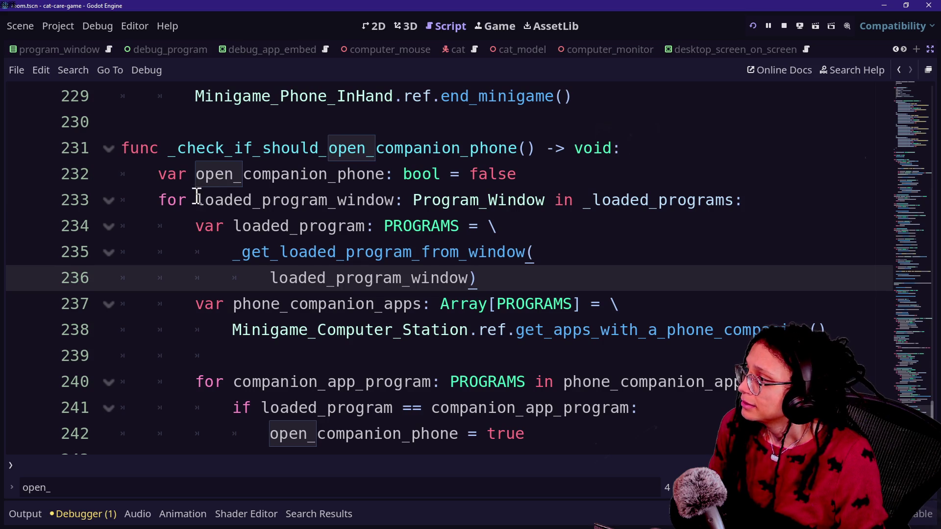
{"action": "key", "text": "Down"}
{"action": "key", "text": "Down"}
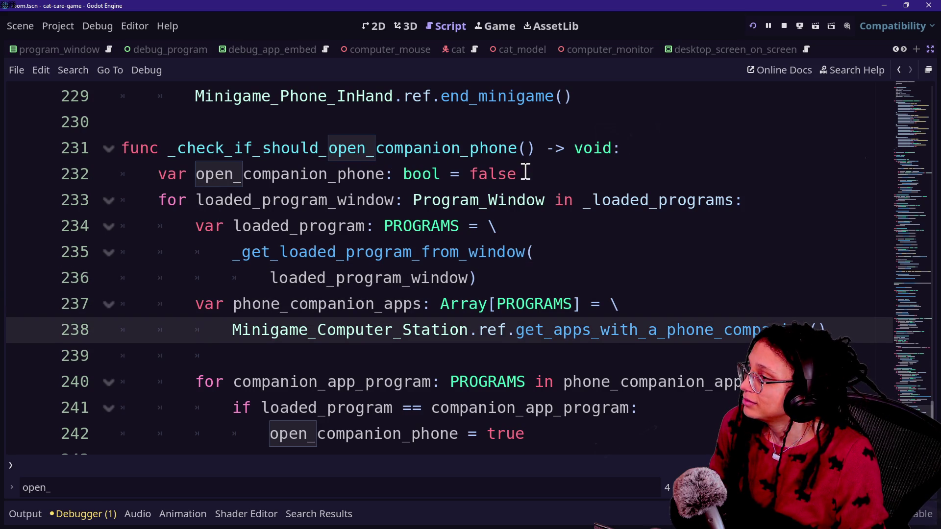
{"action": "scroll", "coordinate": [323, 318], "scroll_direction": "down", "scroll_amount": 1}
{"action": "left_click", "coordinate": [441, 304]}
{"action": "key", "text": "Down"}
{"action": "key", "text": "Down"}
{"action": "key", "text": "Down"}
{"action": "key", "text": "Down"}
{"action": "key", "text": "Up"}
{"action": "key", "text": "Up"}
{"action": "key", "text": "Home"}
{"action": "key", "text": "Down"}
{"action": "scroll", "coordinate": [405, 392], "scroll_direction": "up", "scroll_amount": 8}
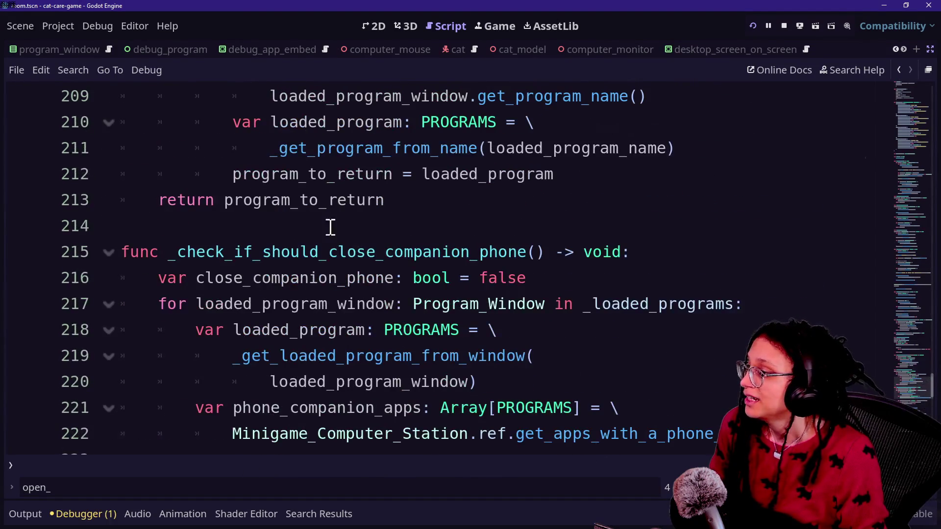
Step: Rename the line 215 function to _check_if_should_open_companion_phone with an indeed:bool parameter
{"action": "left_click_drag", "start_coordinate": [327, 252], "coordinate": [376, 252]}
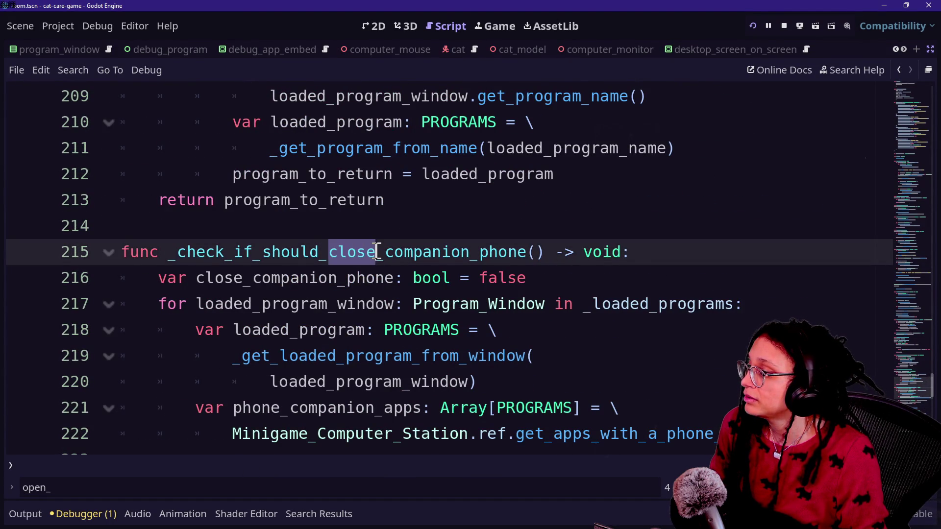
{"action": "left_click", "coordinate": [291, 250]}
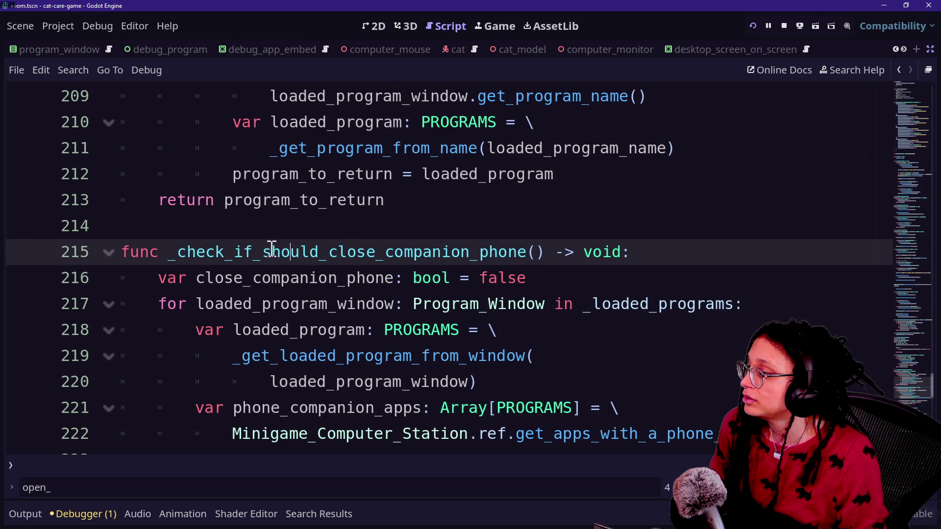
{"action": "mouse_move", "coordinate": [327, 252]}
{"action": "left_mouse_down"}
{"action": "mouse_move", "coordinate": [415, 252]}
{"action": "mouse_move", "coordinate": [383, 252]}
{"action": "left_mouse_up"}
{"action": "type", "text": "open"}
{"action": "left_click", "coordinate": [422, 177]}
{"action": "left_click", "coordinate": [528, 251]}
{"action": "type", "text": "f"}
{"action": "key", "text": "BackSpace"}
{"action": "type", "text": "indeed:"}
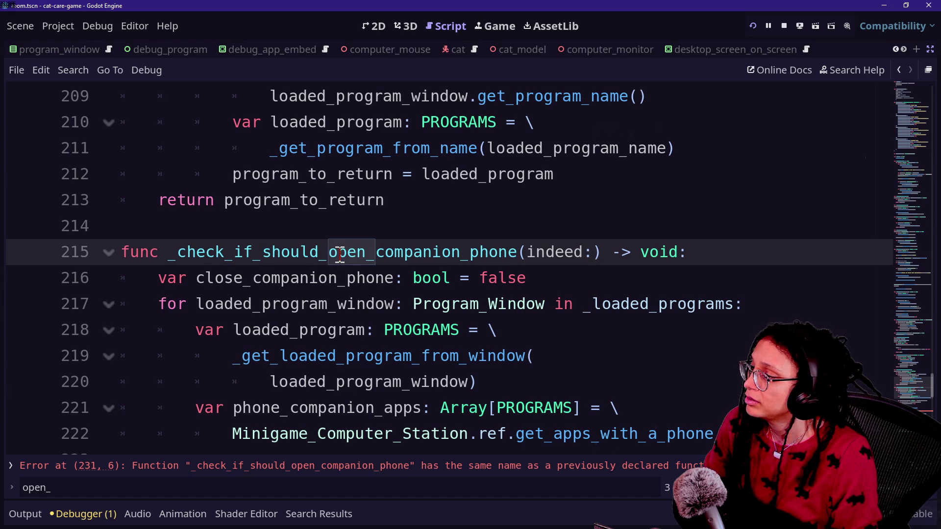
{"action": "type", "text": "bool"}
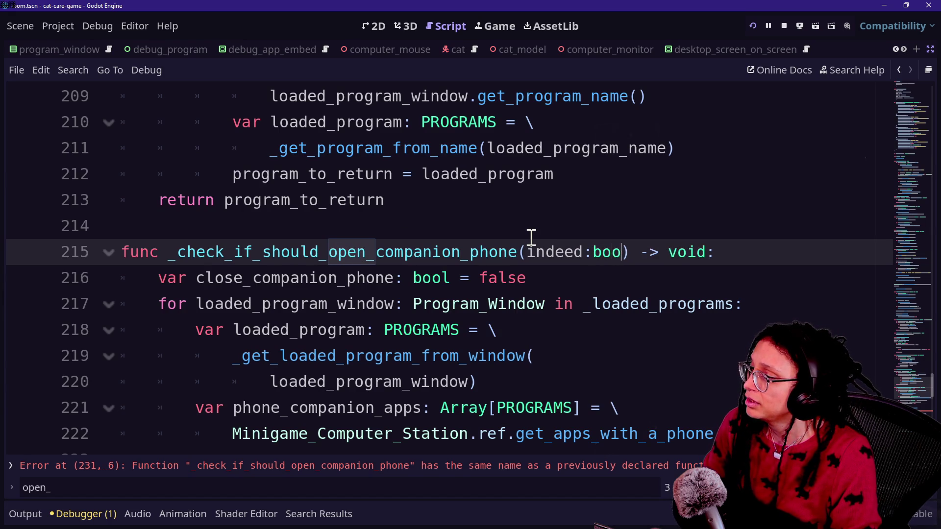
{"action": "key", "text": "BackSpace"}
{"action": "type", "text": "l"}
Step: Rename the close_companion_phone variable on line 216 to open_companion_phone
{"action": "left_click", "coordinate": [517, 281]}
{"action": "scroll", "coordinate": [502, 293], "scroll_direction": "down", "scroll_amount": 2}
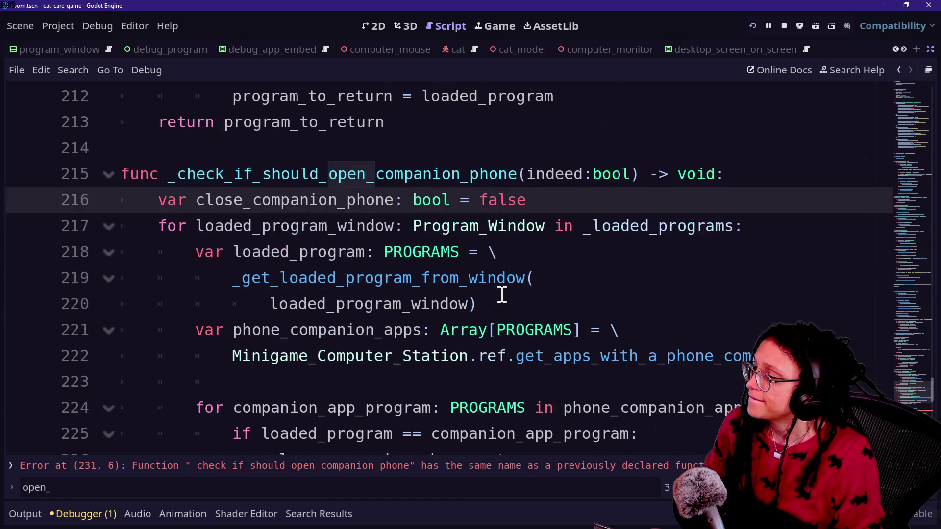
{"action": "double_click", "coordinate": [219, 203]}
{"action": "left_click", "coordinate": [209, 201]}
{"action": "left_click_drag", "start_coordinate": [196, 201], "coordinate": [247, 201]}
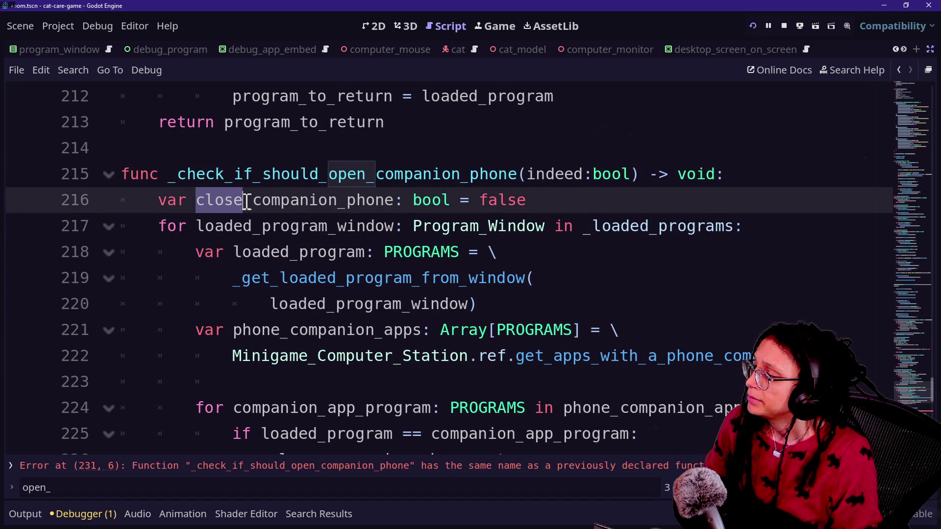
{"action": "type", "text": "opr"}
{"action": "key", "text": "BackSpace"}
{"action": "type", "text": "en"}
Step: Delete the duplicated function copy and the leftover blank line after end_minigame
{"action": "left_click", "coordinate": [252, 228]}
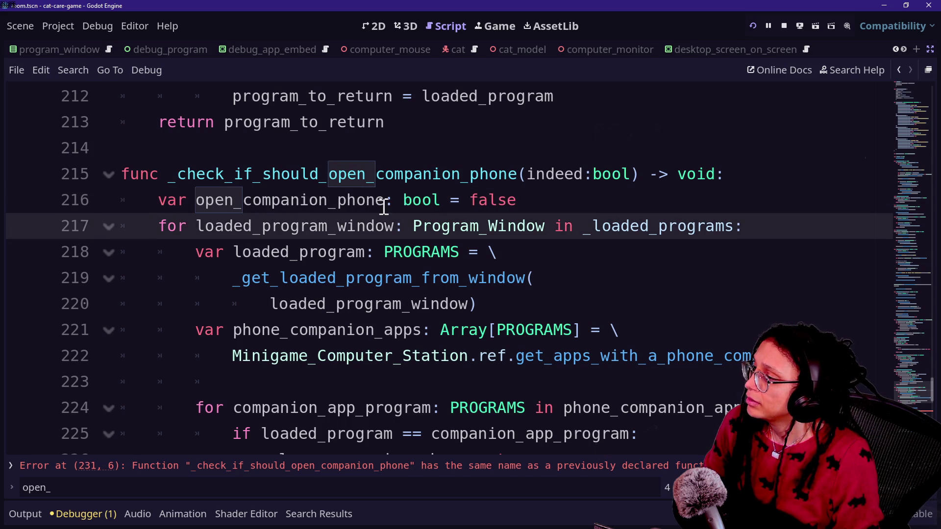
{"action": "scroll", "coordinate": [384, 208], "scroll_direction": "down", "scroll_amount": 3}
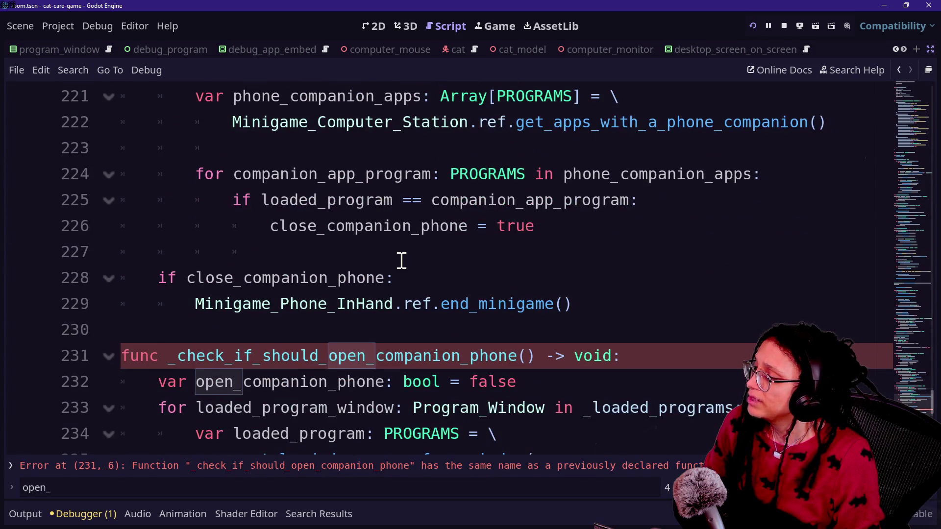
{"action": "scroll", "coordinate": [401, 260], "scroll_direction": "down", "scroll_amount": 1}
{"action": "left_click_drag", "start_coordinate": [447, 298], "coordinate": [523, 339]}
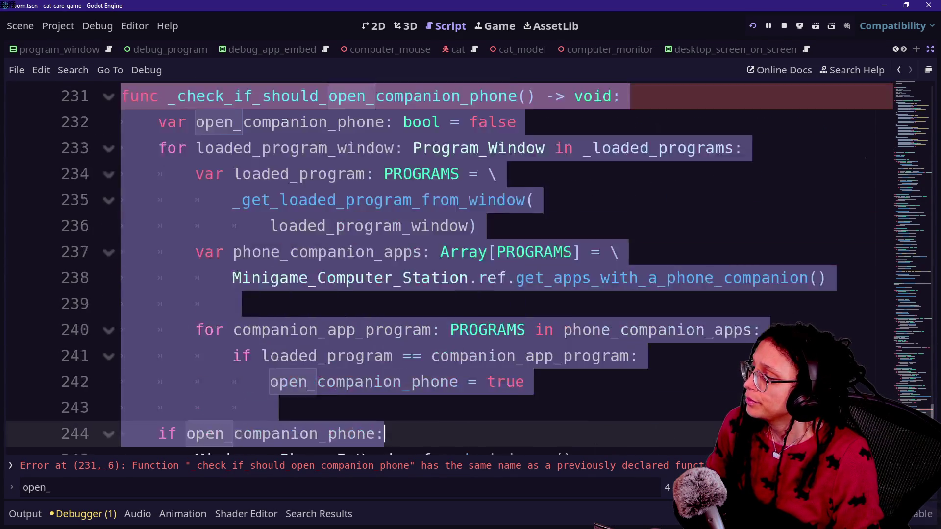
{"action": "key", "text": "Delete"}
{"action": "scroll", "coordinate": [524, 340], "scroll_direction": "up", "scroll_amount": 2}
{"action": "key", "text": "BackSpace"}
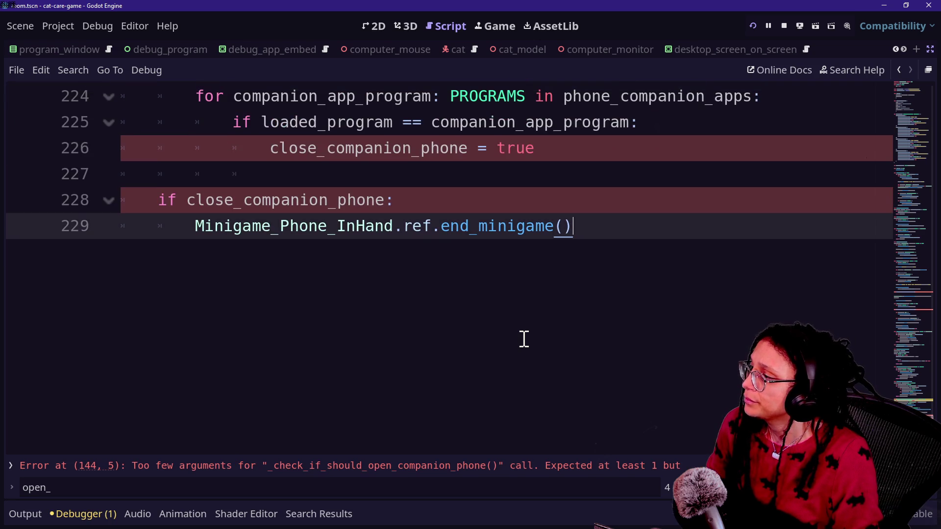
{"action": "scroll", "coordinate": [524, 339], "scroll_direction": "up", "scroll_amount": 2}
Step: Change the word 'close' on line 226 to 'open'
{"action": "left_click_drag", "start_coordinate": [272, 304], "coordinate": [319, 307]}
{"action": "type", "text": "open"}
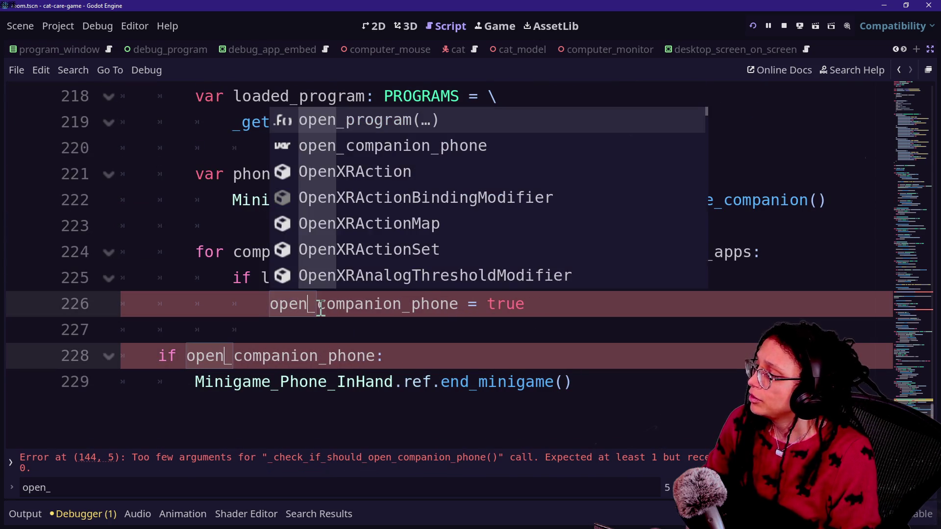
{"action": "key", "text": "Escape"}
{"action": "scroll", "coordinate": [287, 311], "scroll_direction": "up", "scroll_amount": 2}
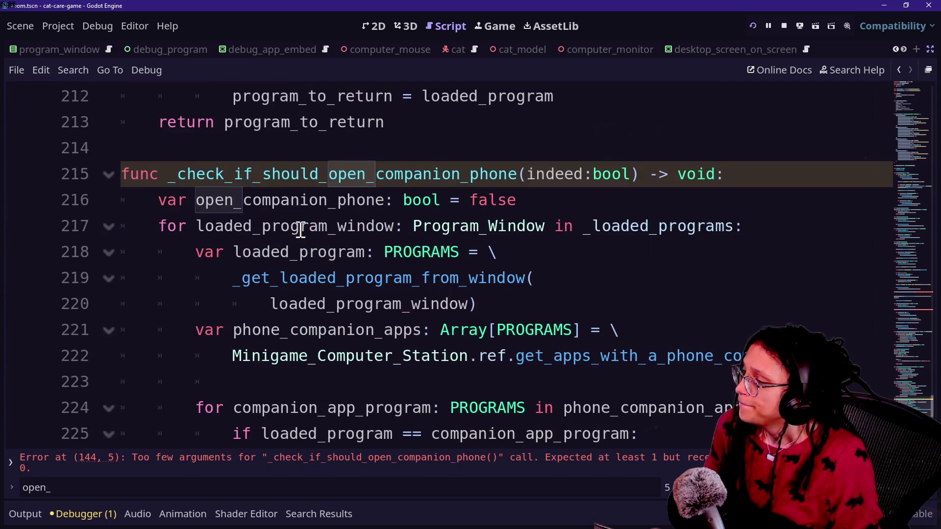
Step: Replace end_minigame() on line 229 with 'open'
{"action": "scroll", "coordinate": [301, 230], "scroll_direction": "down", "scroll_amount": 2}
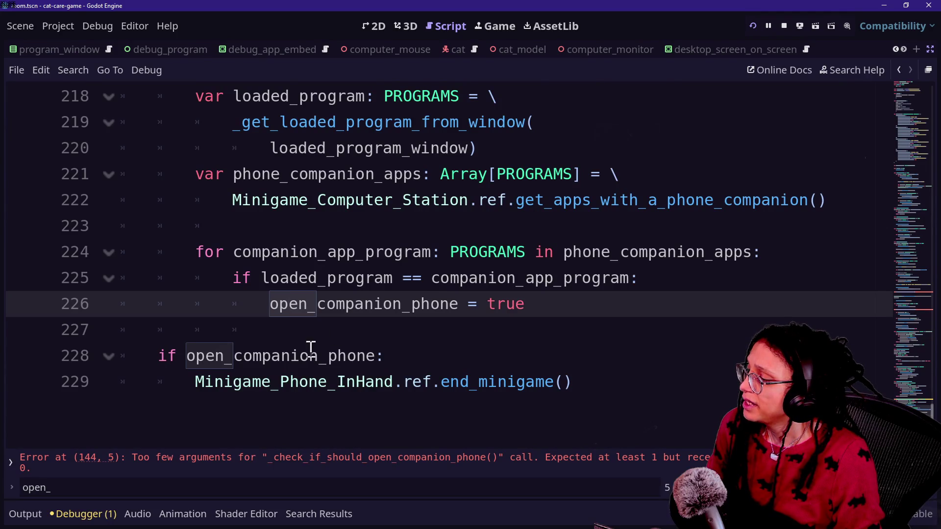
{"action": "left_click", "coordinate": [171, 356]}
{"action": "left_click", "coordinate": [409, 348]}
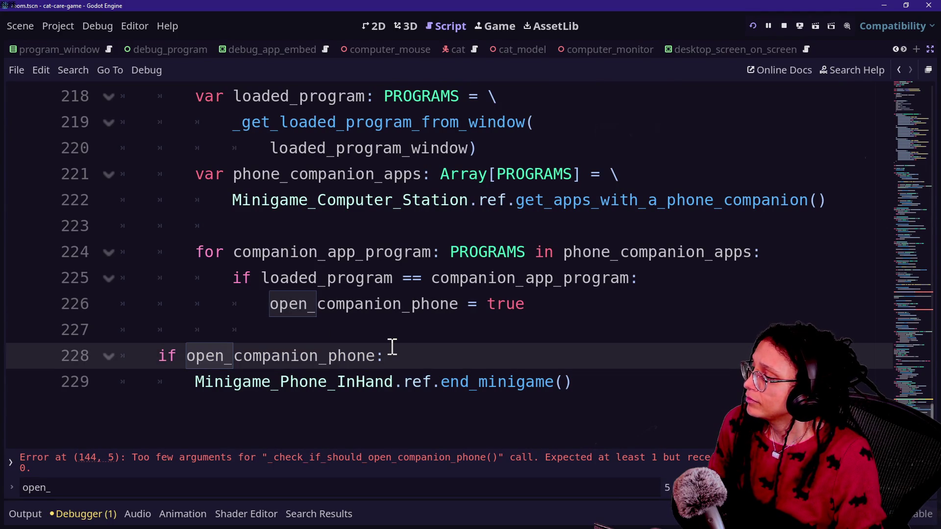
{"action": "scroll", "coordinate": [421, 354], "scroll_direction": "up", "scroll_amount": 2}
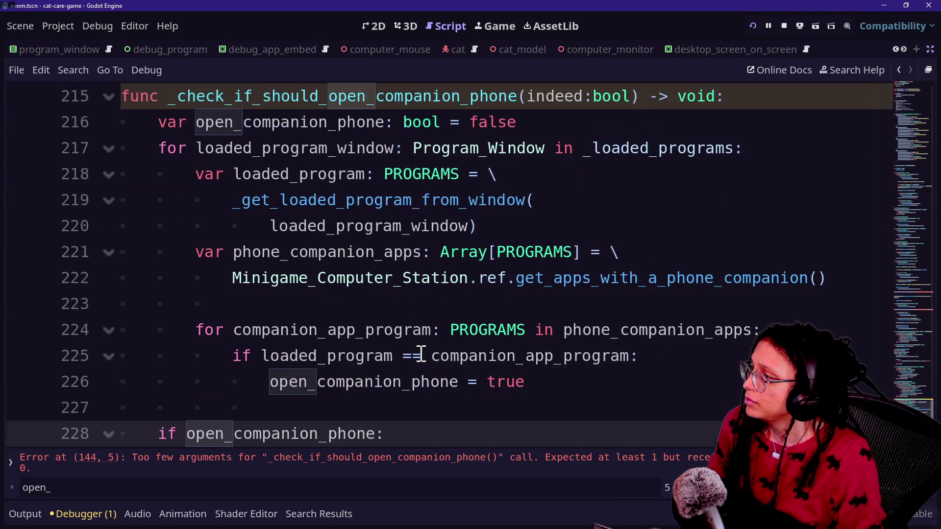
{"action": "left_click", "coordinate": [446, 204]}
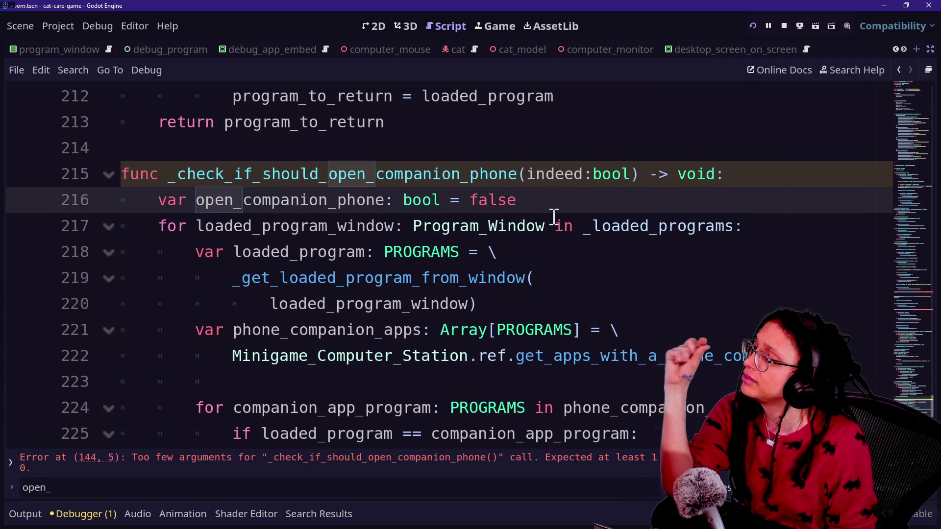
{"action": "scroll", "coordinate": [554, 217], "scroll_direction": "down", "scroll_amount": 3}
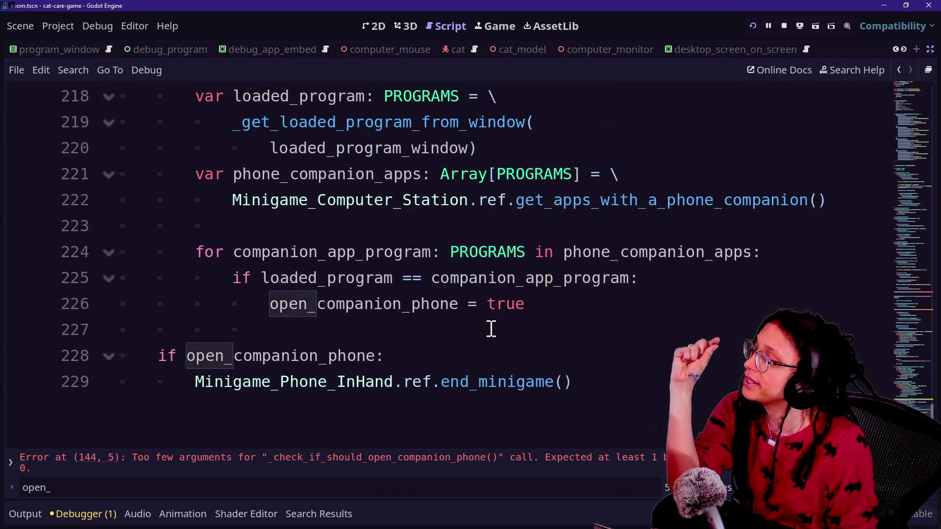
{"action": "left_click", "coordinate": [452, 363]}
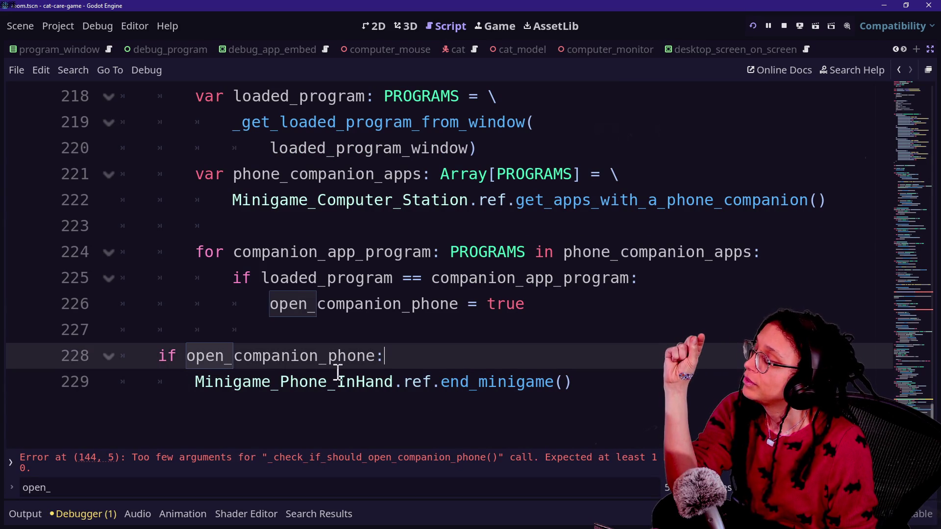
{"action": "left_click_drag", "start_coordinate": [441, 382], "coordinate": [469, 382]}
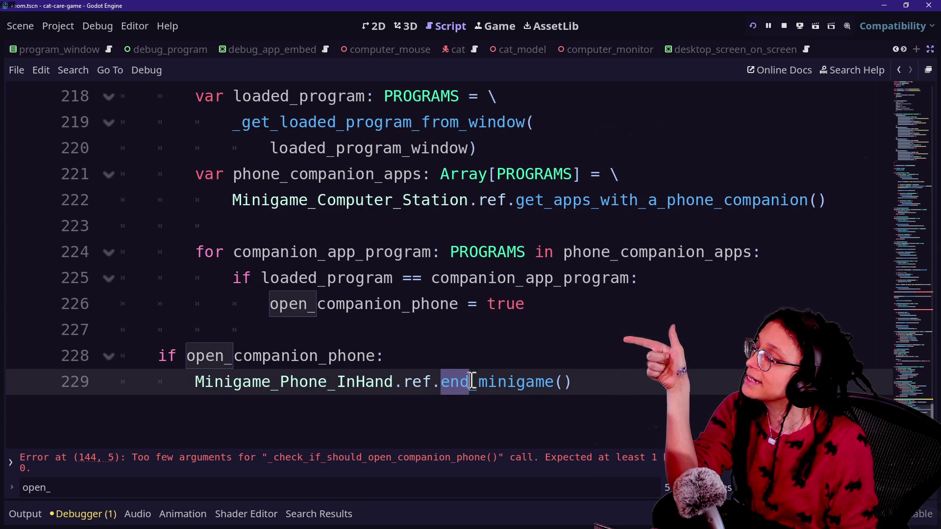
{"action": "left_click", "coordinate": [433, 383]}
{"action": "left_click_drag", "start_coordinate": [441, 381], "coordinate": [668, 392]}
{"action": "type", "text": "open"}
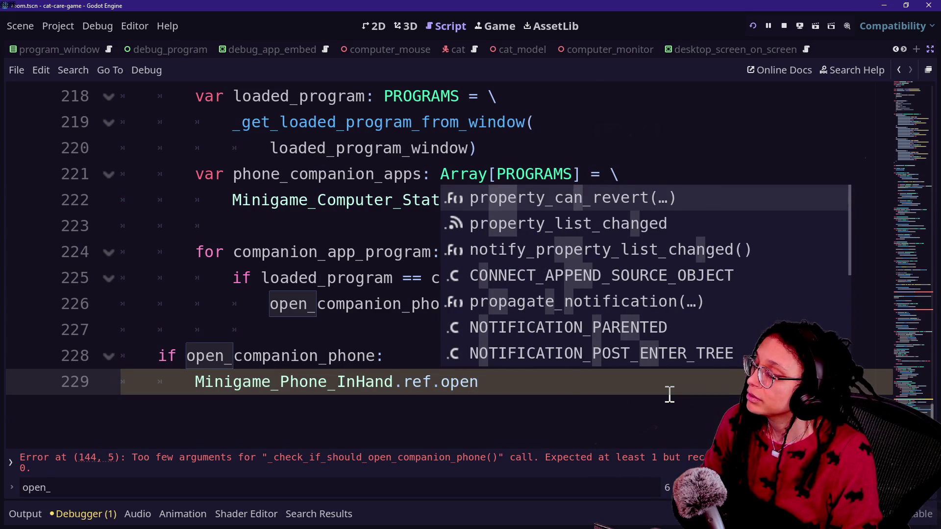
Step: Undo the replacement and renames, restoring the original close check and the duplicate function
{"action": "key", "text": "ctrl+z"}
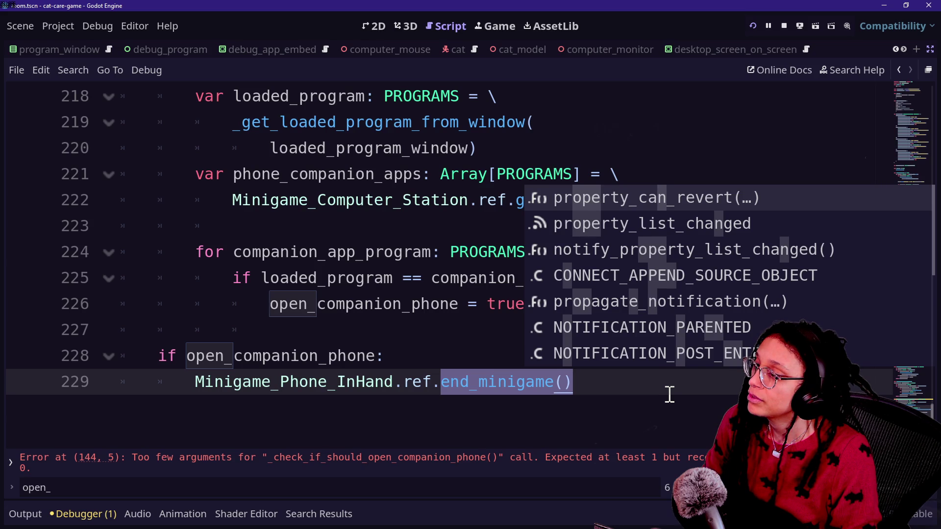
{"action": "left_click", "coordinate": [413, 361]}
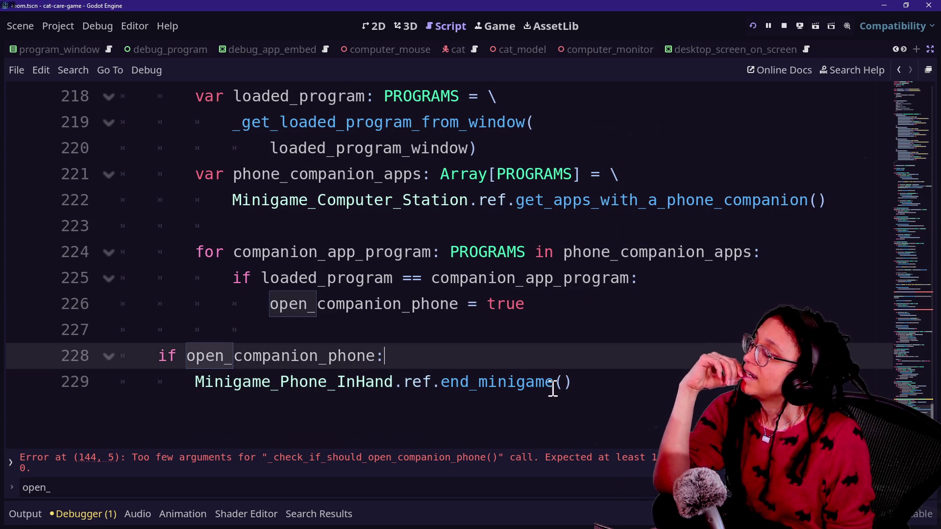
{"action": "key", "text": "ctrl+z"}
{"action": "key", "text": "ctrl+z"}
{"action": "key", "text": "ctrl+z"}
{"action": "key", "text": "ctrl+z"}
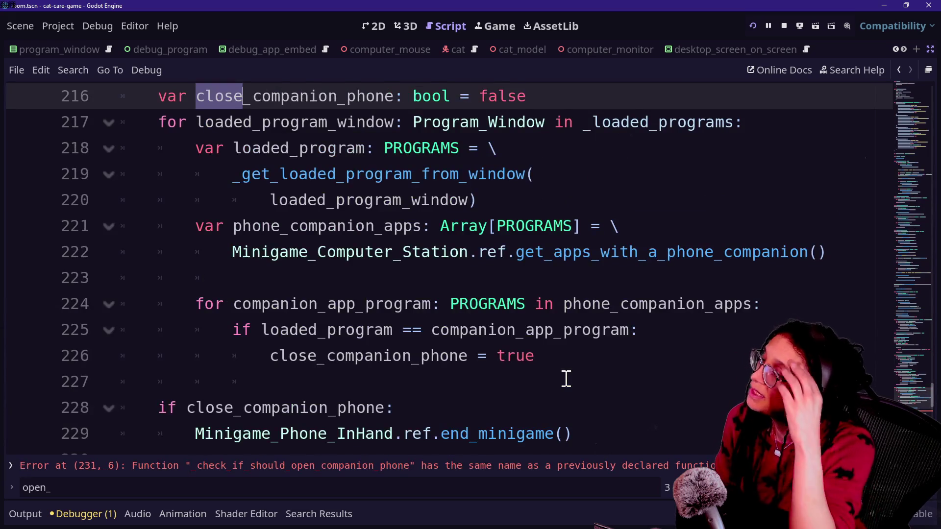
{"action": "key", "text": "ctrl+z"}
{"action": "key", "text": "ctrl+z"}
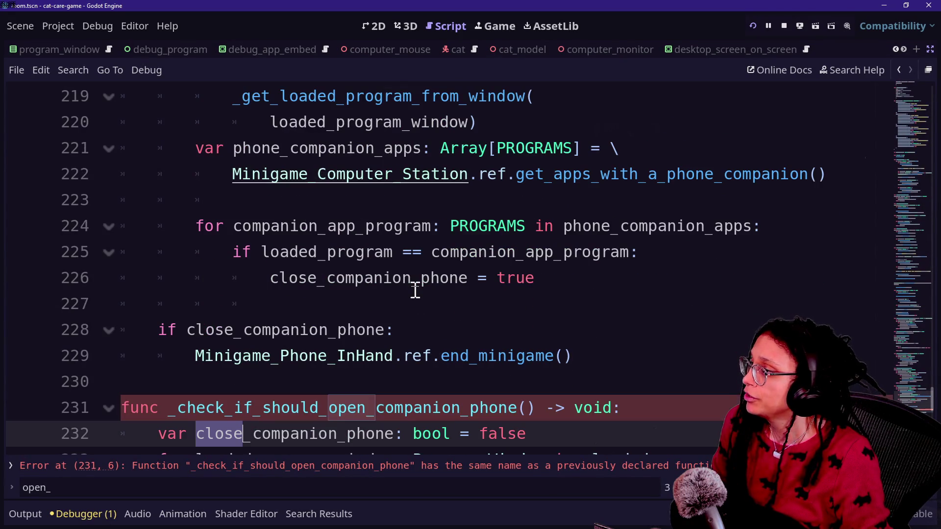
{"action": "scroll", "coordinate": [415, 290], "scroll_direction": "up", "scroll_amount": 4}
{"action": "scroll", "coordinate": [415, 290], "scroll_direction": "down", "scroll_amount": 3}
{"action": "scroll", "coordinate": [415, 291], "scroll_direction": "up", "scroll_amount": 1}
{"action": "scroll", "coordinate": [415, 290], "scroll_direction": "down", "scroll_amount": 3}
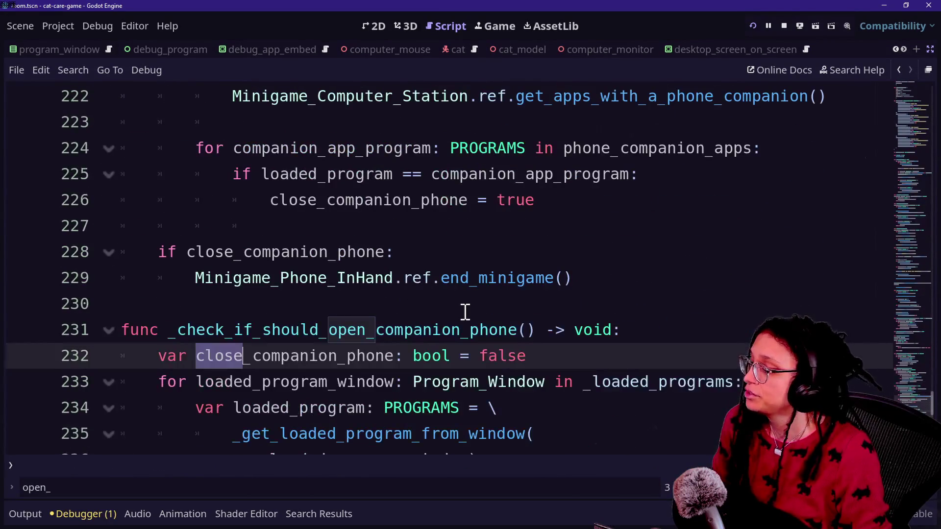
{"action": "left_click", "coordinate": [465, 312]}
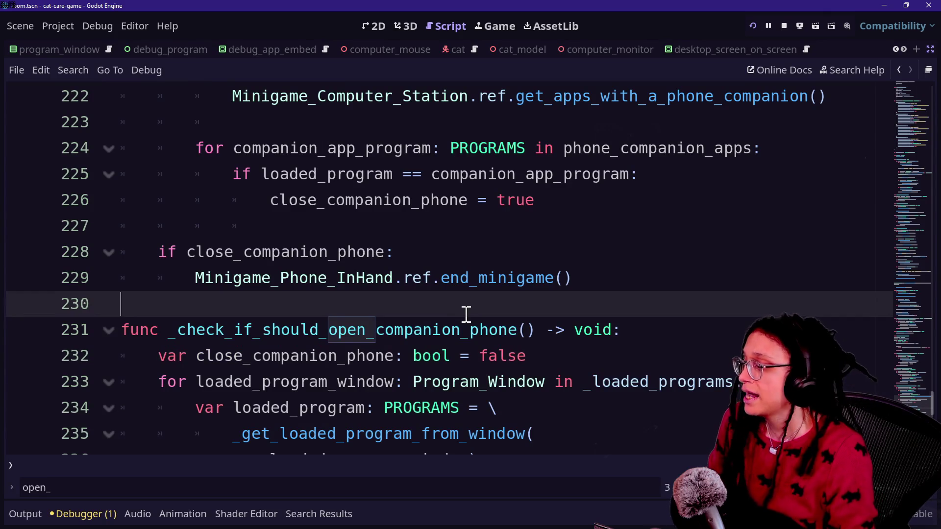
Step: Rename every close_companion_phone in the second function to open_companion_phone
{"action": "left_click_drag", "start_coordinate": [202, 360], "coordinate": [235, 362]}
{"action": "left_click_drag", "start_coordinate": [293, 354], "coordinate": [294, 356]}
{"action": "scroll", "coordinate": [382, 299], "scroll_direction": "down", "scroll_amount": 3}
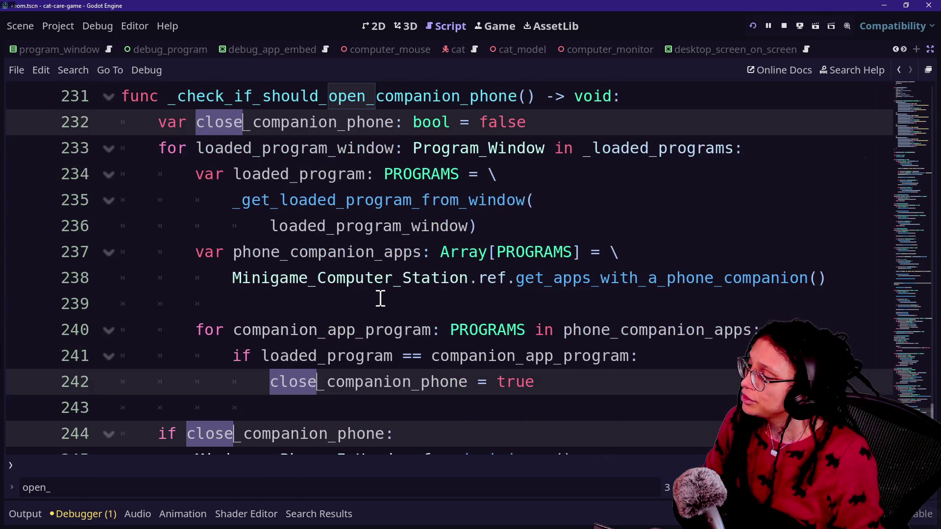
{"action": "type", "text": "opem"}
{"action": "key", "text": "BackSpace"}
{"action": "key", "text": "BackSpace"}
{"action": "type", "text": "en"}
{"action": "left_click", "coordinate": [252, 93]}
Step: Review the if block on lines 244–245 and save the script
{"action": "left_click", "coordinate": [481, 324]}
{"action": "scroll", "coordinate": [367, 334], "scroll_direction": "down", "scroll_amount": 1}
{"action": "left_click_drag", "start_coordinate": [366, 335], "coordinate": [508, 397]}
{"action": "left_click", "coordinate": [565, 401]}
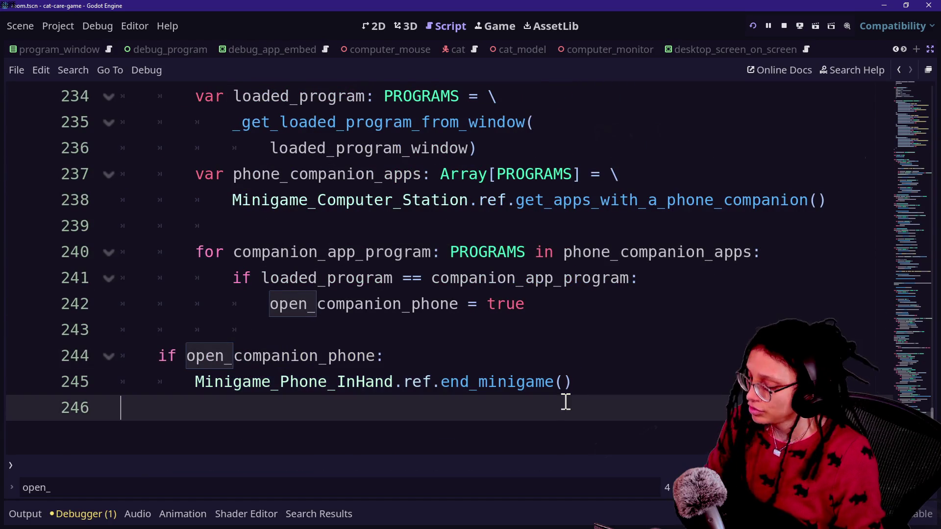
{"action": "key", "text": "ctrl+s"}
{"action": "key", "text": "shift+alt+o"}
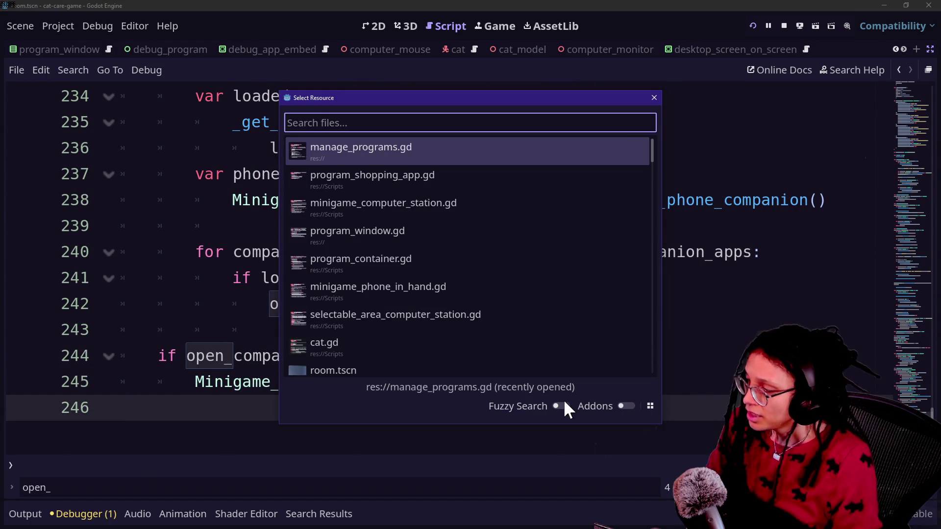
Step: Quick-open program_shopping_app.gd by searching 'shopp'
{"action": "type", "text": "sop"}
{"action": "key", "text": "BackSpace"}
{"action": "key", "text": "BackSpace"}
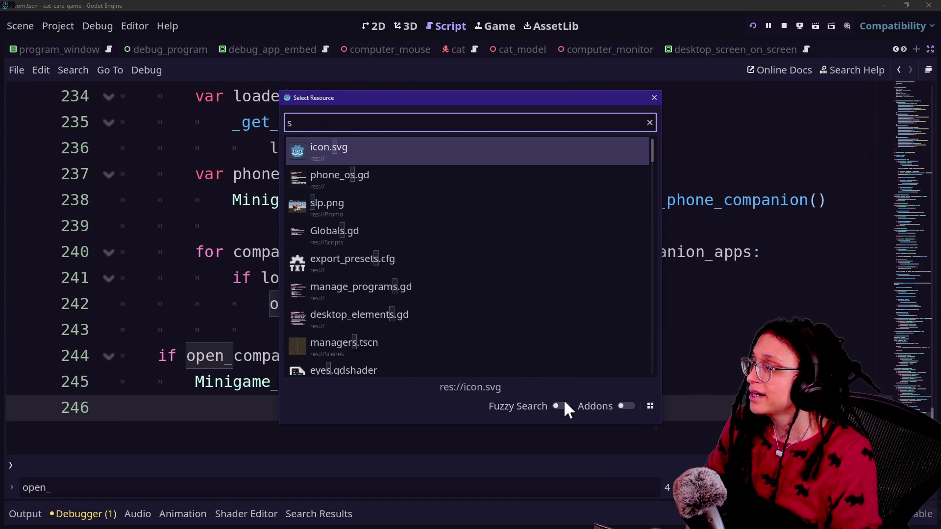
{"action": "type", "text": "hopp"}
{"action": "key", "text": "Down"}
{"action": "key", "text": "Down"}
{"action": "key", "text": "Down"}
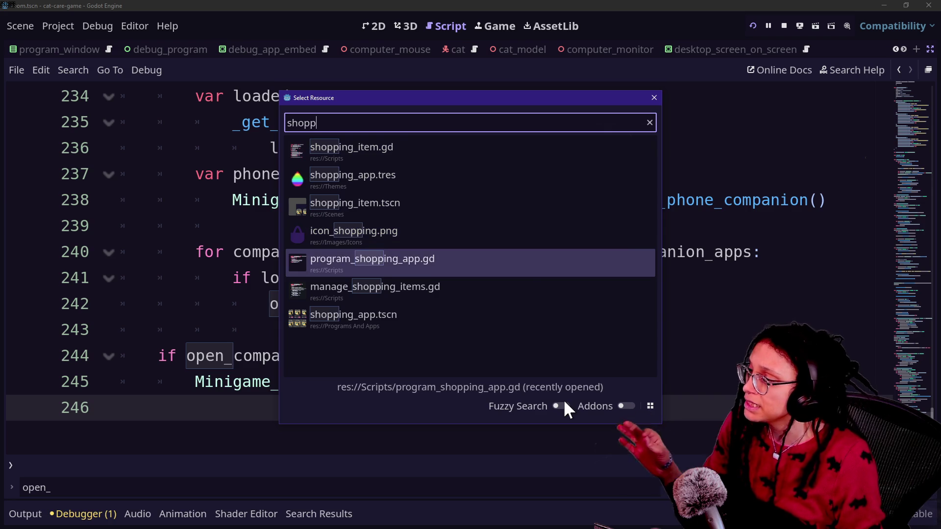
{"action": "key", "text": "Escape"}
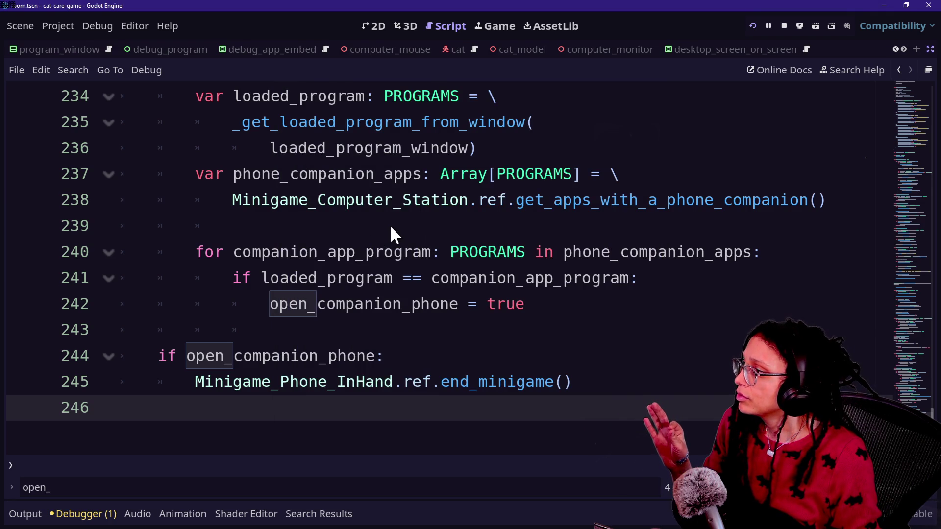
{"action": "left_click", "coordinate": [784, 26]}
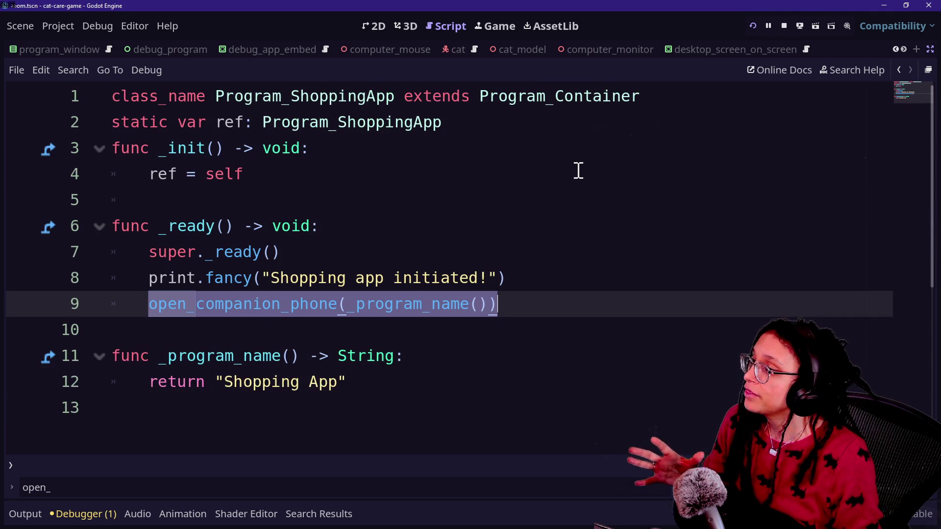
Step: Open the Program_Container parent script and inspect the open_companion_phone function body
{"action": "left_click", "coordinate": [572, 100], "text": "ctrl"}
{"action": "scroll", "coordinate": [517, 151], "scroll_direction": "down", "scroll_amount": 3}
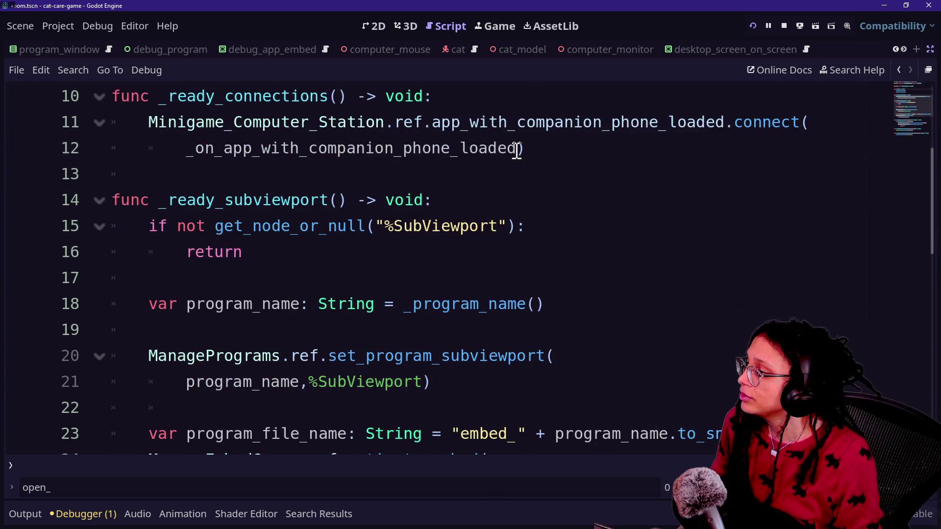
{"action": "scroll", "coordinate": [517, 151], "scroll_direction": "down", "scroll_amount": 5}
{"action": "left_click_drag", "start_coordinate": [397, 284], "coordinate": [187, 172]}
{"action": "left_click", "coordinate": [189, 150]}
{"action": "left_click", "coordinate": [450, 249]}
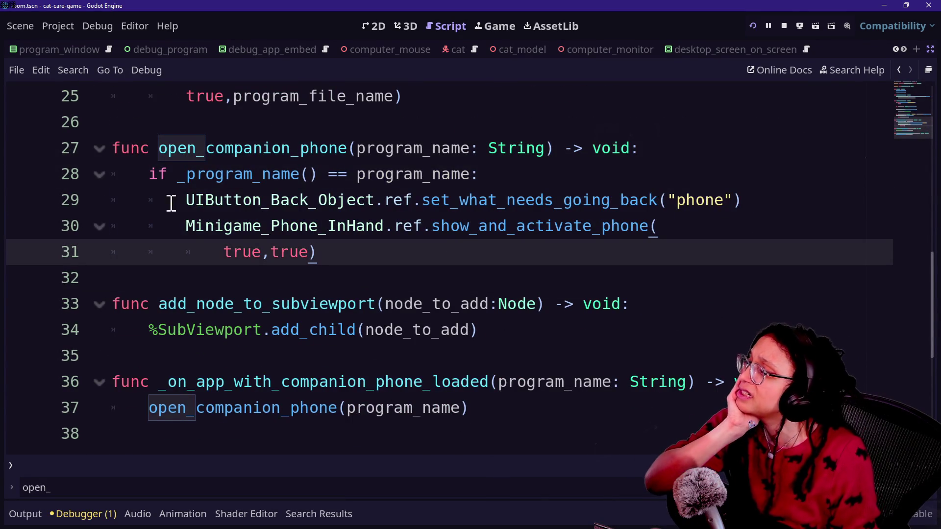
{"action": "left_click_drag", "start_coordinate": [179, 200], "coordinate": [568, 200]}
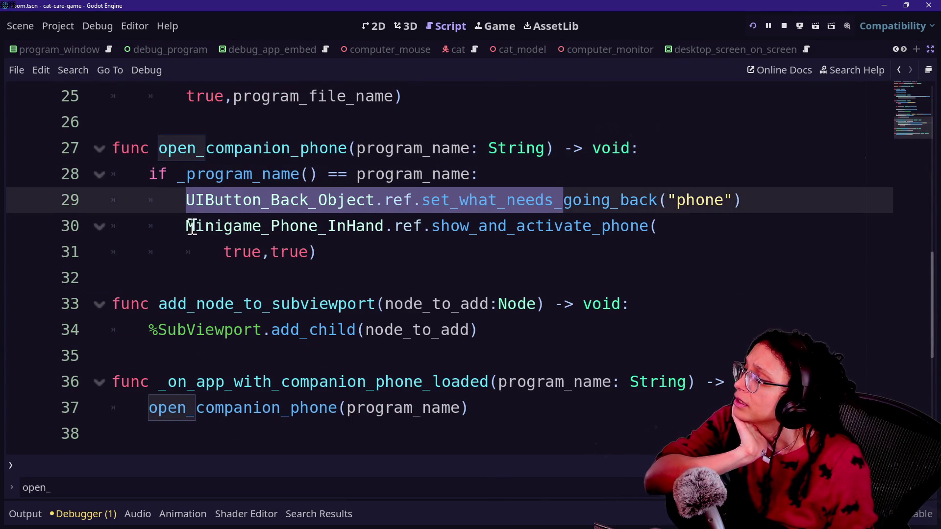
{"action": "left_click_drag", "start_coordinate": [191, 227], "coordinate": [499, 214]}
{"action": "left_click", "coordinate": [414, 257]}
{"action": "left_click", "coordinate": [359, 174]}
{"action": "left_click_drag", "start_coordinate": [186, 226], "coordinate": [493, 245]}
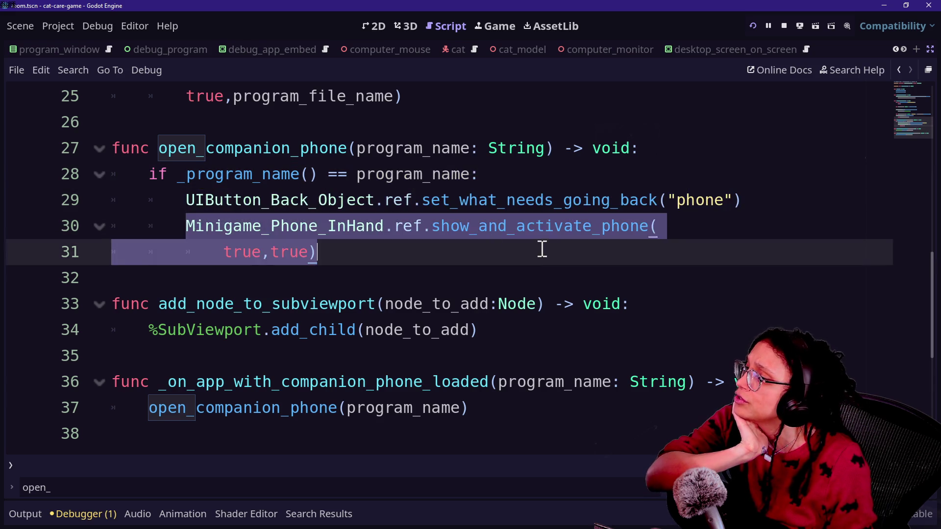
Step: Search all project scripts for open_companion_phone with Find in Files
{"action": "double_click", "coordinate": [253, 148]}
{"action": "key", "text": "ctrl+shift+f"}
{"action": "key", "text": "Return"}
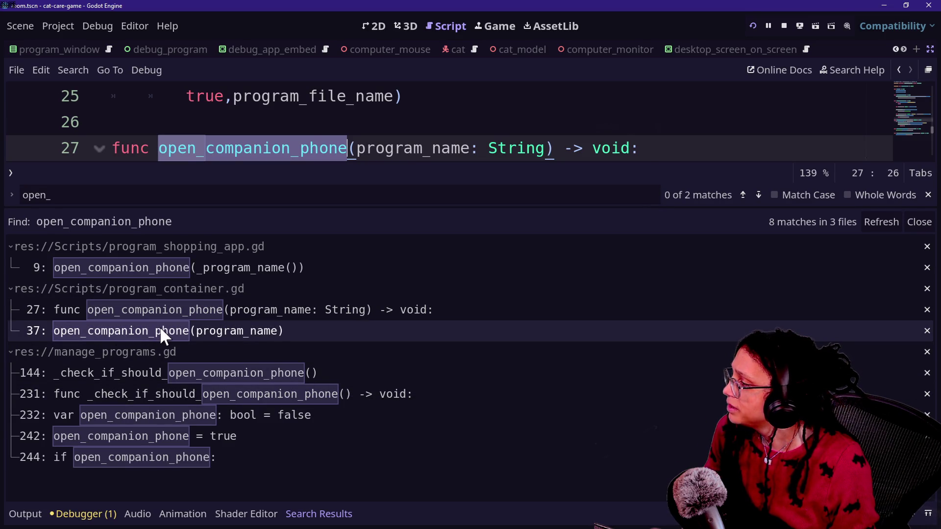
Step: Jump to the line 37 call in program_container.gd and shrink the results panel
{"action": "left_click", "coordinate": [243, 331]}
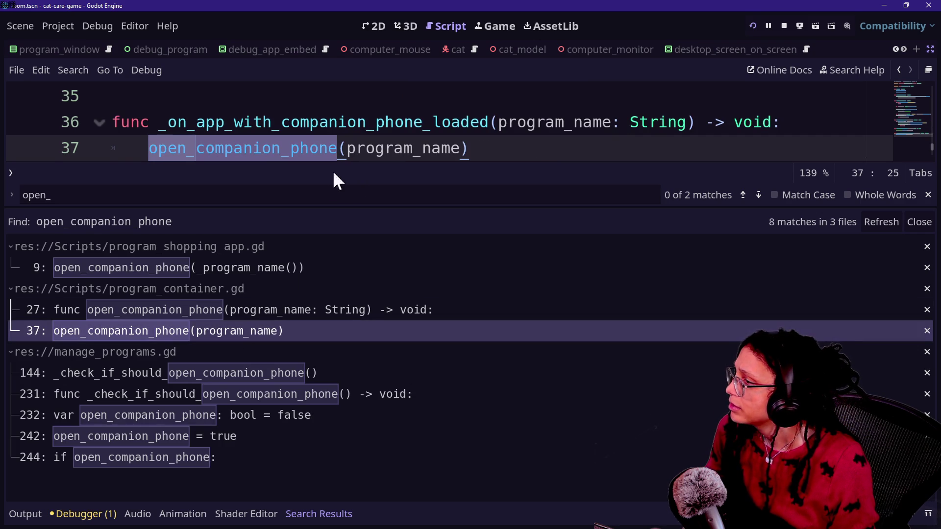
{"action": "left_click_drag", "start_coordinate": [322, 208], "coordinate": [366, 392]}
{"action": "left_click", "coordinate": [367, 227]}
{"action": "scroll", "coordinate": [368, 226], "scroll_direction": "up", "scroll_amount": 2}
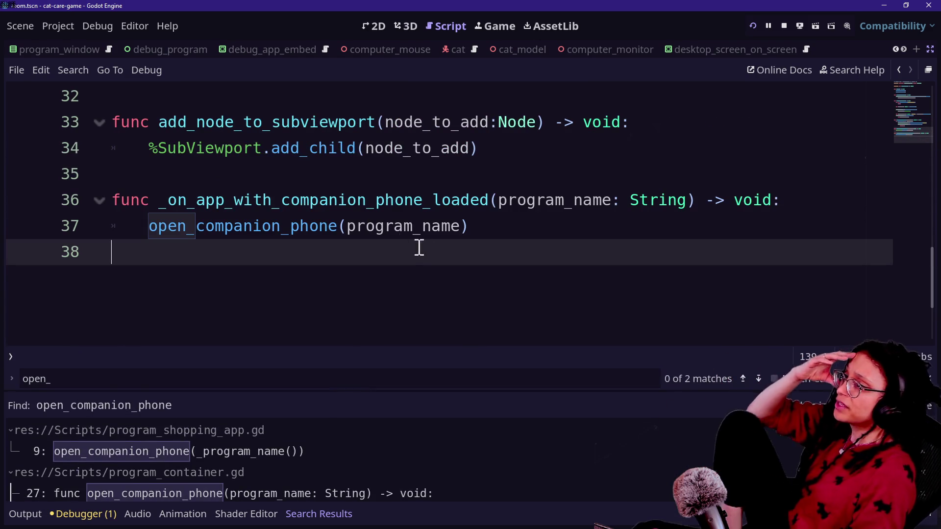
{"action": "mouse_move", "coordinate": [261, 231]}
{"action": "left_click_drag", "start_coordinate": [159, 200], "coordinate": [302, 201]}
{"action": "scroll", "coordinate": [428, 234], "scroll_direction": "up", "scroll_amount": 7}
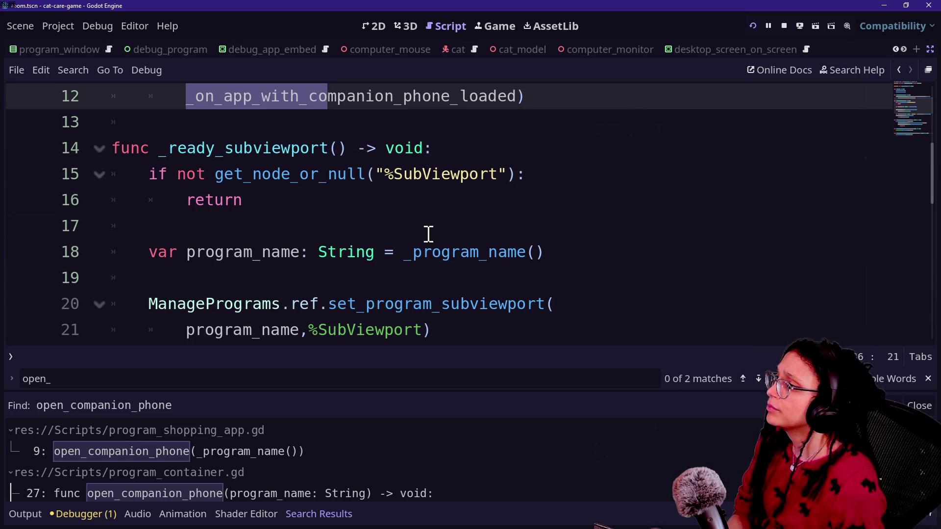
{"action": "scroll", "coordinate": [428, 234], "scroll_direction": "up", "scroll_amount": 2}
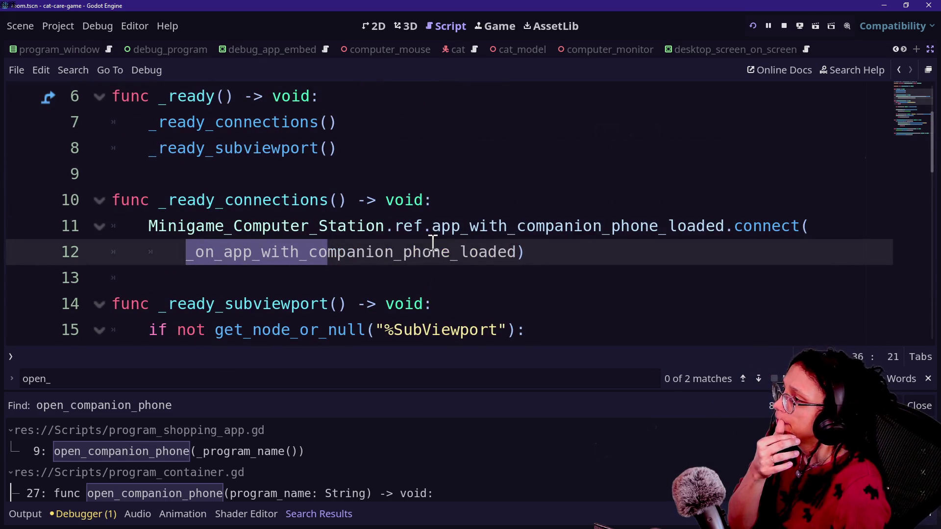
Step: Delete the _ready_connections function on lines 9–12 and its leftover call
{"action": "mouse_move", "coordinate": [433, 243]}
{"action": "left_click", "coordinate": [399, 227]}
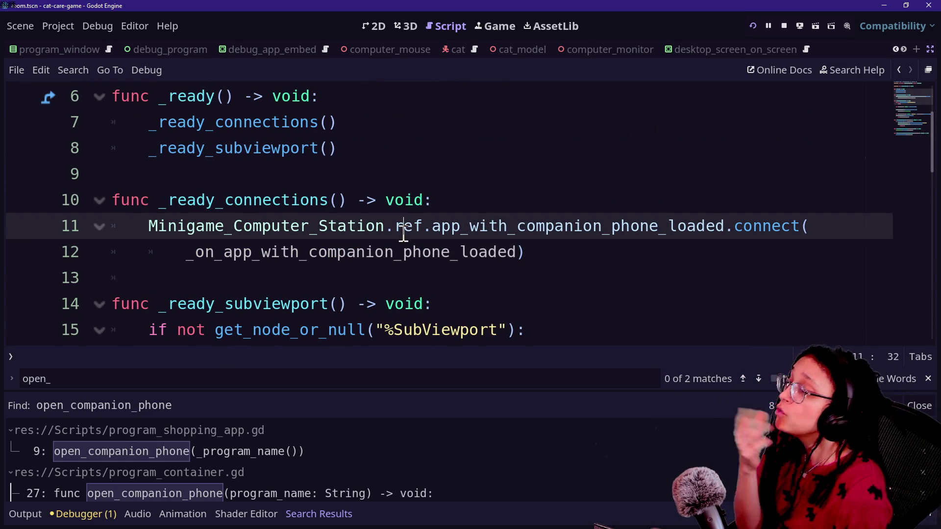
{"action": "left_click", "coordinate": [588, 206]}
{"action": "mouse_move", "coordinate": [627, 260]}
{"action": "left_mouse_down"}
{"action": "mouse_move", "coordinate": [567, 156]}
{"action": "mouse_move", "coordinate": [587, 244]}
{"action": "left_mouse_up"}
{"action": "left_click", "coordinate": [558, 193]}
{"action": "left_click", "coordinate": [560, 186]}
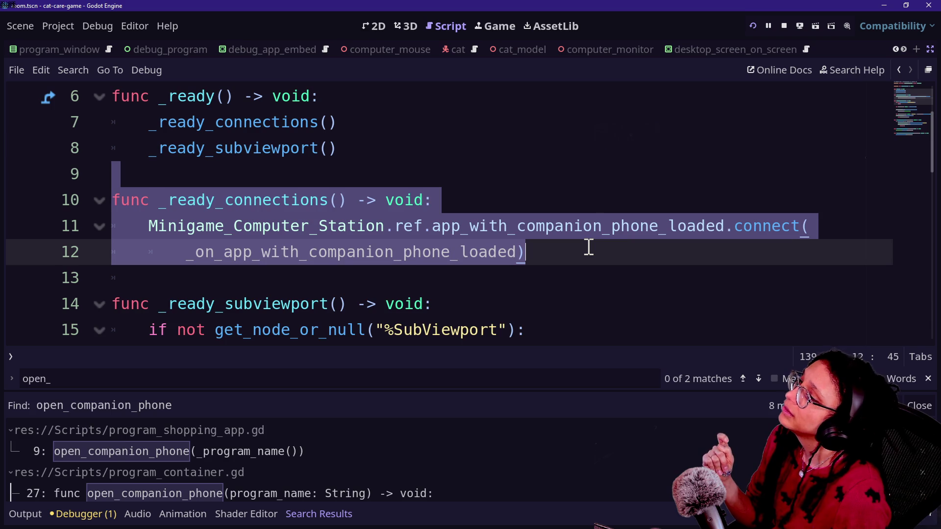
{"action": "key", "text": "Delete"}
{"action": "left_click_drag", "start_coordinate": [470, 125], "coordinate": [472, 103]}
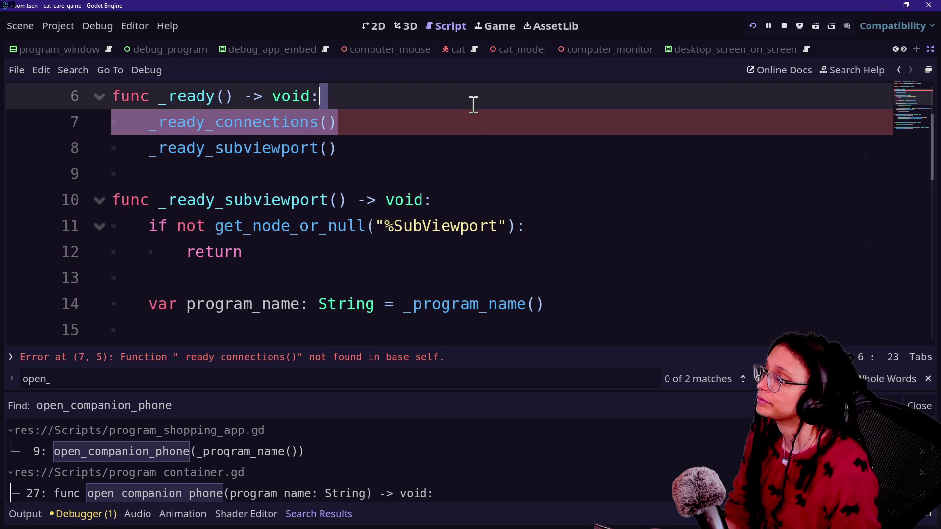
{"action": "key", "text": "BackSpace"}
{"action": "key", "text": "alt+shift+o"}
Step: Browse the 'desktop' matches in the quick file search, such as Desktop_Program_Launcher.gd
{"action": "type", "text": "desktop"}
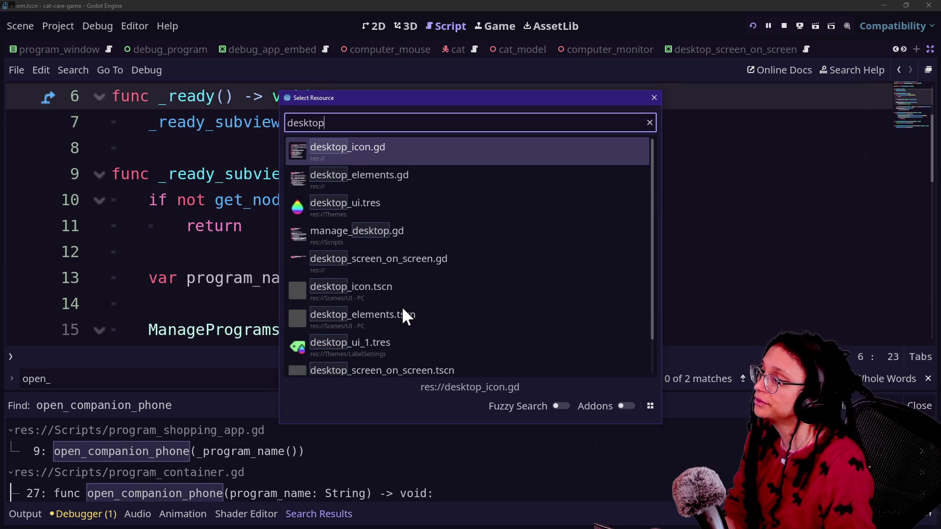
{"action": "key", "text": "Down"}
{"action": "key", "text": "Down"}
{"action": "key", "text": "Down"}
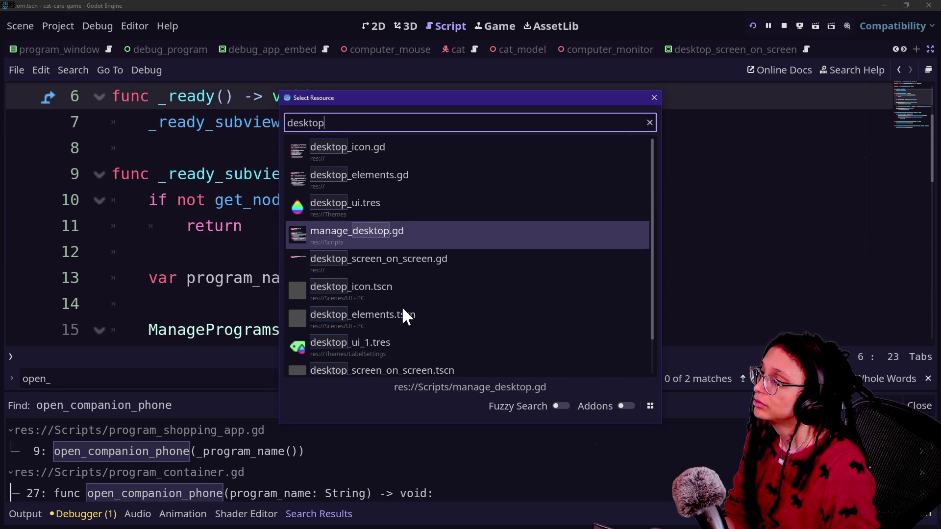
{"action": "key", "text": "Down"}
{"action": "key", "text": "Down"}
{"action": "key", "text": "Down"}
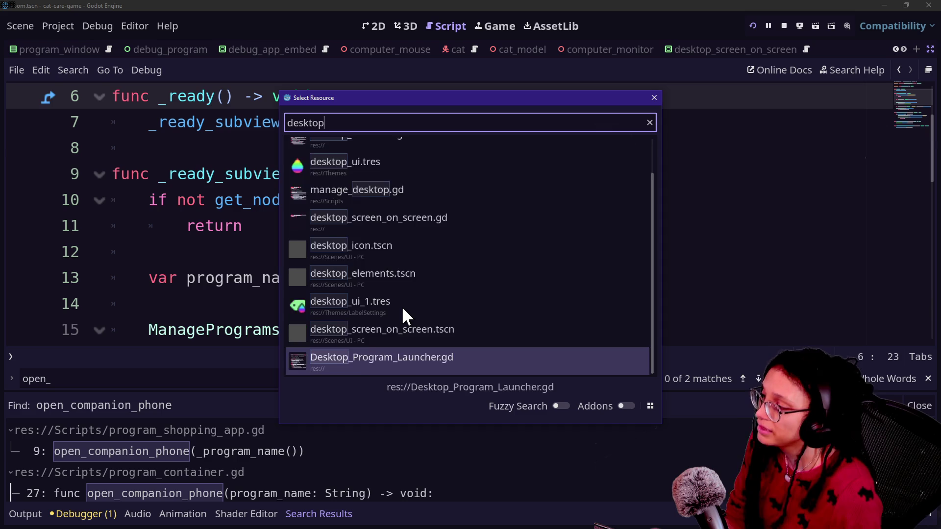
{"action": "key", "text": "Down"}
{"action": "key", "text": "Down"}
{"action": "key", "text": "Down"}
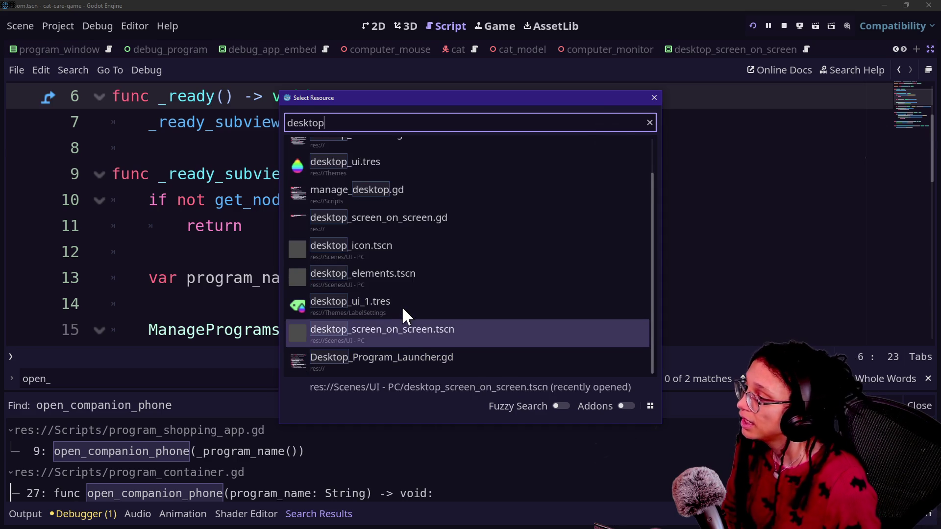
{"action": "key", "text": "Up"}
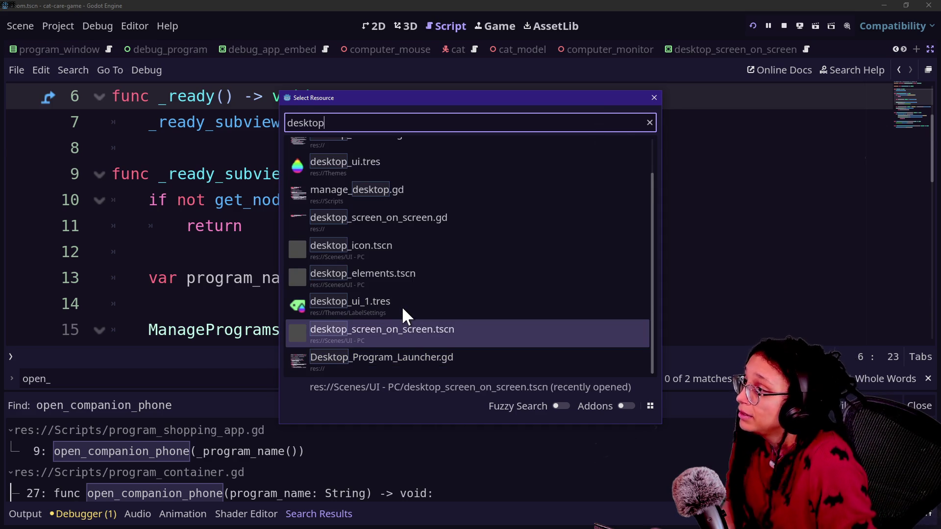
Step: Refine the search to 'minigame co' and open minigame_computer_station.gd
{"action": "key", "text": "ctrl+a"}
{"action": "type", "text": "minigame_de"}
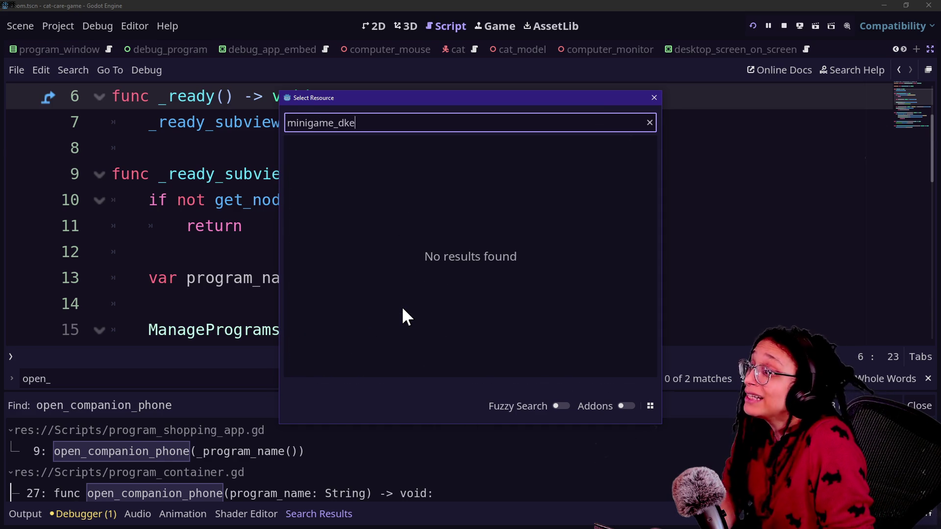
{"action": "key", "text": "BackSpace"}
{"action": "key", "text": "BackSpace"}
{"action": "type", "text": "de"}
{"action": "key", "text": "BackSpace"}
{"action": "key", "text": "BackSpace"}
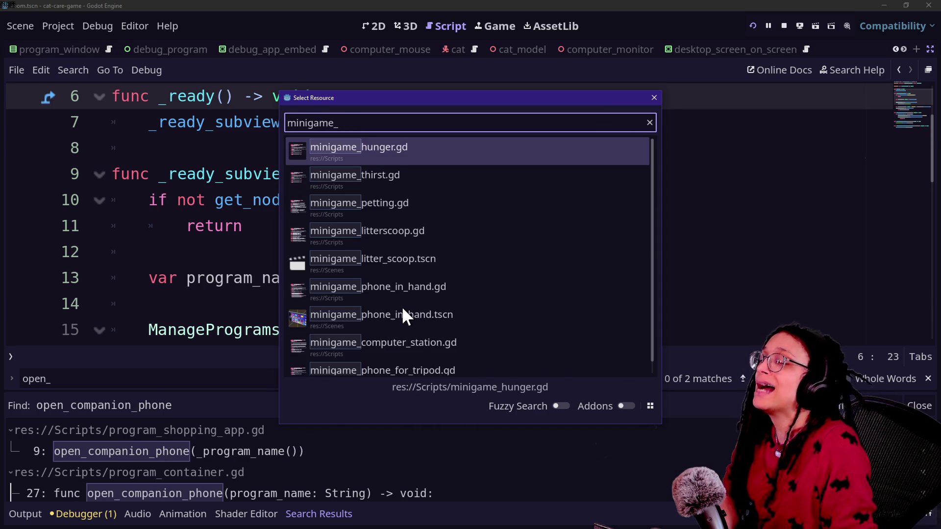
{"action": "key", "text": "BackSpace"}
{"action": "type", "text": "es"}
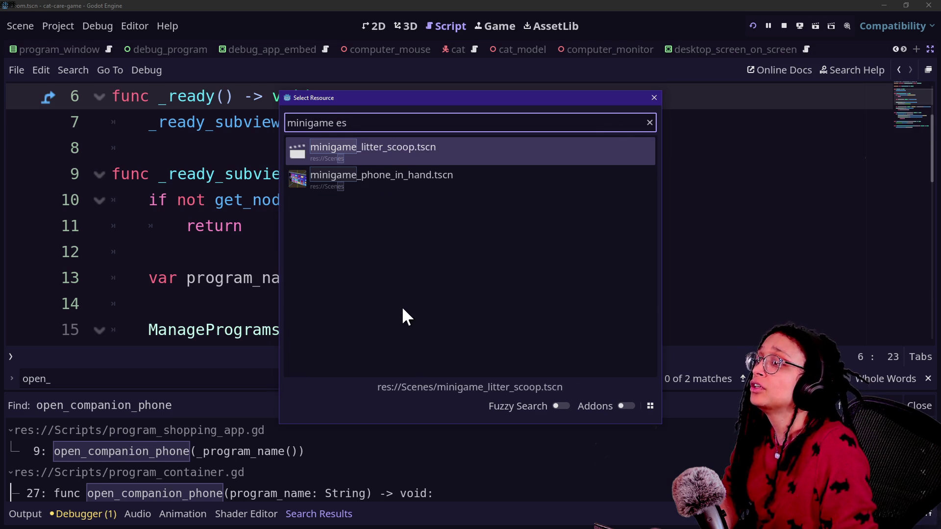
{"action": "key", "text": "BackSpace"}
{"action": "key", "text": "BackSpace"}
{"action": "key", "text": "BackSpace"}
{"action": "type", "text": "des"}
{"action": "key", "text": "BackSpace"}
{"action": "key", "text": "BackSpace"}
{"action": "key", "text": "BackSpace"}
{"action": "type", "text": "co"}
{"action": "key", "text": "Return"}
Step: Review the _check_if_phone_should_also_open function around line 43 with the search panel collapsed
{"action": "scroll", "coordinate": [288, 231], "scroll_direction": "down", "scroll_amount": 1}
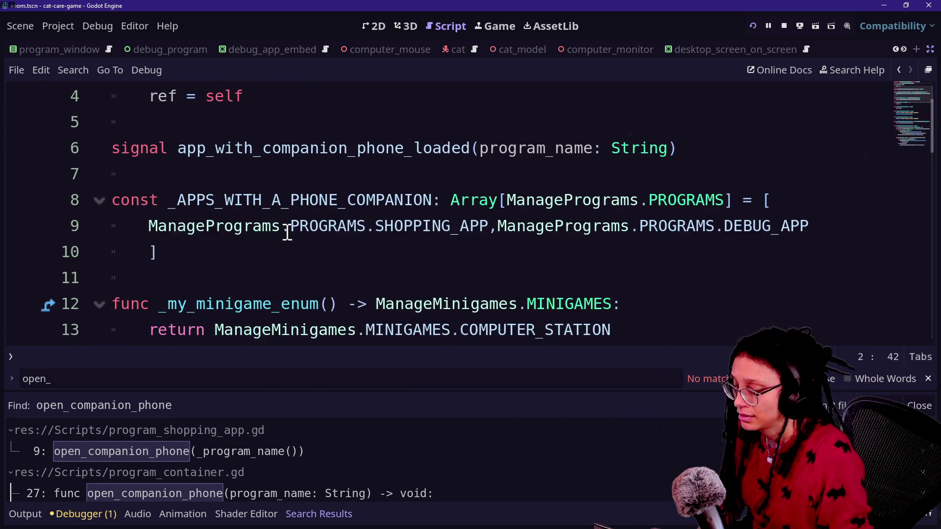
{"action": "key", "text": "ctrl+j"}
{"action": "scroll", "coordinate": [392, 371], "scroll_direction": "down", "scroll_amount": 12}
{"action": "key", "text": "ctrl+f"}
{"action": "left_click", "coordinate": [297, 207]}
{"action": "scroll", "coordinate": [295, 205], "scroll_direction": "up", "scroll_amount": 1}
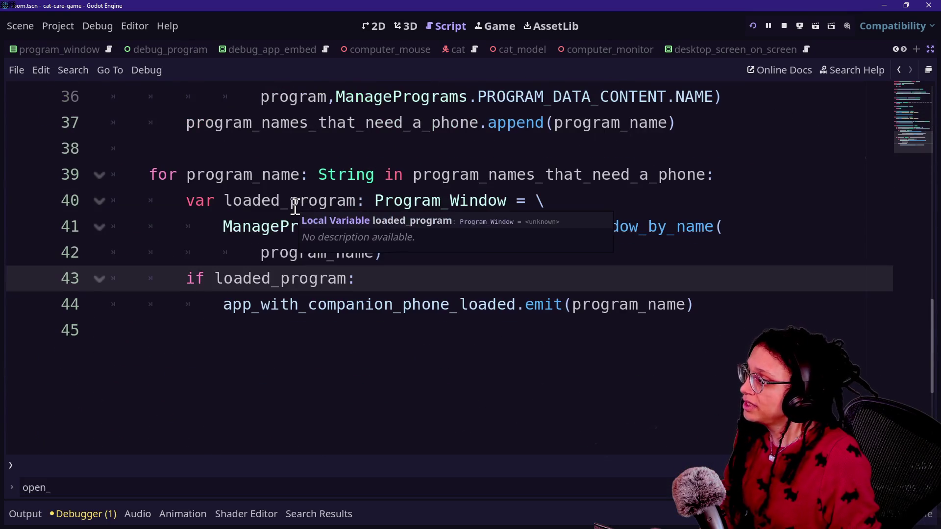
{"action": "scroll", "coordinate": [698, 294], "scroll_direction": "up", "scroll_amount": 1}
{"action": "scroll", "coordinate": [698, 294], "scroll_direction": "down", "scroll_amount": 2}
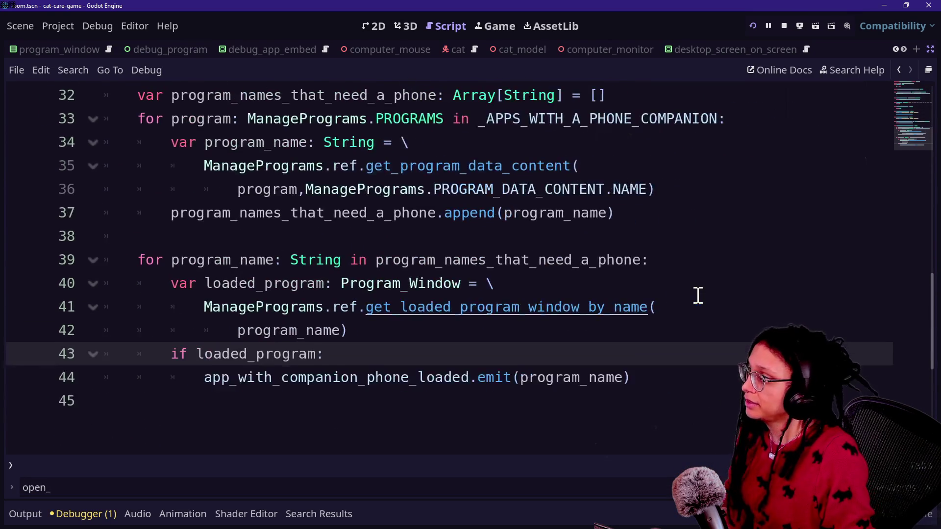
{"action": "scroll", "coordinate": [698, 295], "scroll_direction": "up", "scroll_amount": 2}
{"action": "scroll", "coordinate": [698, 295], "scroll_direction": "down", "scroll_amount": 5}
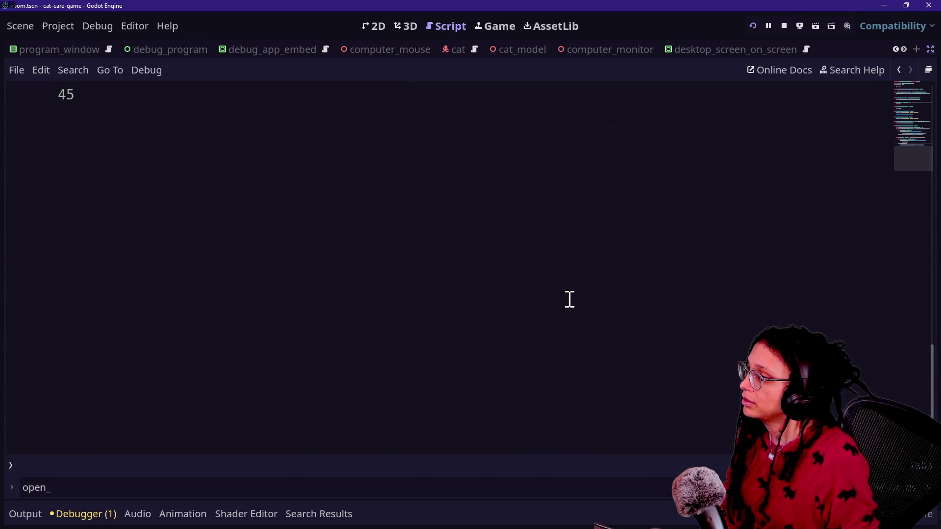
{"action": "scroll", "coordinate": [567, 299], "scroll_direction": "up", "scroll_amount": 5}
{"action": "left_click", "coordinate": [319, 208]}
{"action": "key", "text": "Down"}
{"action": "key", "text": "Down"}
{"action": "key", "text": "Down"}
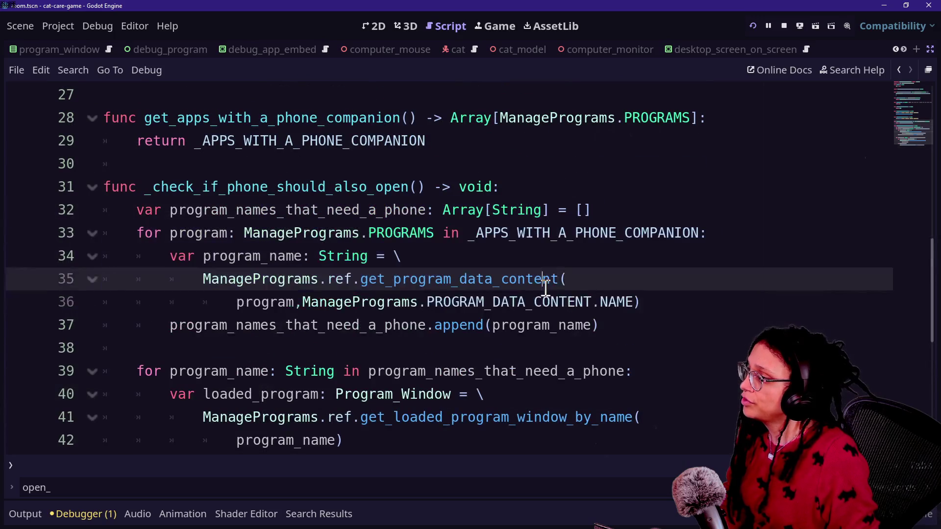
{"action": "key", "text": "Down"}
{"action": "key", "text": "Down"}
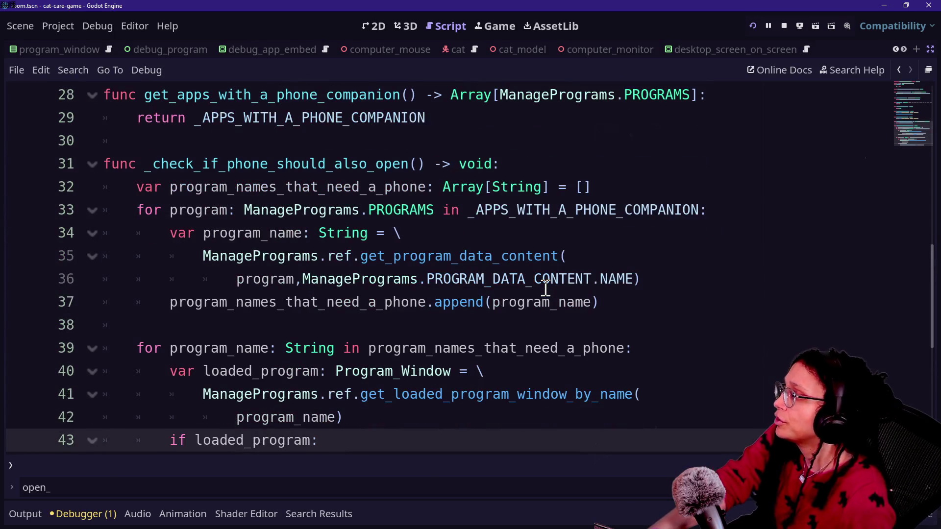
{"action": "scroll", "coordinate": [423, 190], "scroll_direction": "up", "scroll_amount": 1}
{"action": "scroll", "coordinate": [422, 190], "scroll_direction": "down", "scroll_amount": 1}
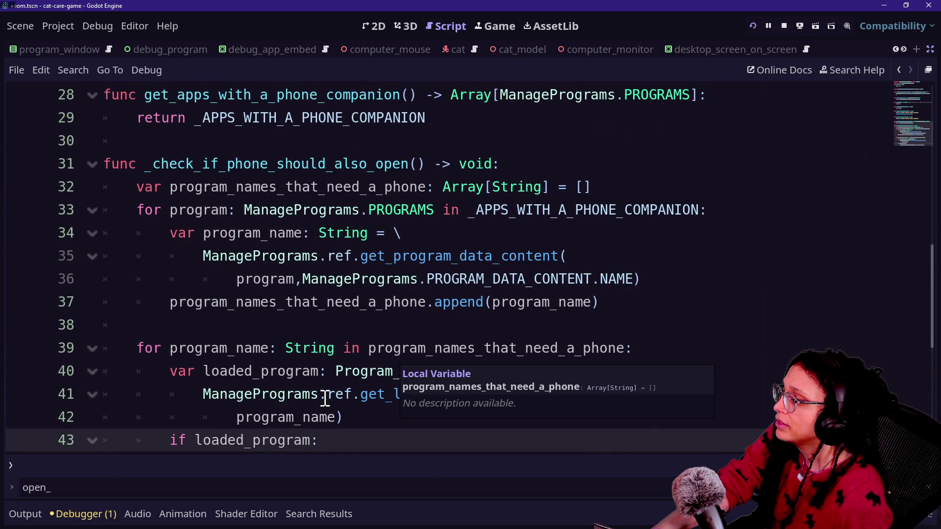
{"action": "scroll", "coordinate": [354, 395], "scroll_direction": "down", "scroll_amount": 1}
Step: Select the signal emit call on line 44, then reopen file search at program_shopping_app.gd
{"action": "left_click_drag", "start_coordinate": [644, 400], "coordinate": [206, 399]}
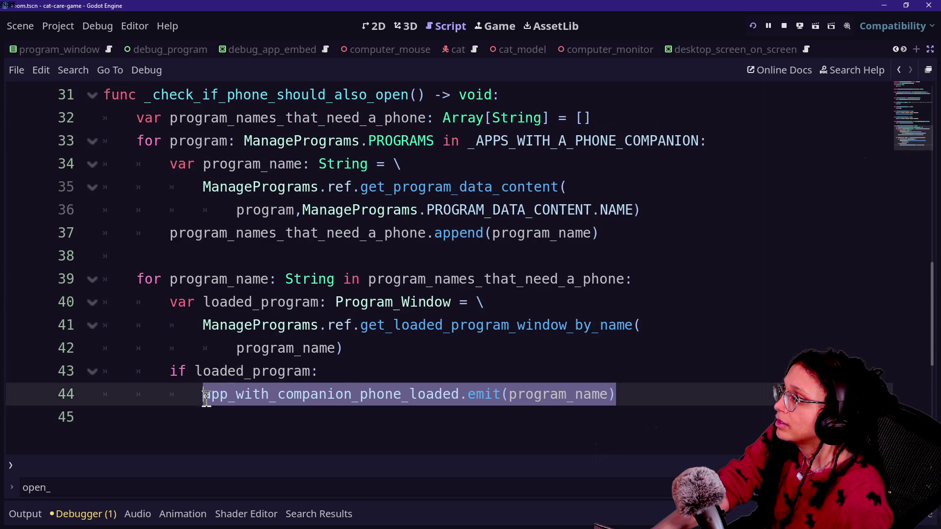
{"action": "scroll", "coordinate": [333, 377], "scroll_direction": "up", "scroll_amount": 2}
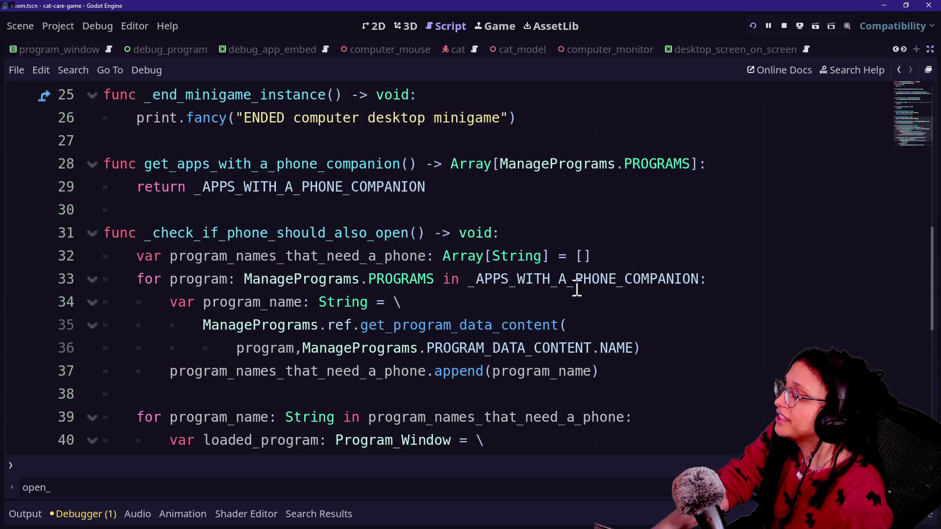
{"action": "scroll", "coordinate": [271, 283], "scroll_direction": "down", "scroll_amount": 1}
{"action": "scroll", "coordinate": [530, 356], "scroll_direction": "down", "scroll_amount": 2}
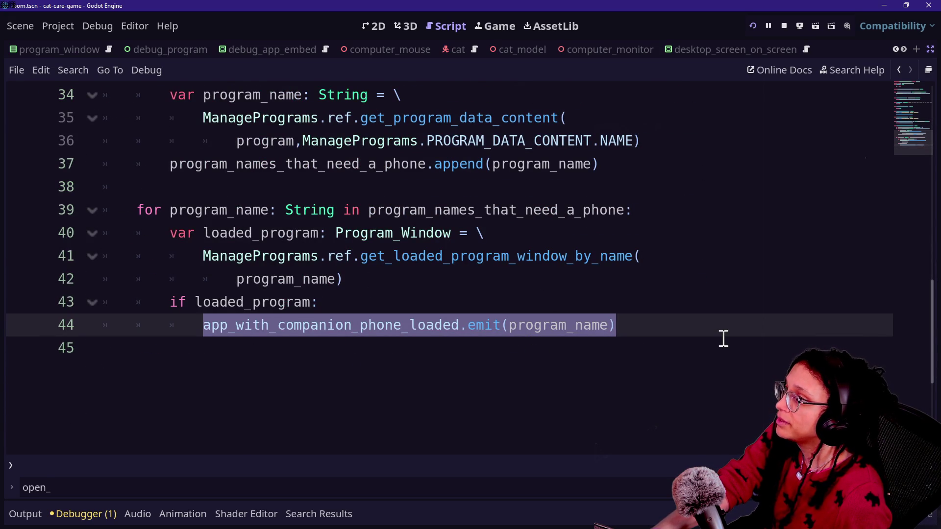
{"action": "scroll", "coordinate": [723, 338], "scroll_direction": "up", "scroll_amount": 2}
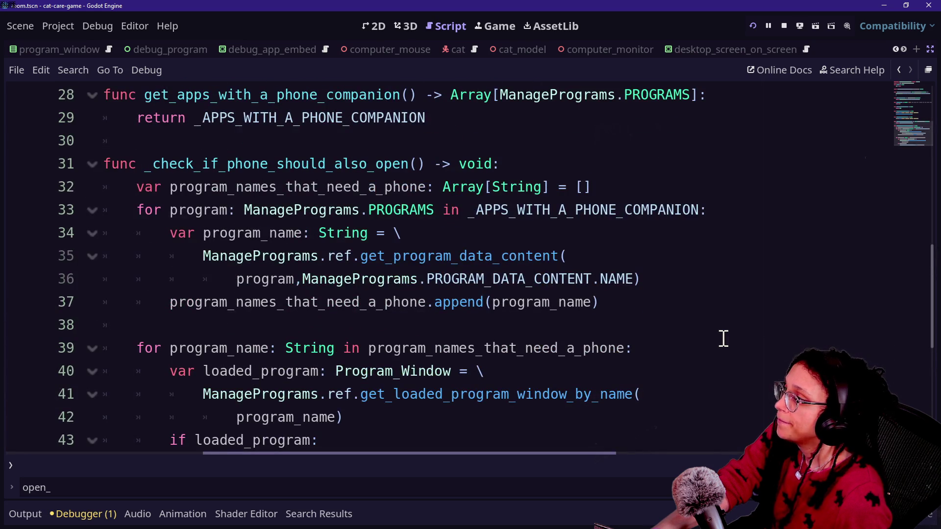
{"action": "scroll", "coordinate": [723, 338], "scroll_direction": "down", "scroll_amount": 1}
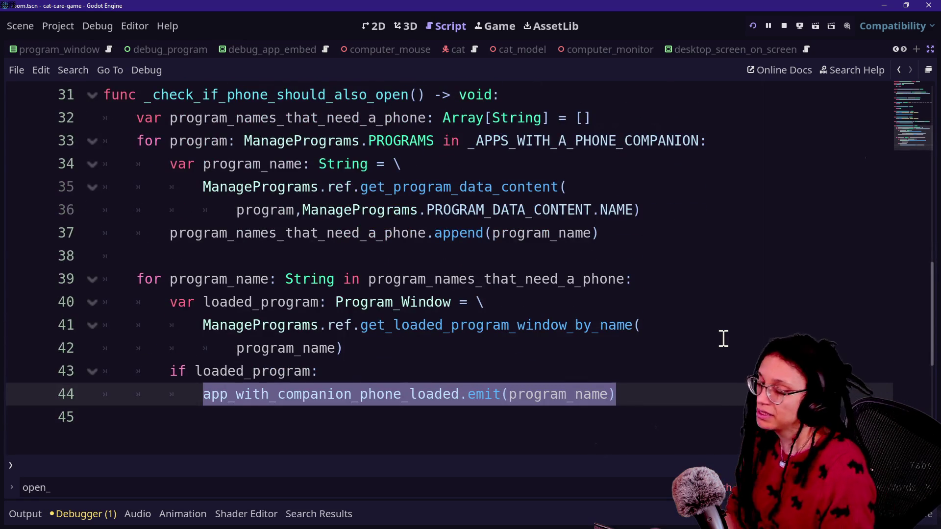
{"action": "key", "text": "shift+alt+o"}
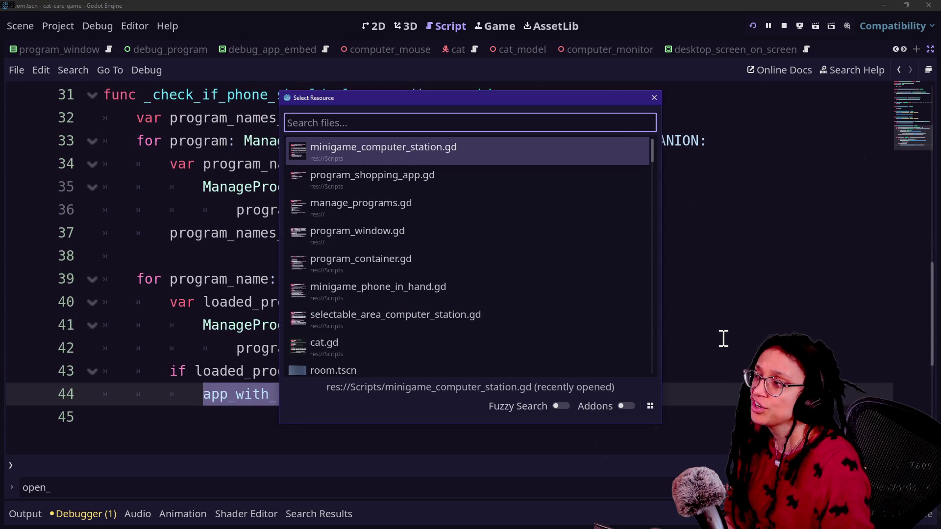
{"action": "key", "text": "Down"}
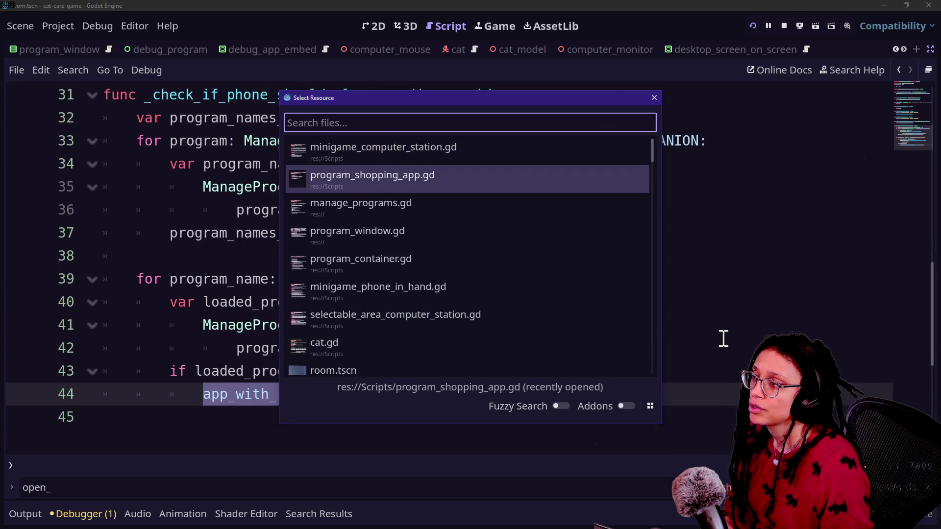
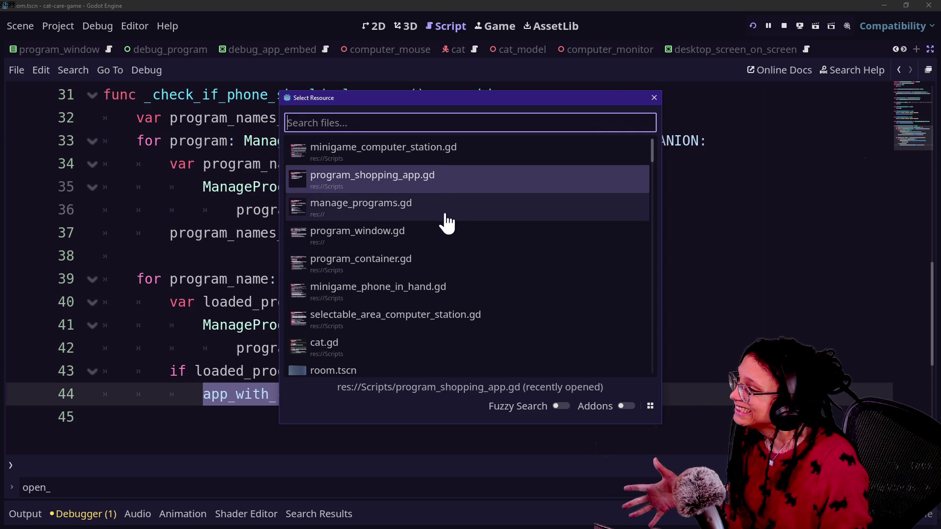
Step: Open program_container.gd through Quick Open
{"action": "type", "text": "o"}
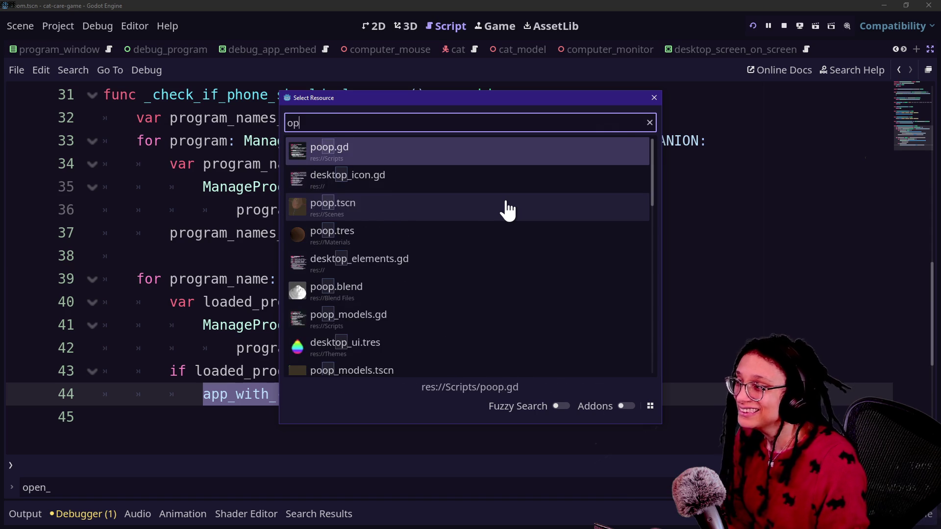
{"action": "key", "text": "BackSpace"}
{"action": "key", "text": "Escape"}
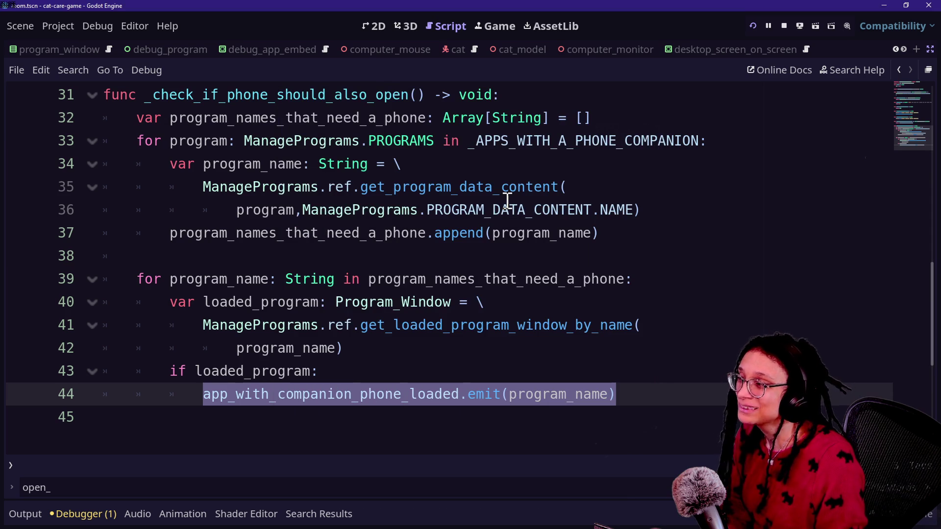
{"action": "key", "text": "alt+shift+o"}
{"action": "type", "text": "o"}
{"action": "key", "text": "BackSpace"}
{"action": "type", "text": "program_cont"}
{"action": "key", "text": "Return"}
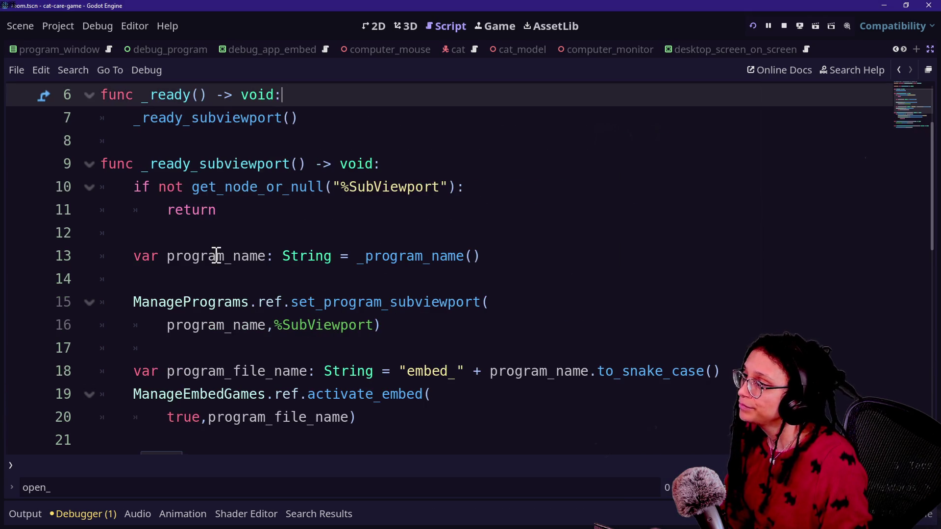
{"action": "scroll", "coordinate": [216, 256], "scroll_direction": "down", "scroll_amount": 4}
{"action": "scroll", "coordinate": [216, 256], "scroll_direction": "up", "scroll_amount": 4}
{"action": "scroll", "coordinate": [466, 421], "scroll_direction": "up", "scroll_amount": 3}
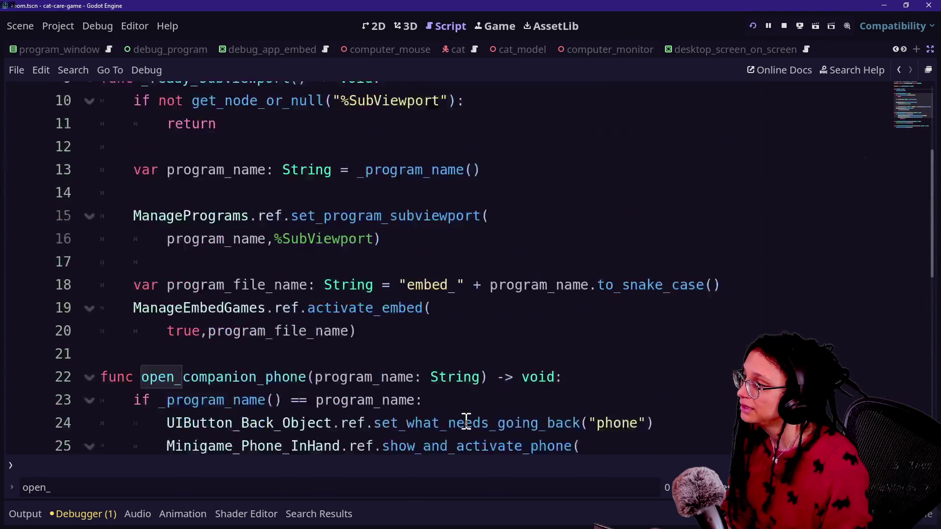
{"action": "scroll", "coordinate": [462, 420], "scroll_direction": "down", "scroll_amount": 3}
Step: Jump to open_companion_phone and cut its phone-opening lines for reuse
{"action": "left_click", "coordinate": [204, 417], "text": "ctrl"}
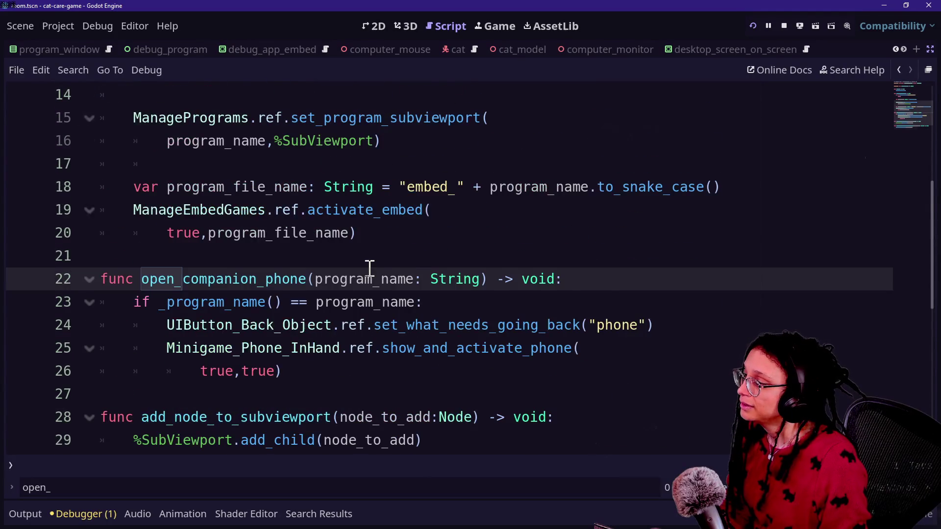
{"action": "scroll", "coordinate": [124, 290], "scroll_direction": "down", "scroll_amount": 1}
{"action": "left_click_drag", "start_coordinate": [162, 280], "coordinate": [466, 273]}
{"action": "mouse_move", "coordinate": [389, 289]}
{"action": "left_mouse_down"}
{"action": "mouse_move", "coordinate": [269, 256]}
{"action": "mouse_move", "coordinate": [115, 232]}
{"action": "mouse_move", "coordinate": [103, 301]}
{"action": "mouse_move", "coordinate": [101, 237]}
{"action": "mouse_move", "coordinate": [136, 255]}
{"action": "mouse_move", "coordinate": [113, 252]}
{"action": "left_mouse_up"}
{"action": "key", "text": "ctrl+c"}
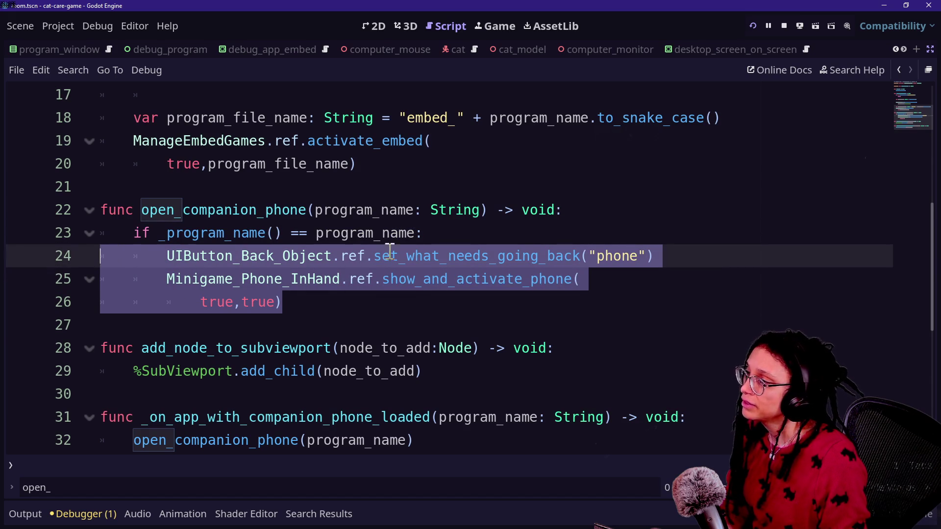
{"action": "key", "text": "Delete"}
Step: Delete the emptied open_companion_phone function and the companion-phone-loaded handler, then save
{"action": "left_click_drag", "start_coordinate": [441, 231], "coordinate": [458, 245]}
{"action": "key", "text": "Delete"}
{"action": "key", "text": "BackSpace"}
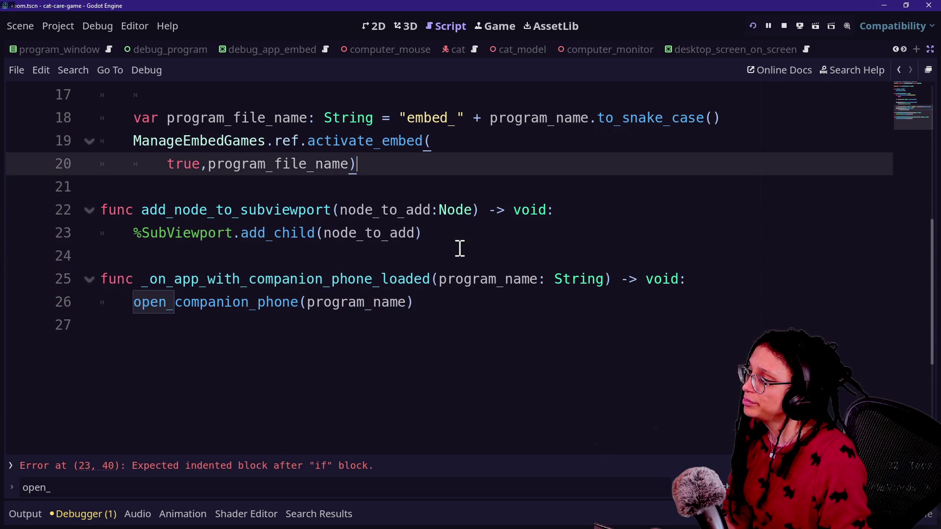
{"action": "left_click_drag", "start_coordinate": [487, 312], "coordinate": [462, 250]}
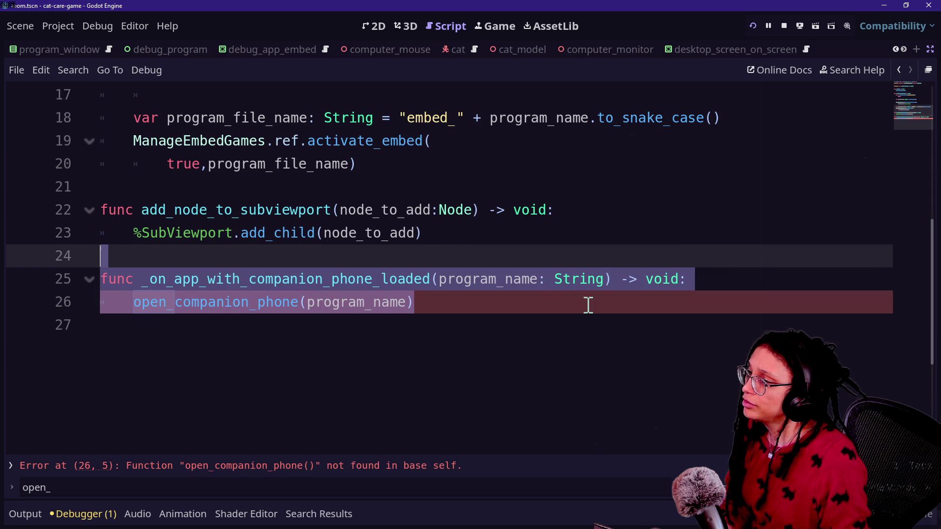
{"action": "key", "text": "Delete"}
{"action": "scroll", "coordinate": [588, 304], "scroll_direction": "up", "scroll_amount": 5}
{"action": "key", "text": "ctrl+s"}
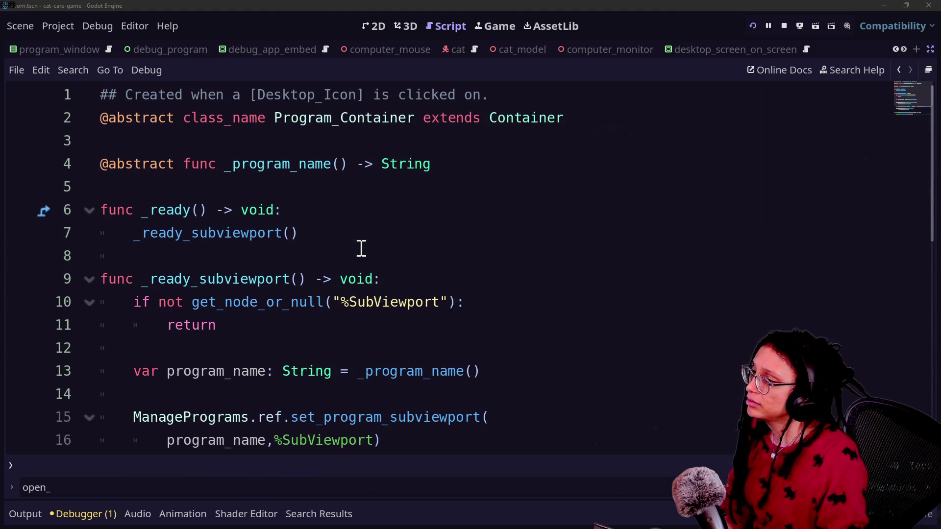
Step: Open minigame_computer_station.gd from the recent files, then bring up the file search again
{"action": "key", "text": "shift+alt+o"}
{"action": "key", "text": "Down"}
{"action": "key", "text": "Return"}
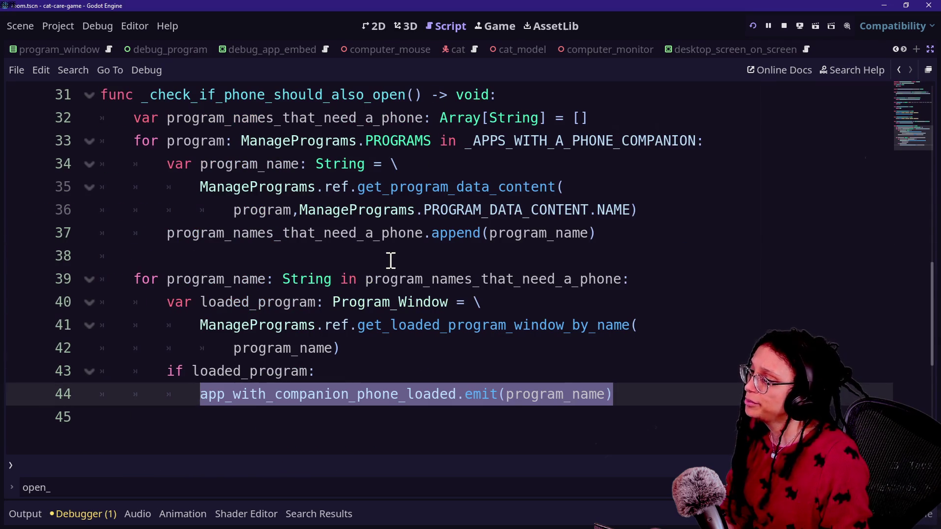
{"action": "left_click", "coordinate": [245, 301]}
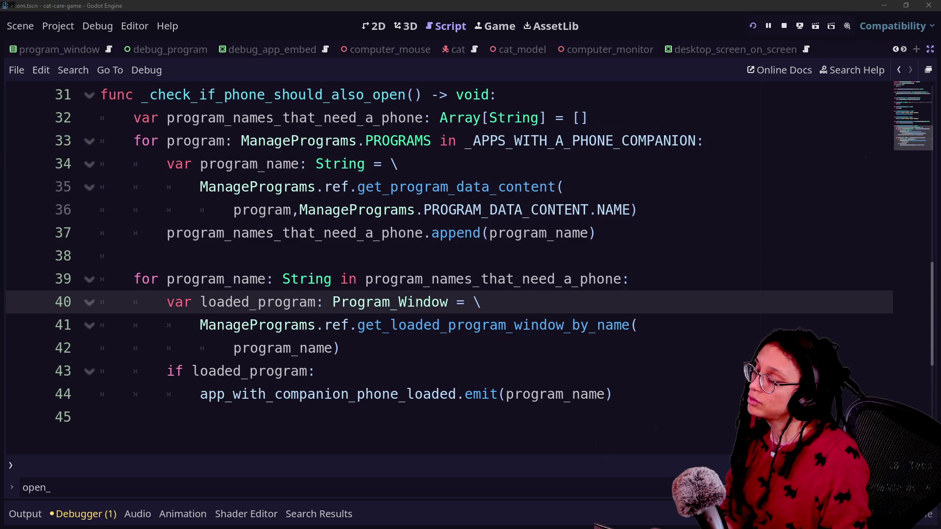
{"action": "left_click", "coordinate": [520, 324]}
{"action": "key", "text": "shift+alt+o"}
Step: Open minigame_phone_in_hand.gd and paste the phone-opening lines after line 25
{"action": "type", "text": "phone_in"}
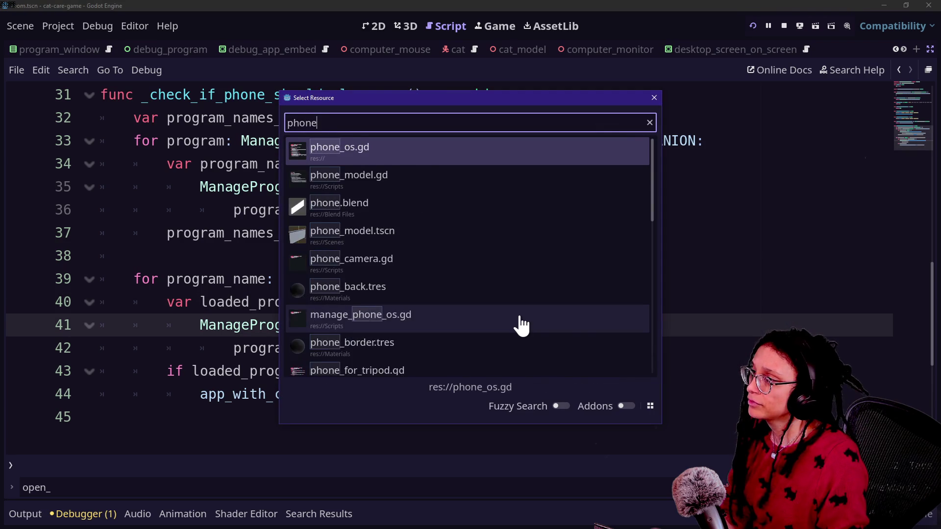
{"action": "key", "text": "Return"}
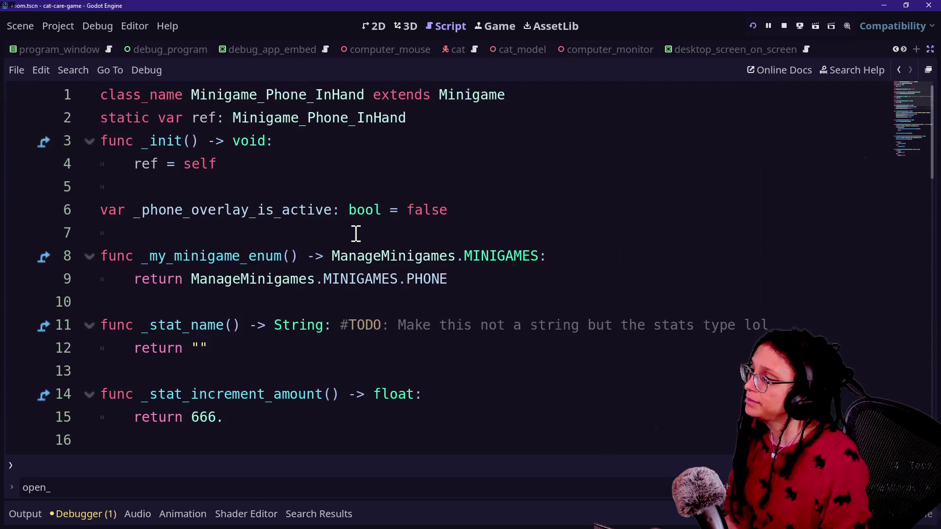
{"action": "scroll", "coordinate": [356, 234], "scroll_direction": "down", "scroll_amount": 6}
{"action": "scroll", "coordinate": [356, 233], "scroll_direction": "down", "scroll_amount": 1}
{"action": "scroll", "coordinate": [356, 234], "scroll_direction": "up", "scroll_amount": 1}
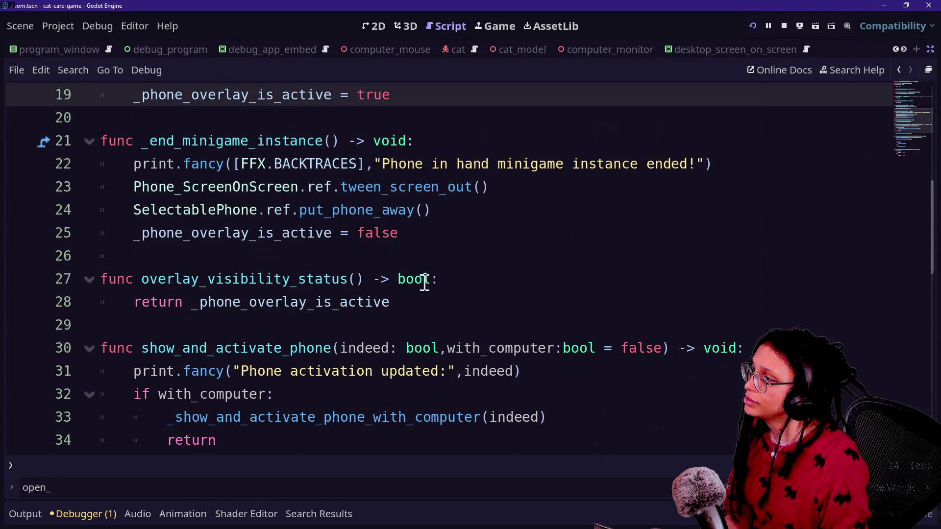
{"action": "left_click", "coordinate": [476, 234]}
{"action": "key", "text": "Return"}
{"action": "key", "text": "Return"}
{"action": "key", "text": "ctrl+v"}
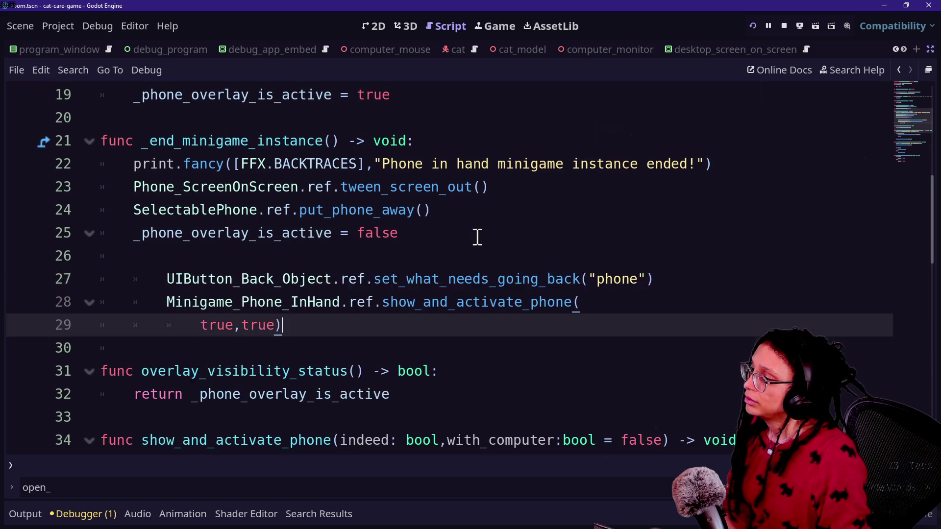
Step: Add a func open_phone_as_companion() header above the pasted lines, un-indent them, and save
{"action": "left_click_drag", "start_coordinate": [192, 238], "coordinate": [196, 249]}
{"action": "left_click", "coordinate": [197, 249]}
{"action": "key", "text": "Return"}
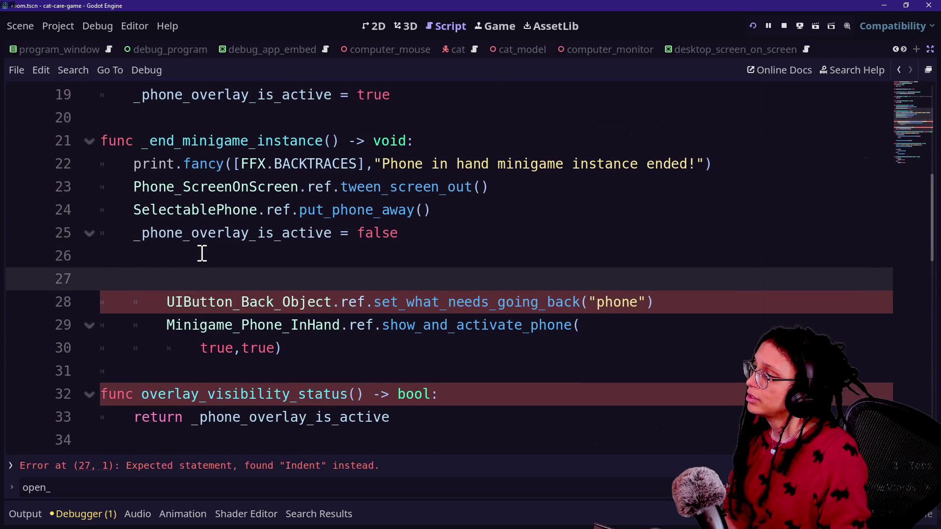
{"action": "type", "text": "ope"}
{"action": "key", "text": "BackSpace"}
{"action": "key", "text": "BackSpace"}
{"action": "key", "text": "BackSpace"}
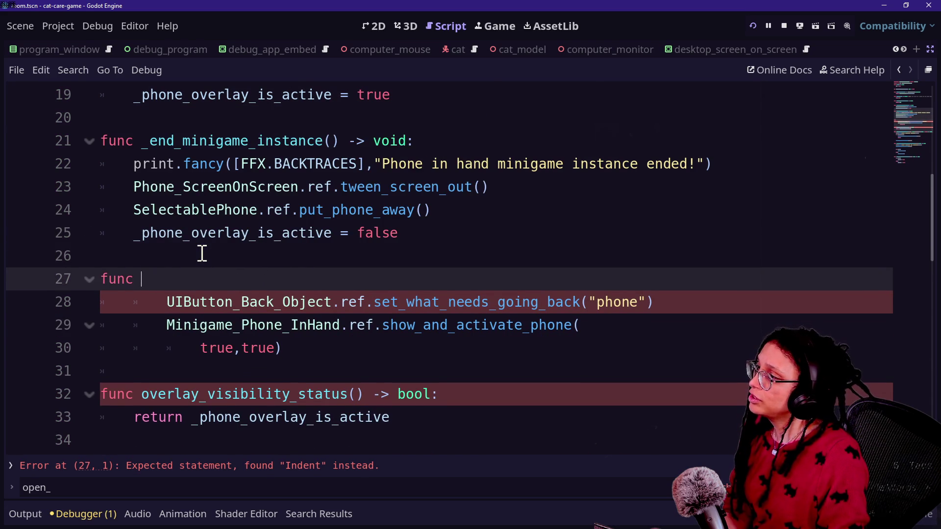
{"action": "type", "text": "open_phone_as_companion() -> void:"}
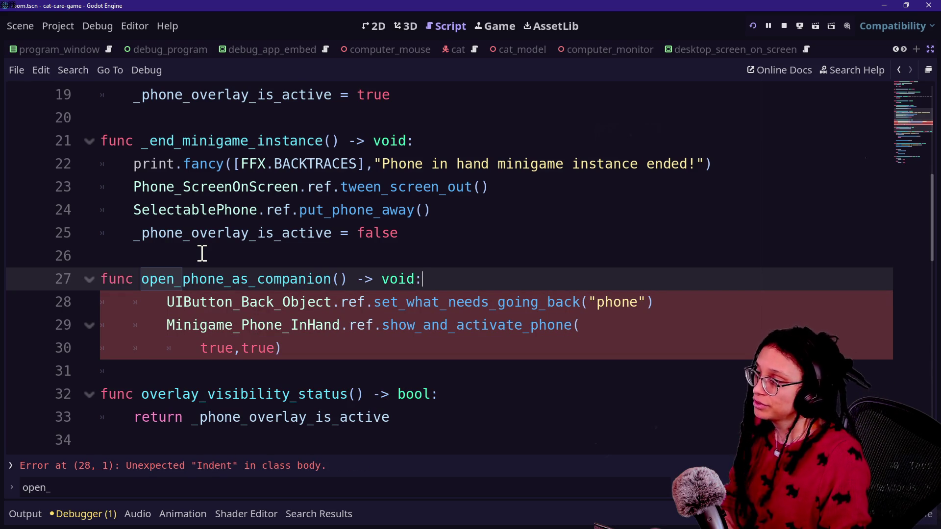
{"action": "mouse_move", "coordinate": [235, 302]}
{"action": "left_mouse_down"}
{"action": "mouse_move", "coordinate": [234, 325]}
{"action": "mouse_move", "coordinate": [263, 348]}
{"action": "left_mouse_up"}
{"action": "key", "text": "shift+Tab"}
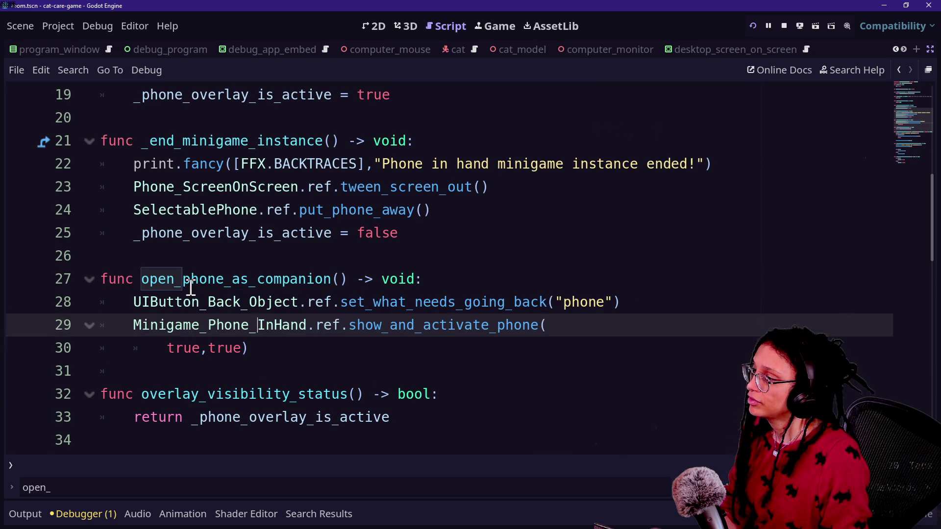
{"action": "key", "text": "ctrl+s"}
Step: Drop the Minigame_Phone_InHand.ref. prefix so show_and_activate_phone(true,true) is called directly, and save
{"action": "left_click", "coordinate": [297, 346]}
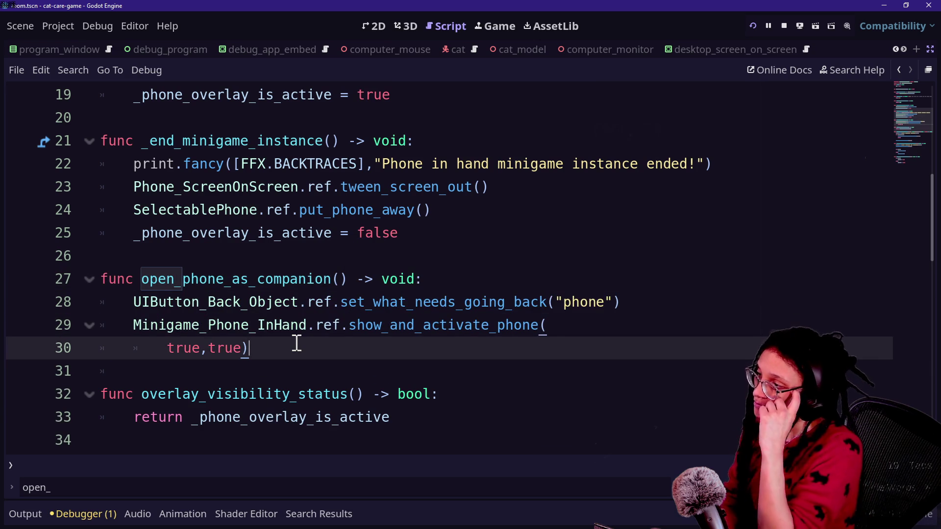
{"action": "left_click_drag", "start_coordinate": [130, 324], "coordinate": [357, 327]}
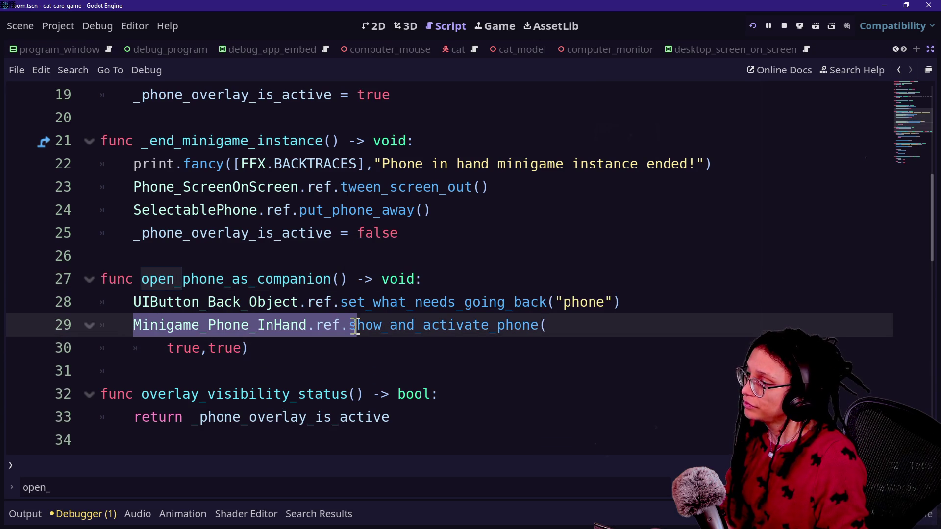
{"action": "key", "text": "BackSpace"}
{"action": "type", "text": "s"}
{"action": "left_click_drag", "start_coordinate": [263, 279], "coordinate": [398, 392]}
{"action": "left_click", "coordinate": [398, 394]}
{"action": "key", "text": "ctrl+s"}
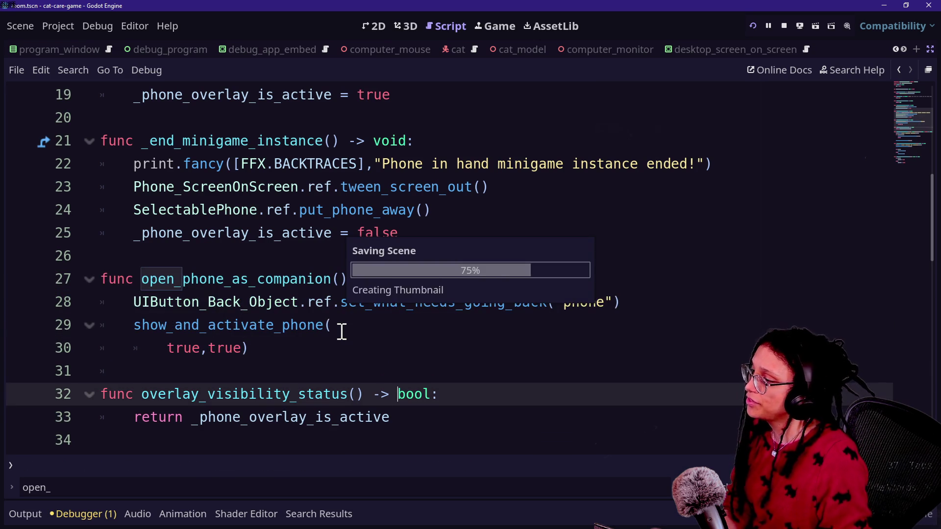
Step: Review the script and select the overlay_visibility_status() name on line 32
{"action": "key", "text": "alt+shift+o"}
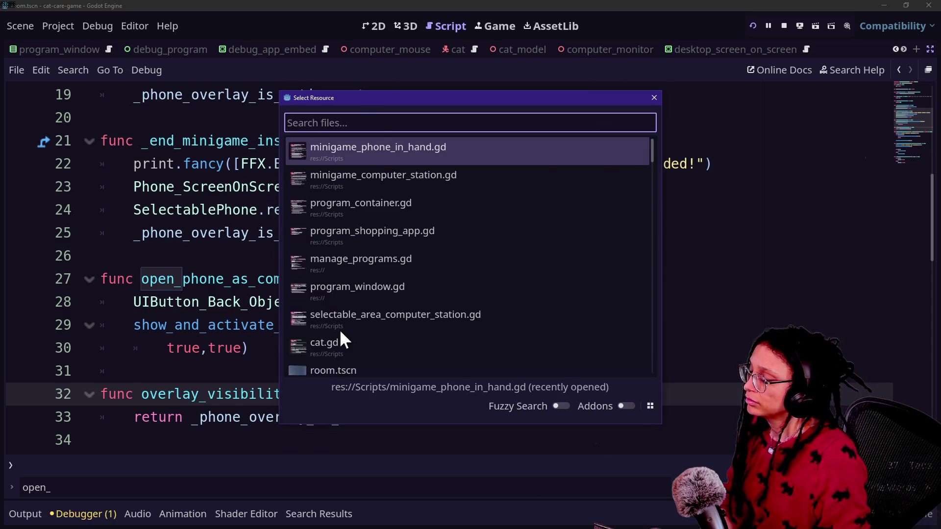
{"action": "key", "text": "Escape"}
{"action": "scroll", "coordinate": [310, 390], "scroll_direction": "up", "scroll_amount": 3}
{"action": "scroll", "coordinate": [309, 391], "scroll_direction": "up", "scroll_amount": 5}
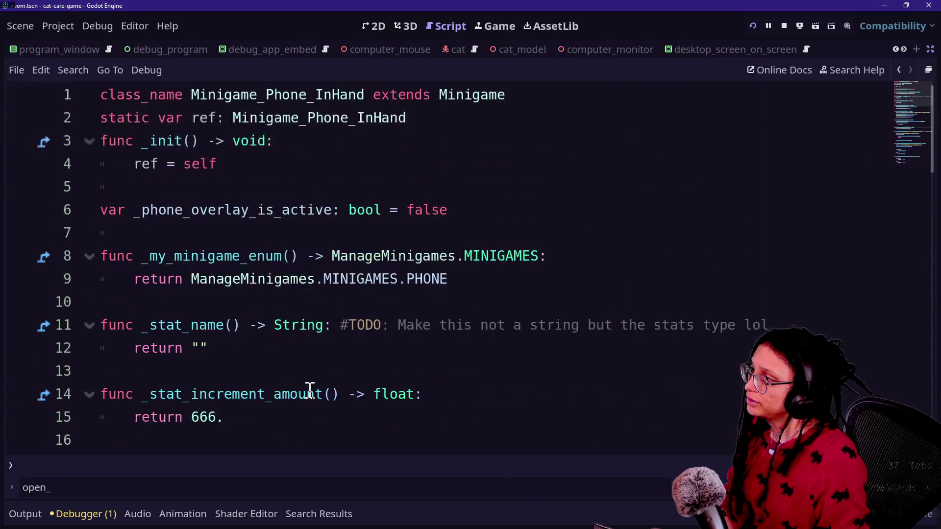
{"action": "scroll", "coordinate": [310, 390], "scroll_direction": "down", "scroll_amount": 7}
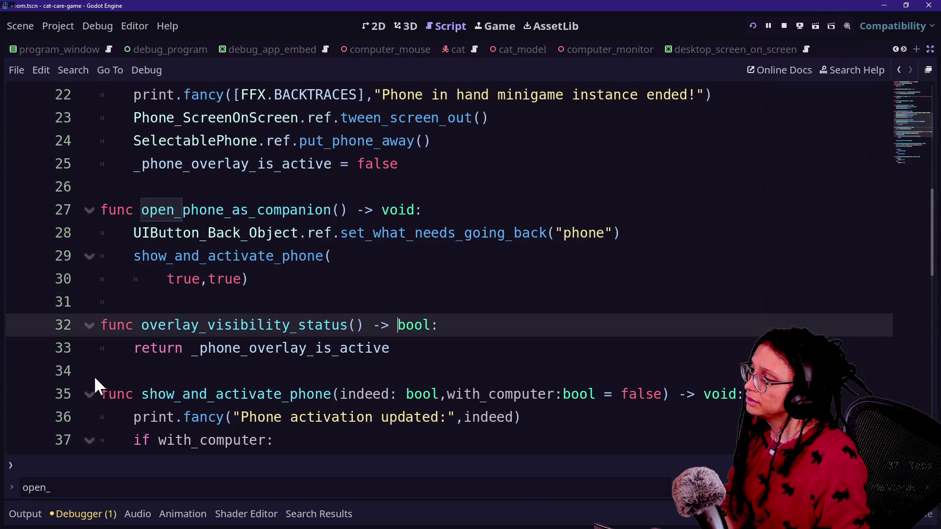
{"action": "mouse_move", "coordinate": [143, 324]}
{"action": "left_mouse_down"}
{"action": "mouse_move", "coordinate": [346, 349]}
{"action": "mouse_move", "coordinate": [366, 325]}
{"action": "left_mouse_up"}
Step: Search the project for overlay_visibility_status() and delete the unused function
{"action": "key", "text": "ctrl+shift+f"}
{"action": "key", "text": "Return"}
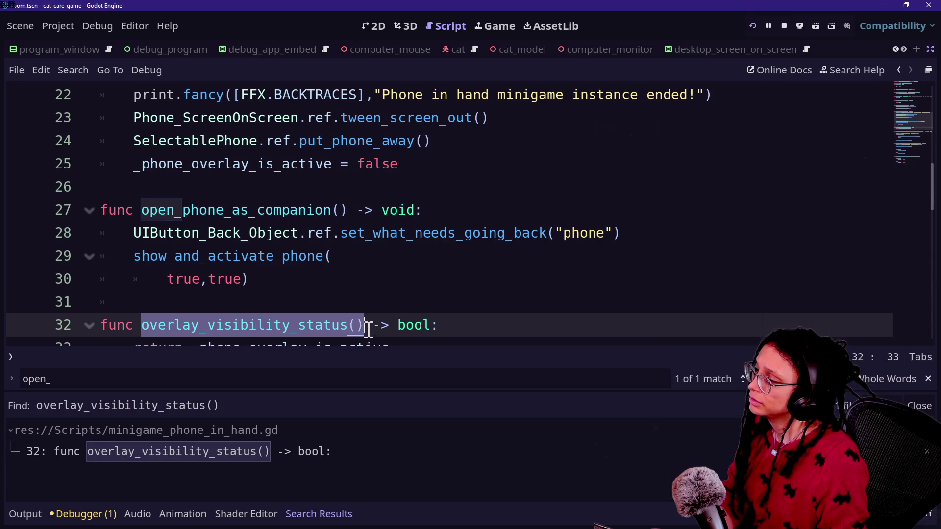
{"action": "left_click", "coordinate": [193, 456]}
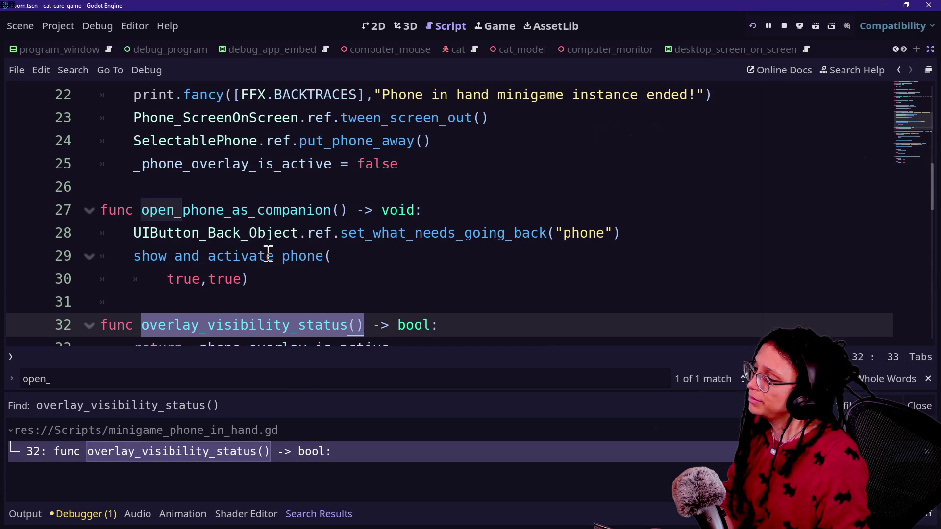
{"action": "scroll", "coordinate": [268, 255], "scroll_direction": "down", "scroll_amount": 2}
{"action": "mouse_move", "coordinate": [436, 210]}
{"action": "left_mouse_down"}
{"action": "mouse_move", "coordinate": [416, 131]}
{"action": "mouse_move", "coordinate": [426, 160]}
{"action": "left_mouse_up"}
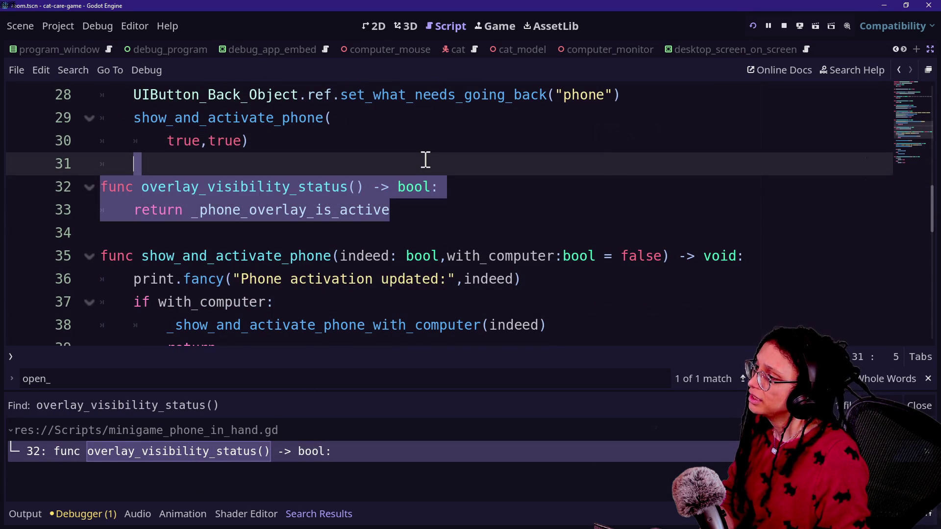
{"action": "key", "text": "Delete"}
{"action": "key", "text": "Delete"}
{"action": "key", "text": "Up"}
{"action": "key", "text": "End"}
Step: Delete the _phone_overlay_is_active variable declaration
{"action": "scroll", "coordinate": [425, 159], "scroll_direction": "up", "scroll_amount": 2}
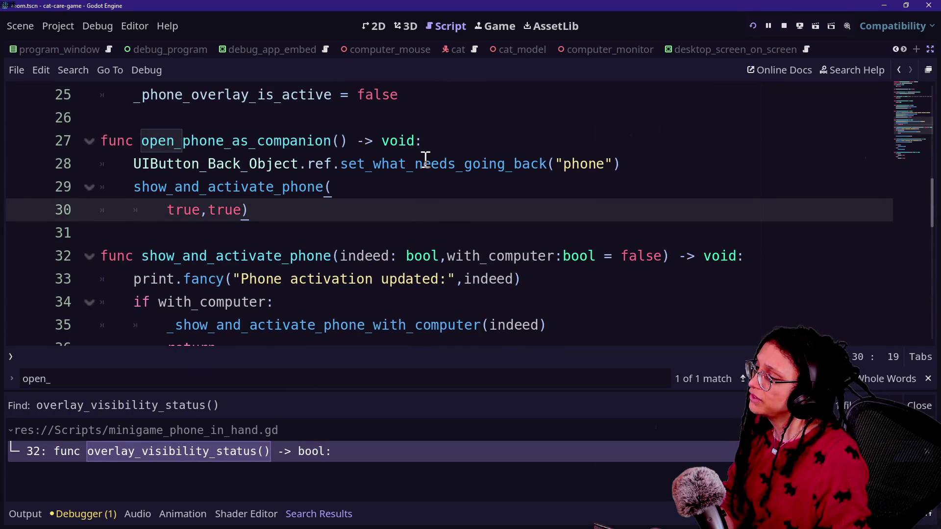
{"action": "scroll", "coordinate": [425, 160], "scroll_direction": "up", "scroll_amount": 7}
{"action": "scroll", "coordinate": [425, 160], "scroll_direction": "down", "scroll_amount": 1}
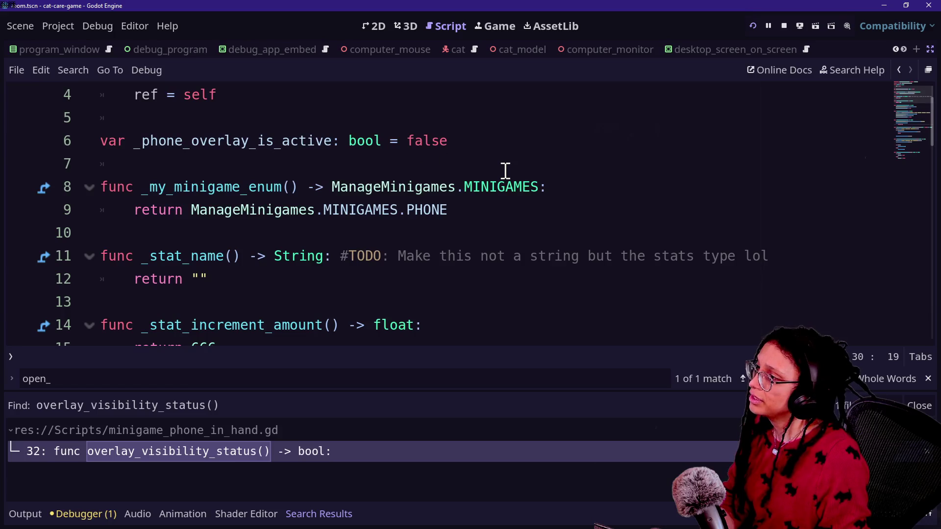
{"action": "scroll", "coordinate": [505, 171], "scroll_direction": "up", "scroll_amount": 1}
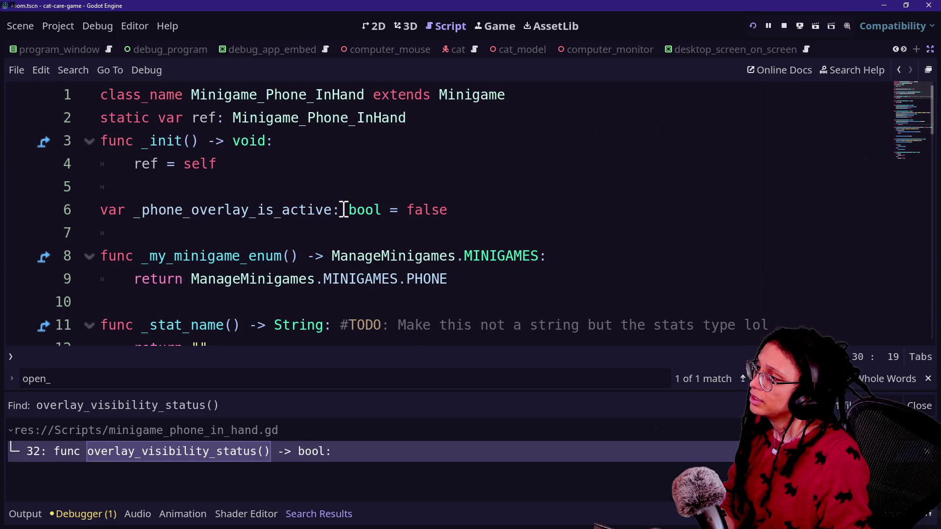
{"action": "key", "text": "ctrl+shift+f"}
{"action": "key", "text": "Escape"}
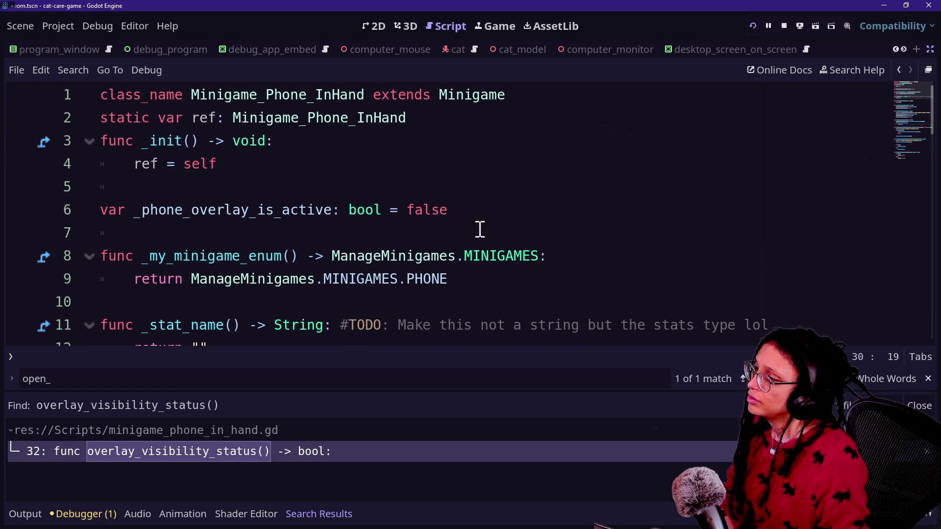
{"action": "left_click_drag", "start_coordinate": [483, 211], "coordinate": [503, 191]}
{"action": "key", "text": "BackSpace"}
{"action": "key", "text": "BackSpace"}
{"action": "key", "text": "BackSpace"}
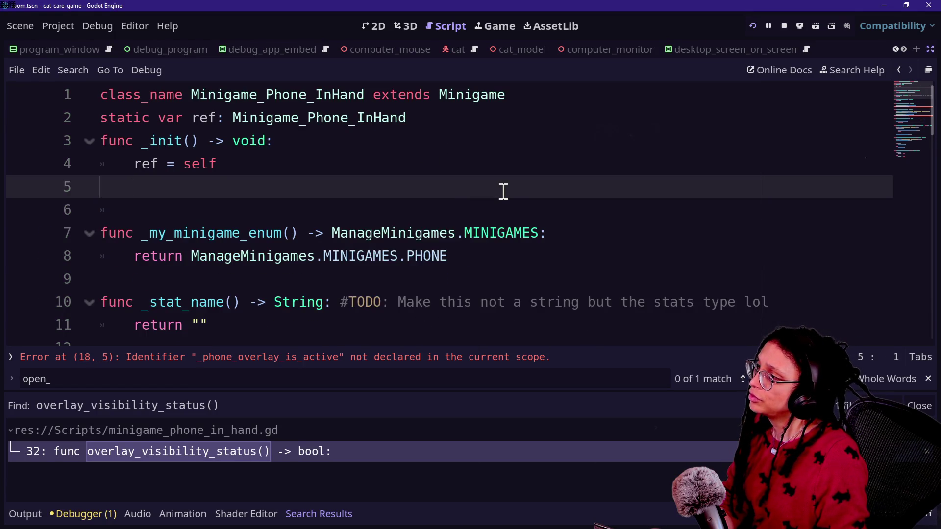
Step: Remove the lines setting _phone_overlay_is_active to true and false, then save the script
{"action": "scroll", "coordinate": [503, 191], "scroll_direction": "down", "scroll_amount": 1}
{"action": "key", "text": "ctrl+j"}
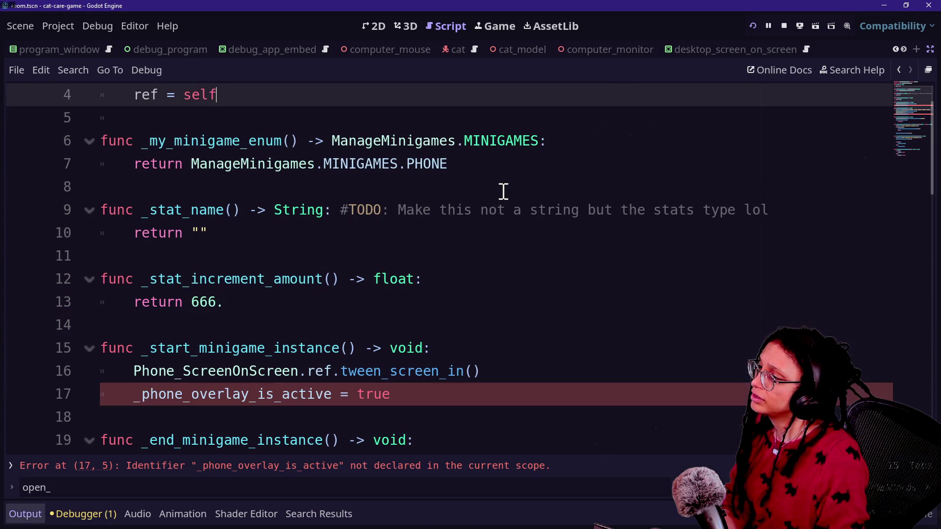
{"action": "left_click", "coordinate": [542, 372]}
{"action": "key", "text": "shift+Down"}
{"action": "key", "text": "Delete"}
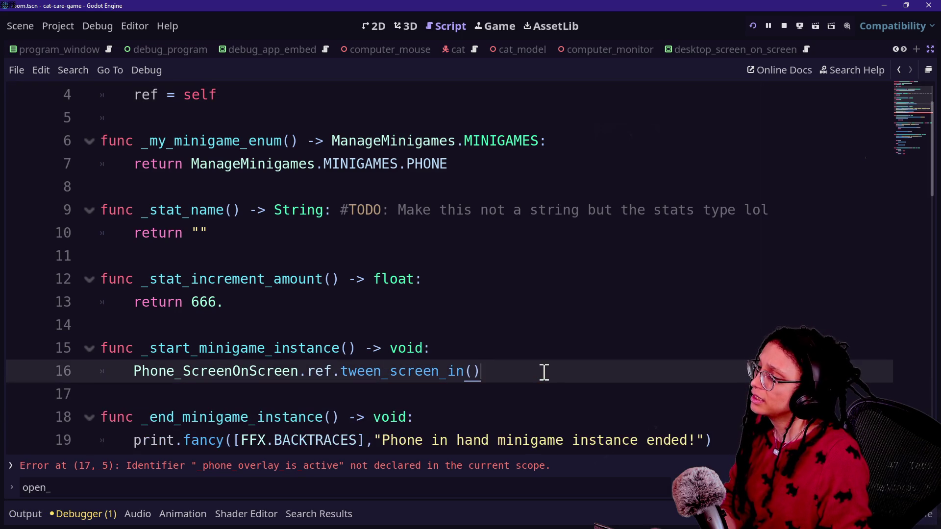
{"action": "scroll", "coordinate": [542, 371], "scroll_direction": "down", "scroll_amount": 4}
{"action": "left_click", "coordinate": [498, 234]}
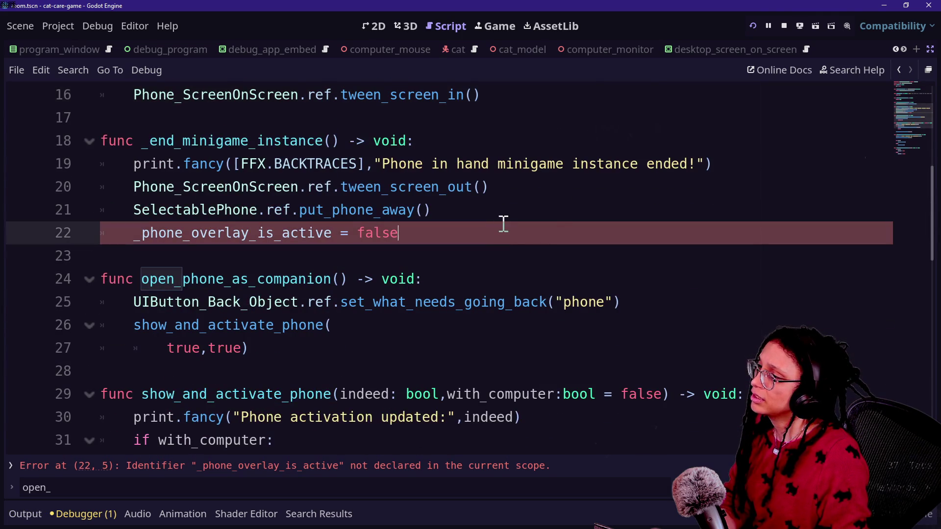
{"action": "key", "text": "shift+Up"}
{"action": "key", "text": "Delete"}
{"action": "scroll", "coordinate": [361, 218], "scroll_direction": "down", "scroll_amount": 3}
{"action": "key", "text": "ctrl+s"}
{"action": "key", "text": "shift+alt+o"}
{"action": "key", "text": "Down"}
{"action": "key", "text": "Down"}
{"action": "key", "text": "Down"}
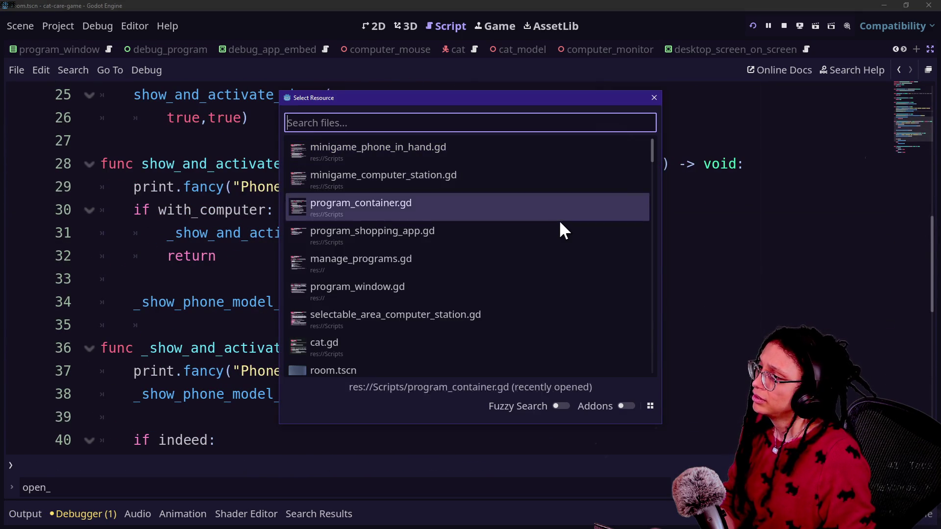
Step: Open minigame_computer_station.gd from the recent files list in Quick Open
{"action": "key", "text": "Down"}
{"action": "key", "text": "Down"}
{"action": "key", "text": "Down"}
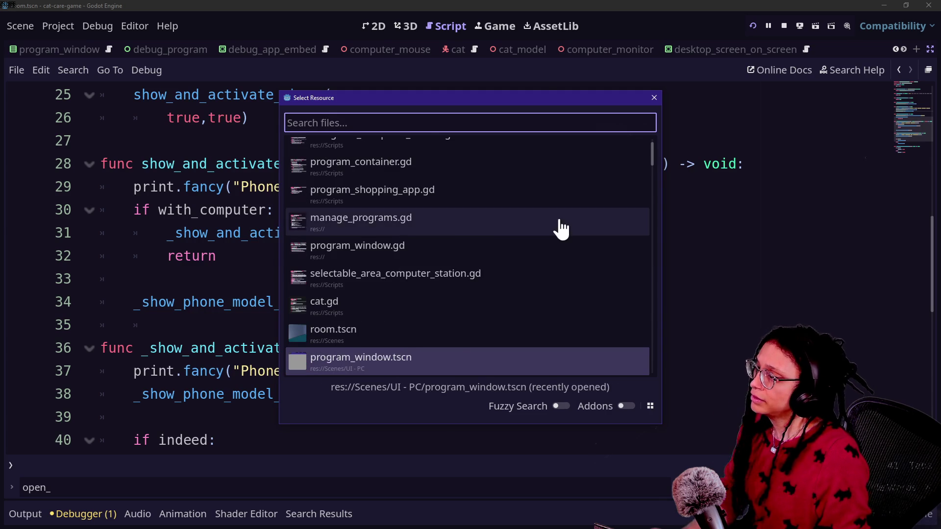
{"action": "key", "text": "Escape"}
{"action": "scroll", "coordinate": [473, 228], "scroll_direction": "down", "scroll_amount": 4}
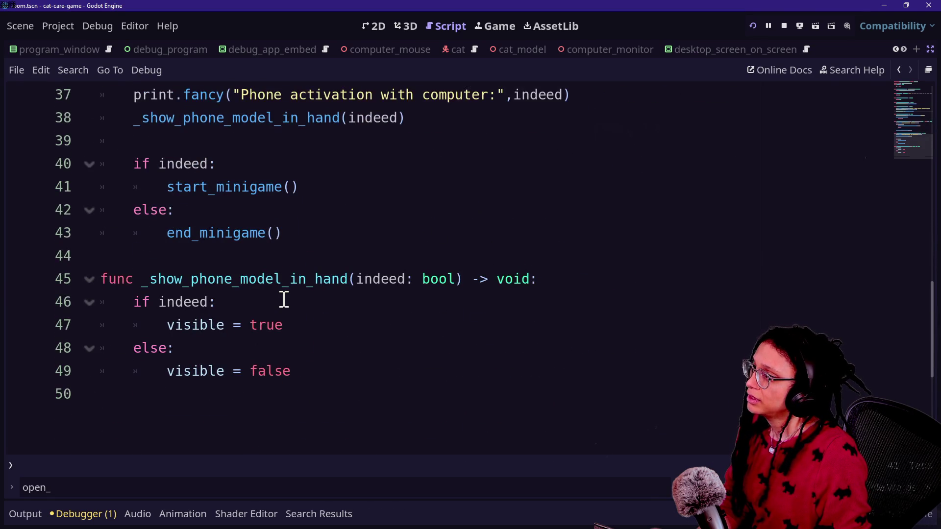
{"action": "scroll", "coordinate": [284, 299], "scroll_direction": "up", "scroll_amount": 2}
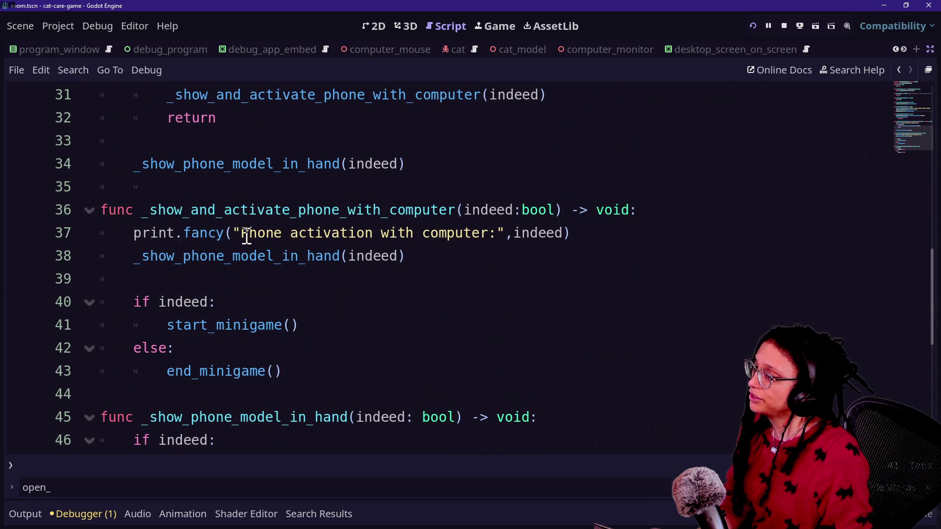
{"action": "scroll", "coordinate": [246, 236], "scroll_direction": "up", "scroll_amount": 4}
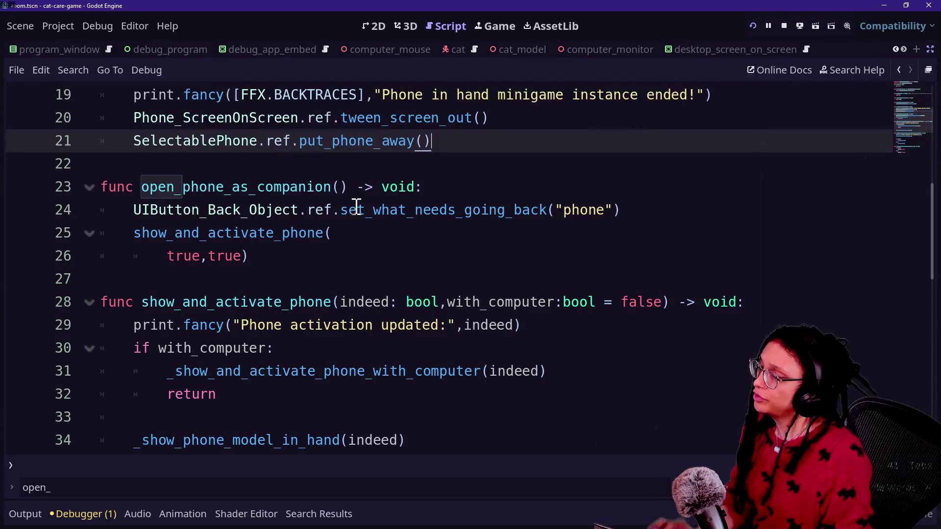
{"action": "key", "text": "shift+alt+o"}
{"action": "key", "text": "Down"}
{"action": "key", "text": "Down"}
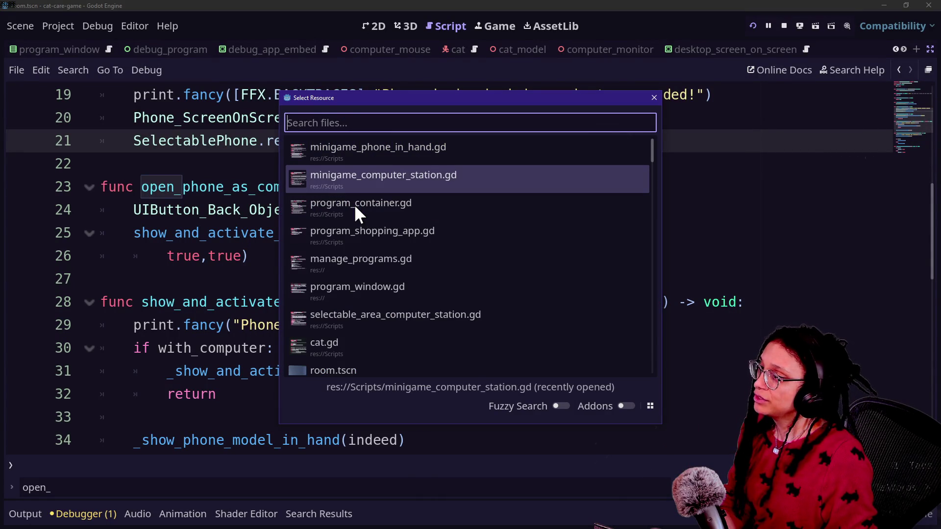
{"action": "left_click", "coordinate": [354, 204]}
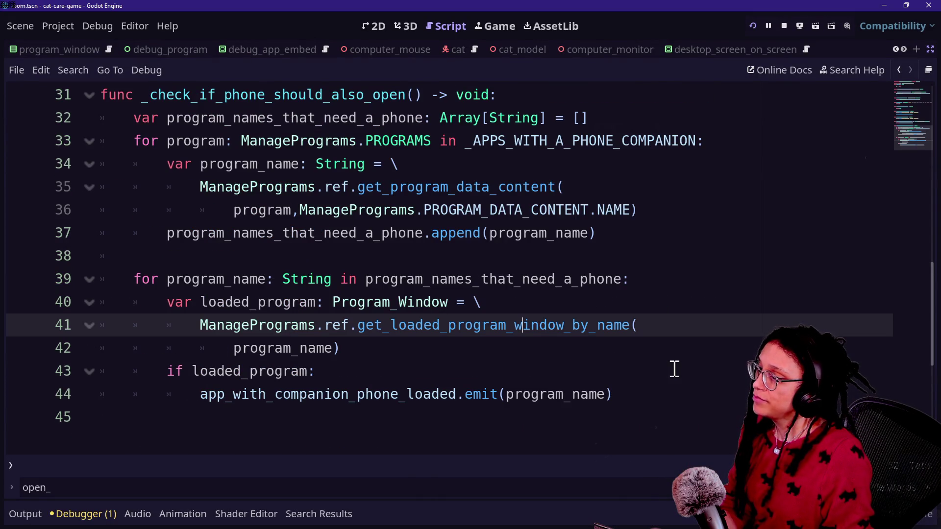
Step: Replace the signal emit on line 44 with a Minigame_Phone_InHand reference
{"action": "mouse_move", "coordinate": [630, 414]}
{"action": "left_mouse_down"}
{"action": "mouse_move", "coordinate": [250, 413]}
{"action": "mouse_move", "coordinate": [201, 396]}
{"action": "left_mouse_up"}
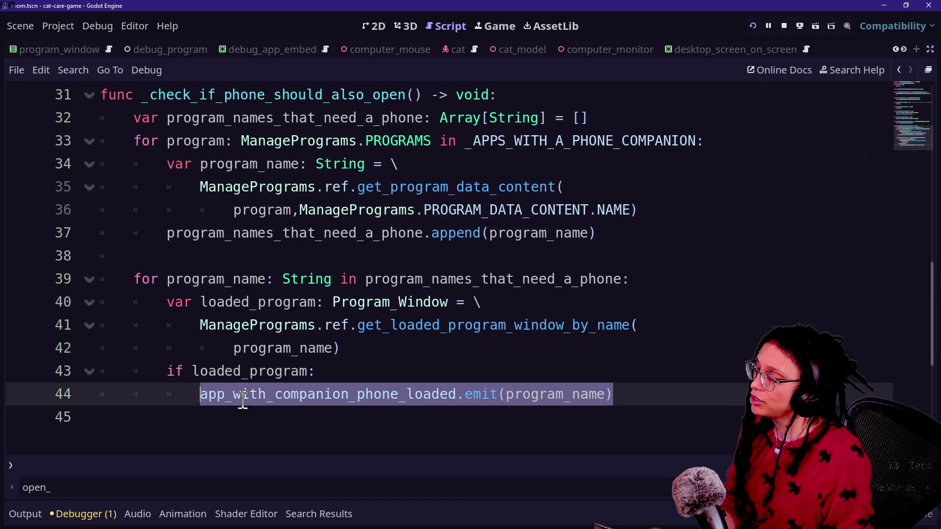
{"action": "type", "text": "Min"}
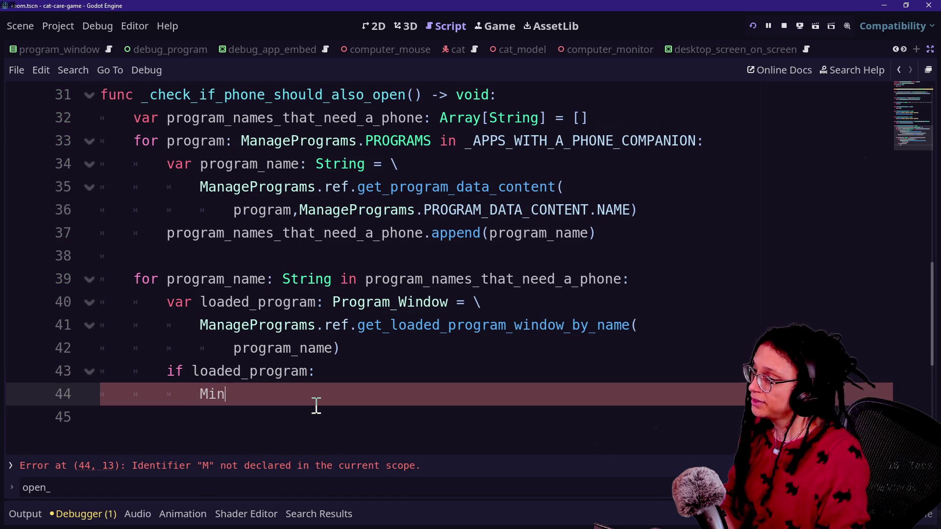
{"action": "type", "text": "igame."}
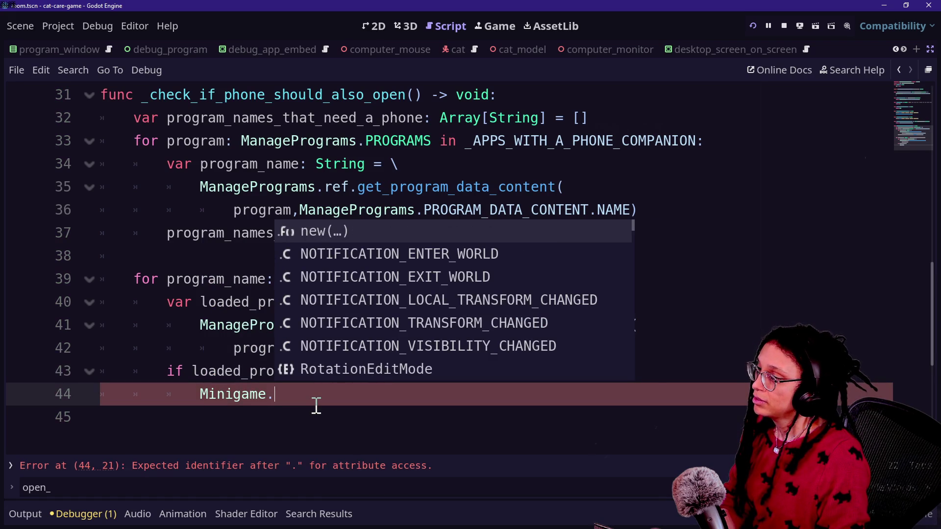
{"action": "key", "text": "BackSpace"}
{"action": "type", "text": "_"}
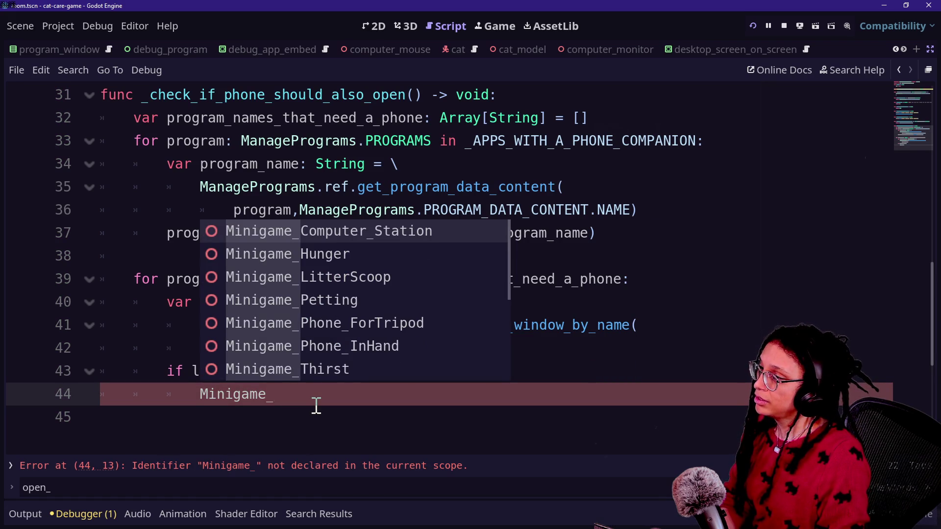
{"action": "key", "text": "Down"}
{"action": "key", "text": "Down"}
{"action": "key", "text": "Down"}
{"action": "key", "text": "Down"}
{"action": "key", "text": "Return"}
Step: Complete the call as Minigame_Phone_InHand.ref.open_phone_as_companion() and save the script
{"action": "type", "text": ","}
{"action": "key", "text": "BackSpace"}
{"action": "type", "text": ".open"}
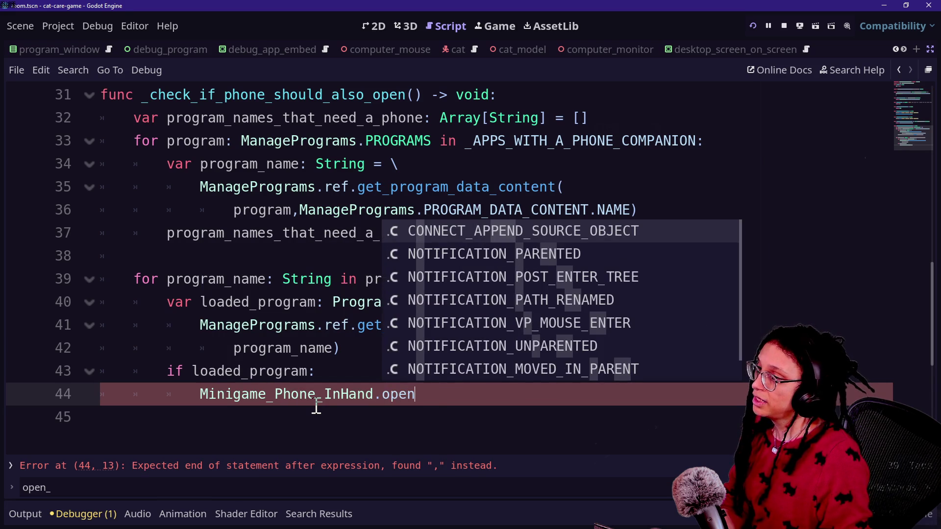
{"action": "key", "text": "BackSpace"}
{"action": "key", "text": "BackSpace"}
{"action": "key", "text": "BackSpace"}
{"action": "type", "text": "re"}
{"action": "key", "text": "Return"}
{"action": "type", "text": ".op"}
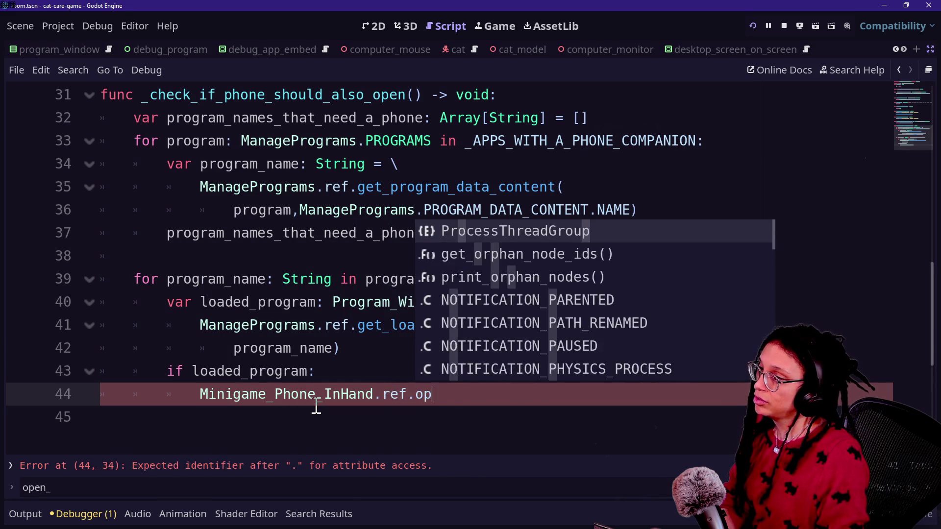
{"action": "key", "text": "BackSpace"}
{"action": "key", "text": "Return"}
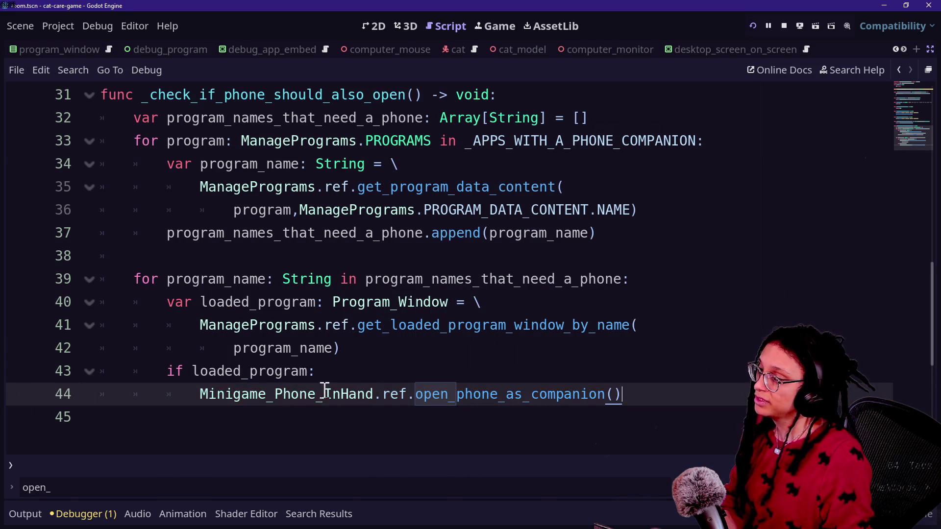
{"action": "key", "text": "ctrl+s"}
{"action": "key", "text": "alt+shift+o"}
{"action": "key", "text": "Down"}
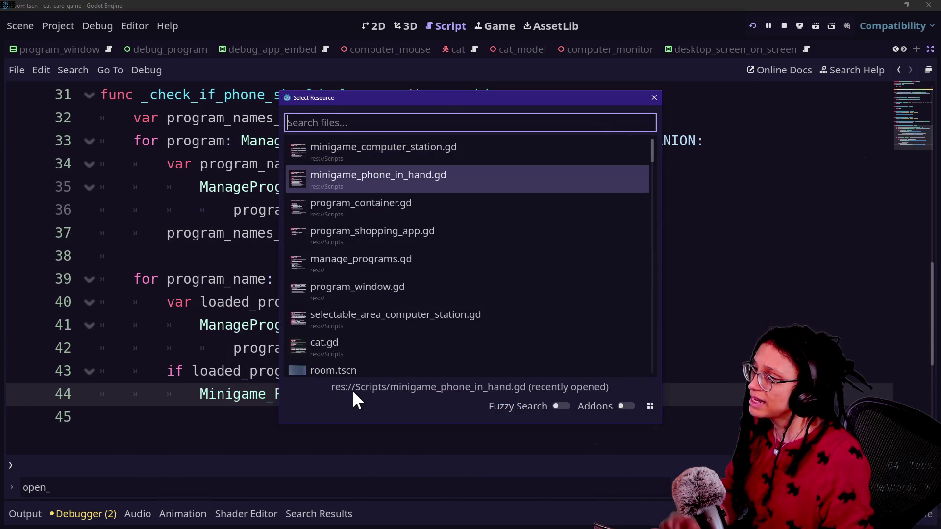
Step: Open manage_programs.gd and look over the companion-phone check function
{"action": "type", "text": "man"}
{"action": "key", "text": "Return"}
{"action": "scroll", "coordinate": [170, 338], "scroll_direction": "up", "scroll_amount": 1}
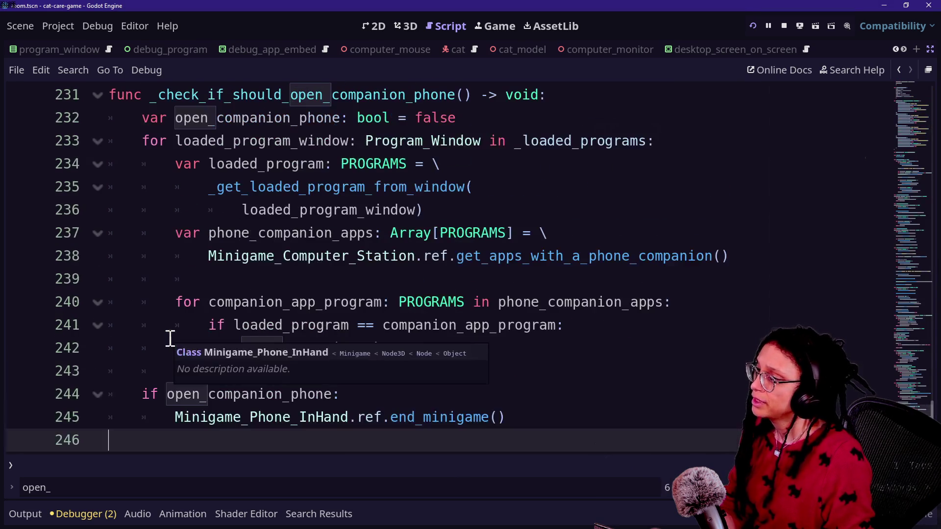
{"action": "left_click", "coordinate": [241, 233]}
{"action": "scroll", "coordinate": [210, 187], "scroll_direction": "up", "scroll_amount": 1}
{"action": "left_click_drag", "start_coordinate": [162, 163], "coordinate": [505, 210]}
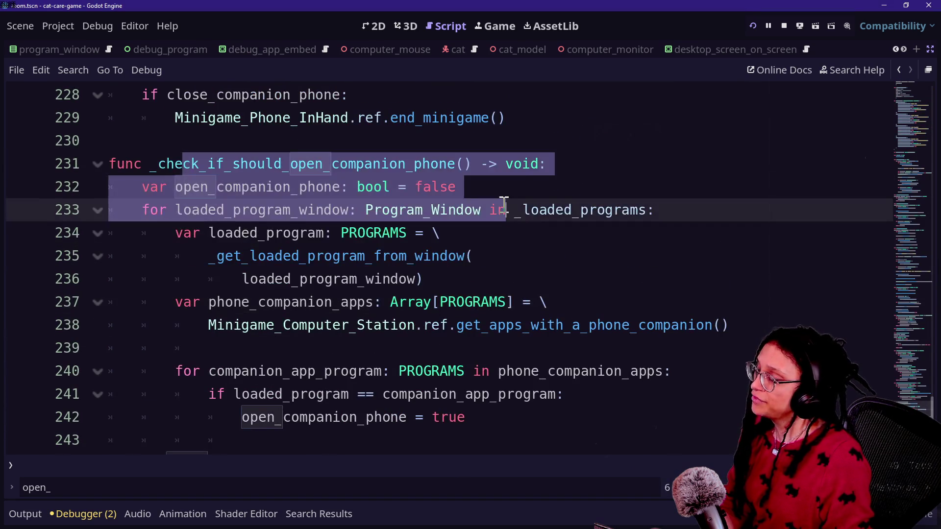
{"action": "left_click", "coordinate": [506, 210]}
{"action": "scroll", "coordinate": [345, 269], "scroll_direction": "down", "scroll_amount": 2}
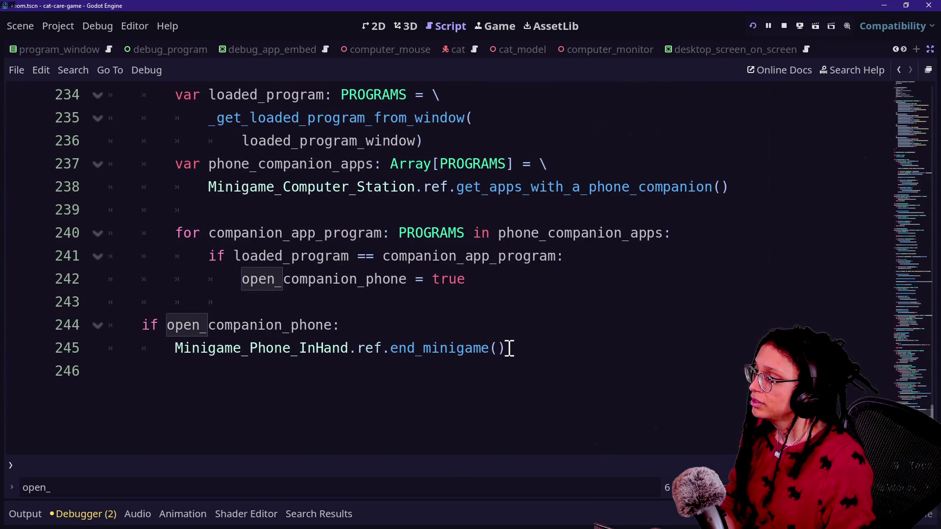
Step: Replace end_minigame() on line 245 with open_phone_as_companion() and run the project
{"action": "left_click_drag", "start_coordinate": [510, 348], "coordinate": [183, 352]}
{"action": "left_click", "coordinate": [353, 351]}
{"action": "mouse_move", "coordinate": [529, 354]}
{"action": "left_mouse_down"}
{"action": "mouse_move", "coordinate": [375, 348]}
{"action": "mouse_move", "coordinate": [389, 349]}
{"action": "left_mouse_up"}
{"action": "key", "text": "BackSpace"}
{"action": "type", "text": "a"}
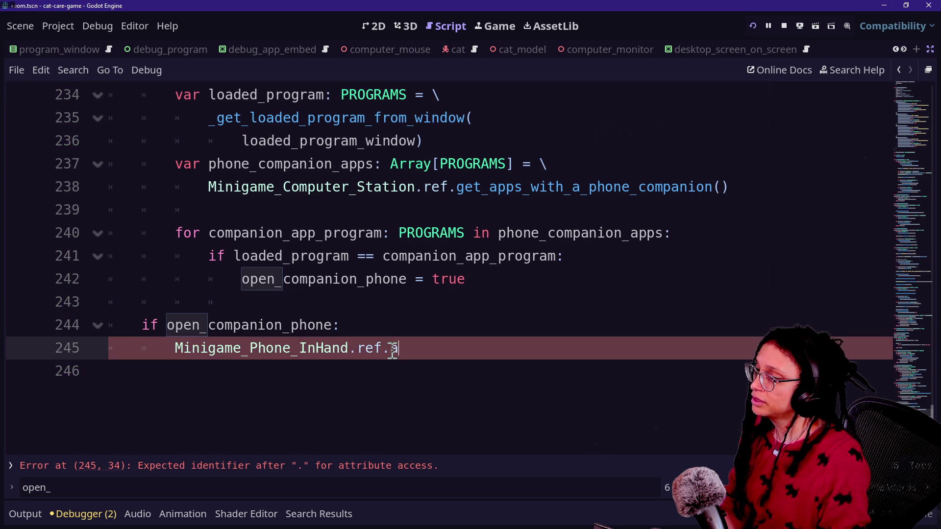
{"action": "key", "text": "BackSpace"}
{"action": "key", "text": "Return"}
{"action": "left_click", "coordinate": [276, 278]}
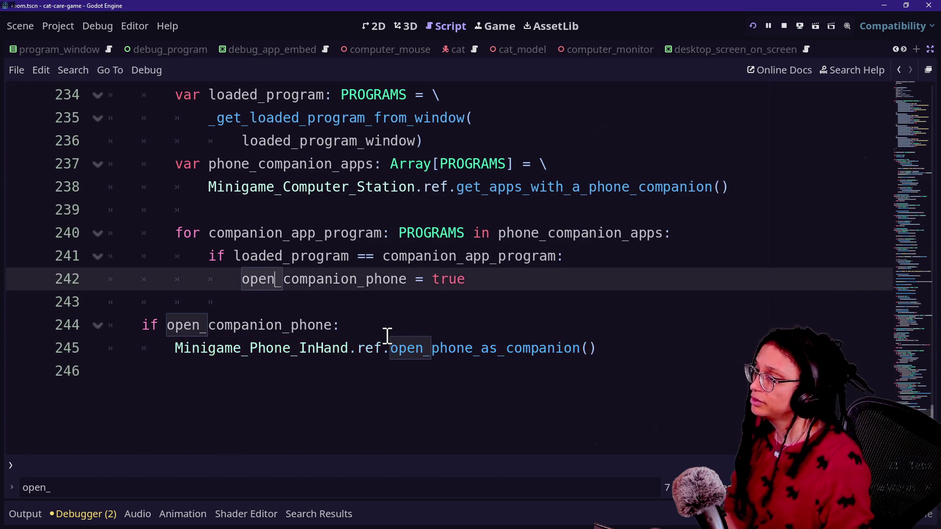
{"action": "scroll", "coordinate": [387, 336], "scroll_direction": "up", "scroll_amount": 2}
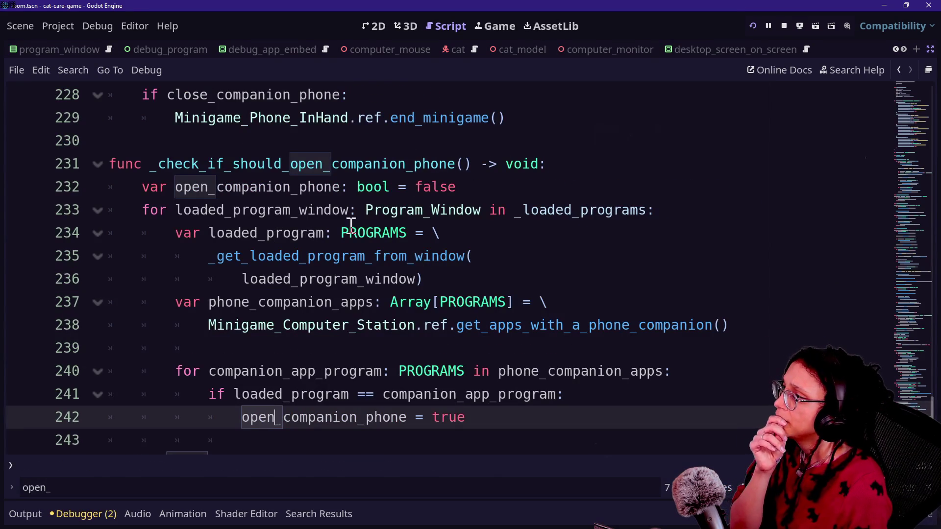
{"action": "left_click", "coordinate": [751, 27]}
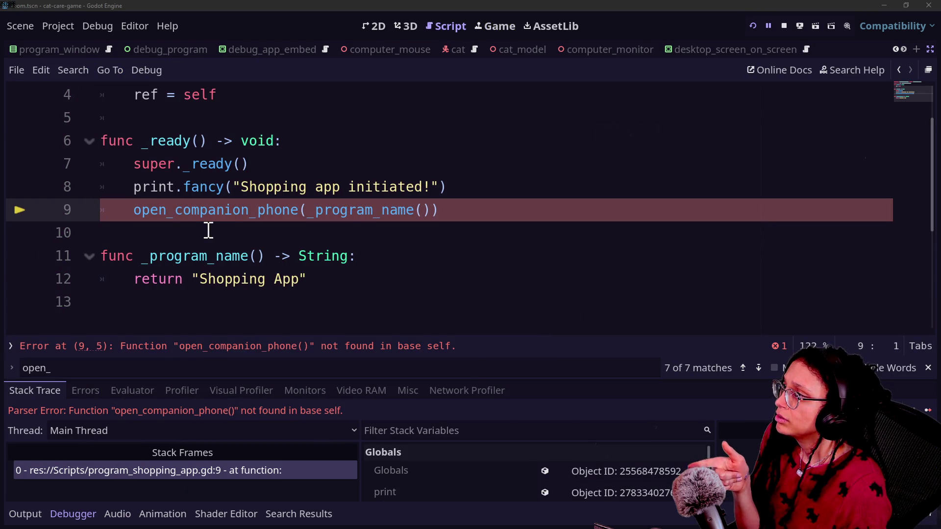
Step: Remove the broken open_companion_phone() call on line 9, then rerun the game and open the Shopping App
{"action": "left_click_drag", "start_coordinate": [498, 202], "coordinate": [498, 191]}
{"action": "key", "text": "BackSpace"}
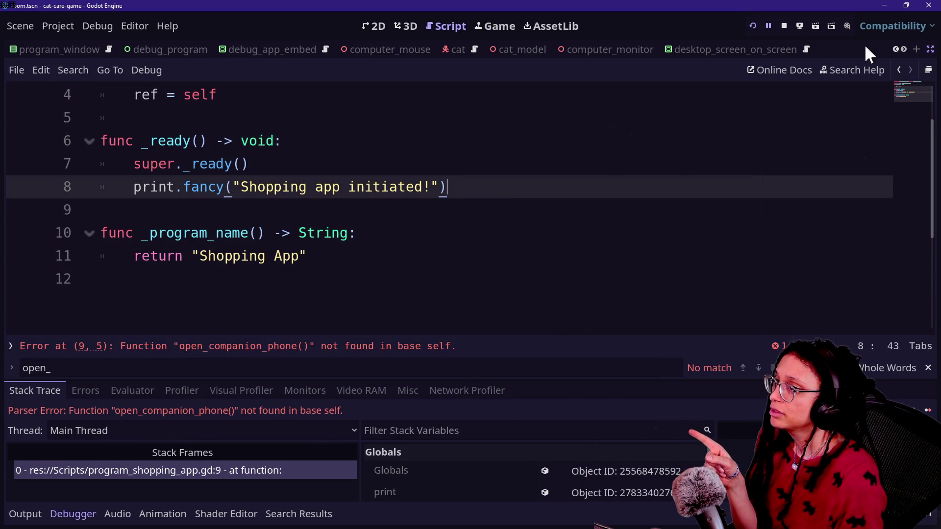
{"action": "key", "text": "F5"}
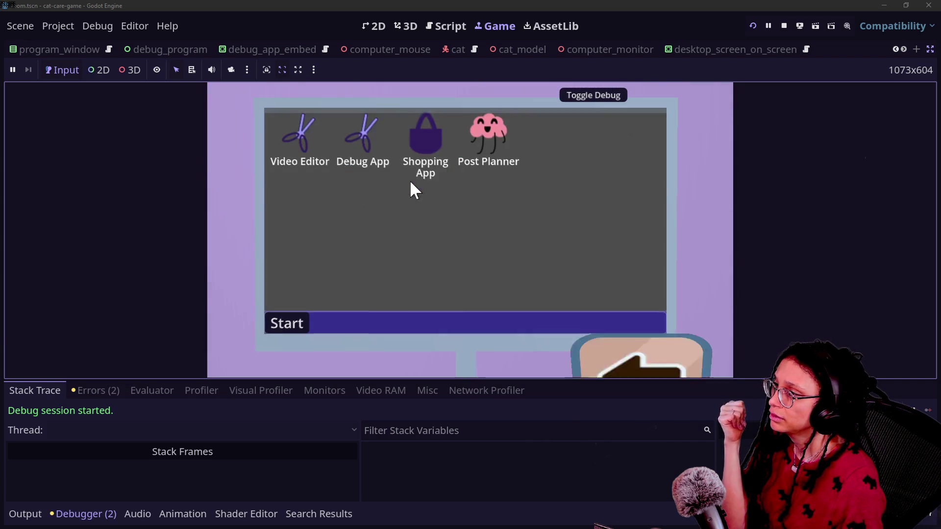
{"action": "left_click", "coordinate": [426, 167]}
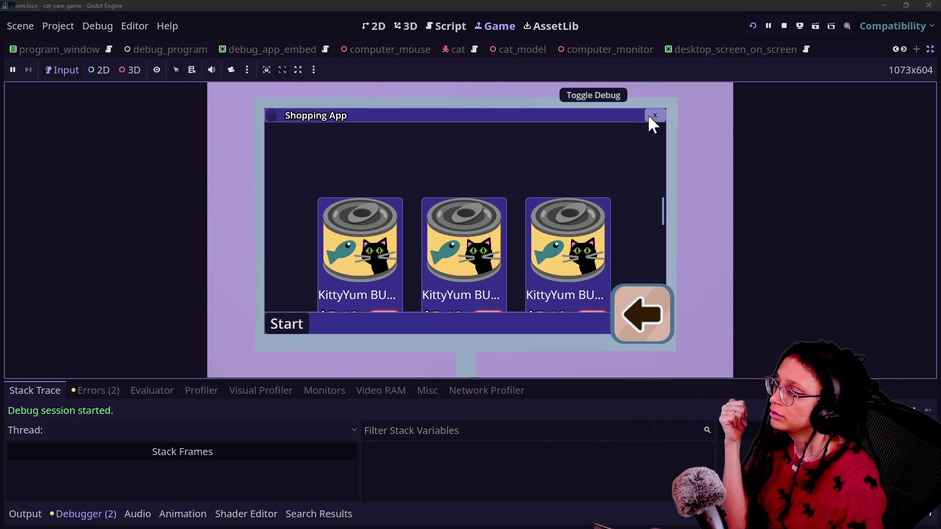
Step: Return to the script editor and bring up the project file quick search, clearing its old text
{"action": "left_click", "coordinate": [472, 25]}
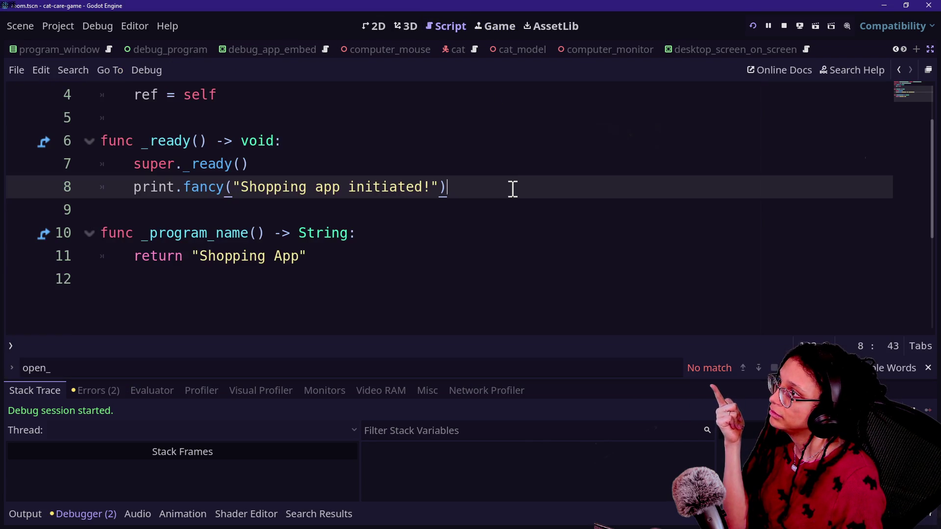
{"action": "scroll", "coordinate": [513, 189], "scroll_direction": "up", "scroll_amount": 1}
{"action": "key", "text": "shift+alt+o"}
{"action": "type", "text": "open"}
{"action": "key", "text": "BackSpace"}
{"action": "key", "text": "BackSpace"}
{"action": "key", "text": "BackSpace"}
Step: Open manage_programs.gd and find the _check_if_should_open_companion_phone definition through a 'check' search
{"action": "type", "text": "manage"}
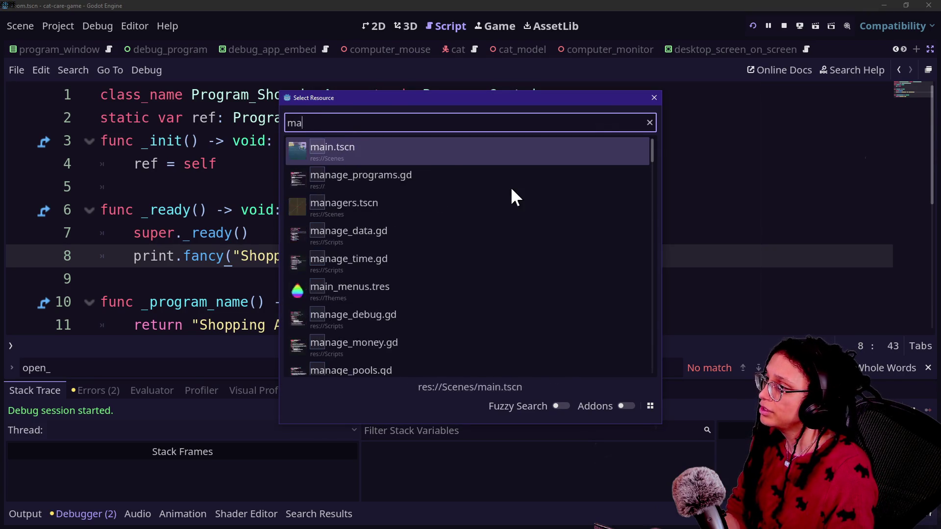
{"action": "key", "text": "Return"}
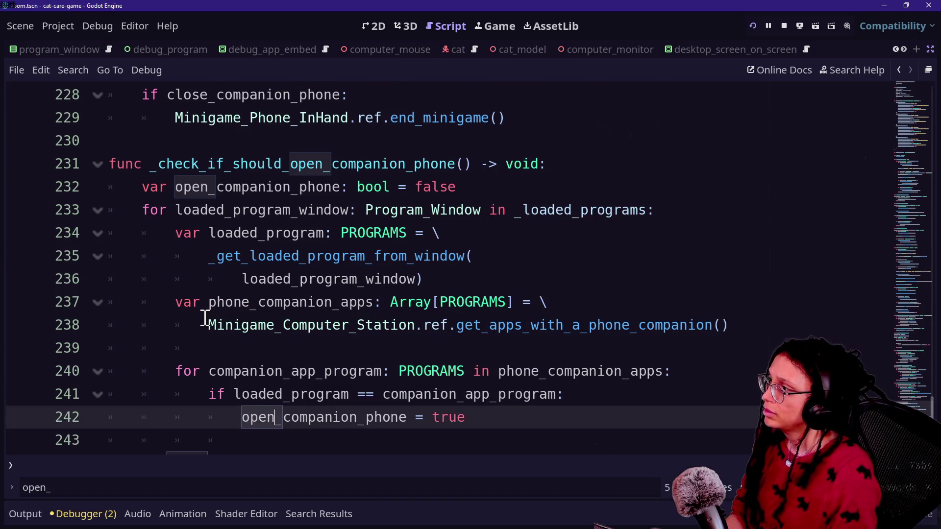
{"action": "key", "text": "ctrl+f"}
{"action": "type", "text": "check"}
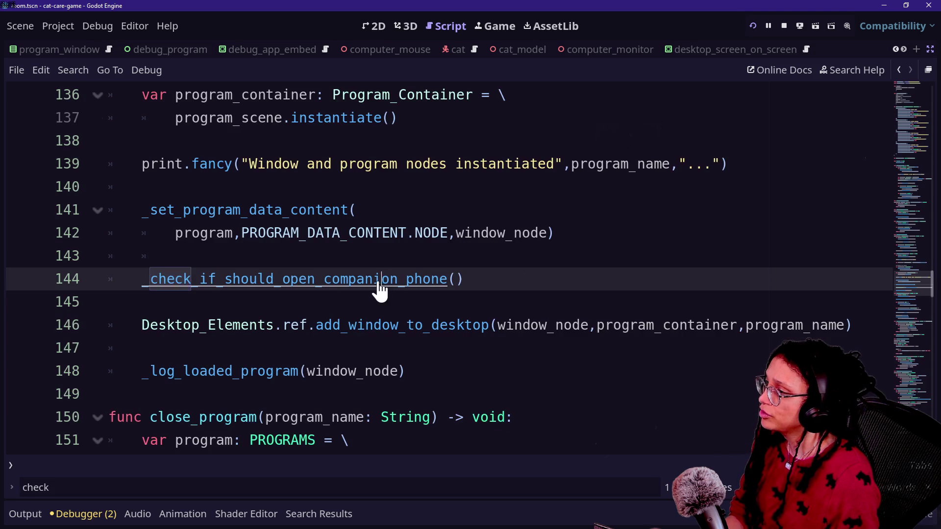
{"action": "left_click", "coordinate": [381, 280], "text": "ctrl"}
{"action": "left_click_drag", "start_coordinate": [201, 308], "coordinate": [390, 358]}
{"action": "left_click", "coordinate": [390, 358]}
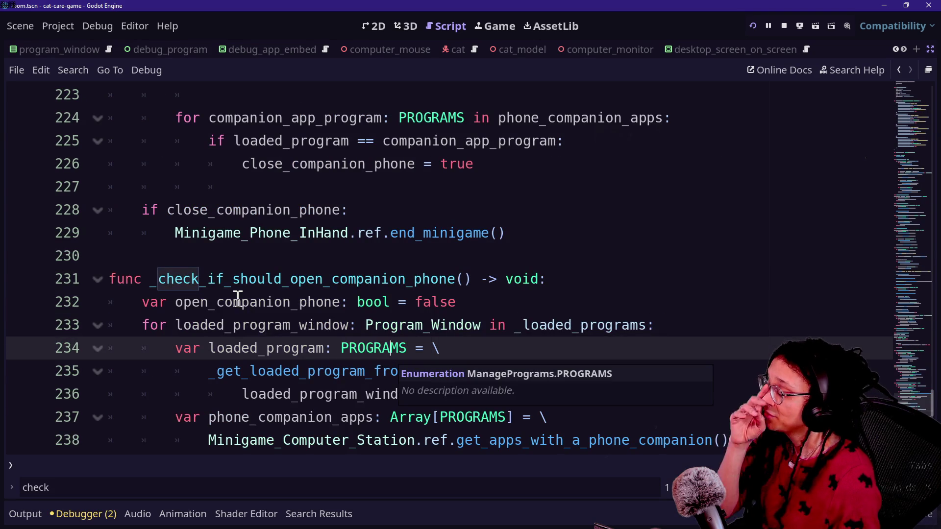
{"action": "scroll", "coordinate": [237, 298], "scroll_direction": "down", "scroll_amount": 1}
{"action": "scroll", "coordinate": [237, 298], "scroll_direction": "down", "scroll_amount": 2}
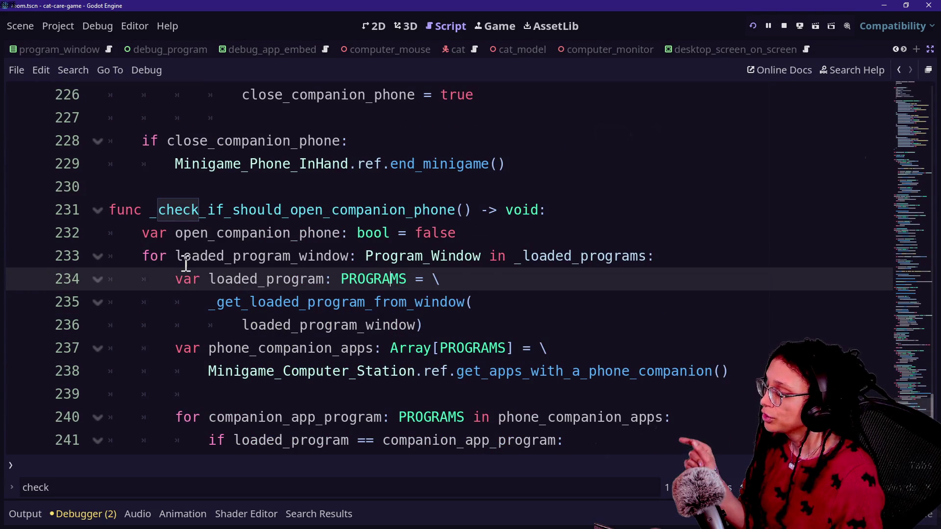
Step: Set a breakpoint on line 232 at the function's first line and restart the running game
{"action": "left_click", "coordinate": [185, 259]}
{"action": "mouse_move", "coordinate": [346, 277]}
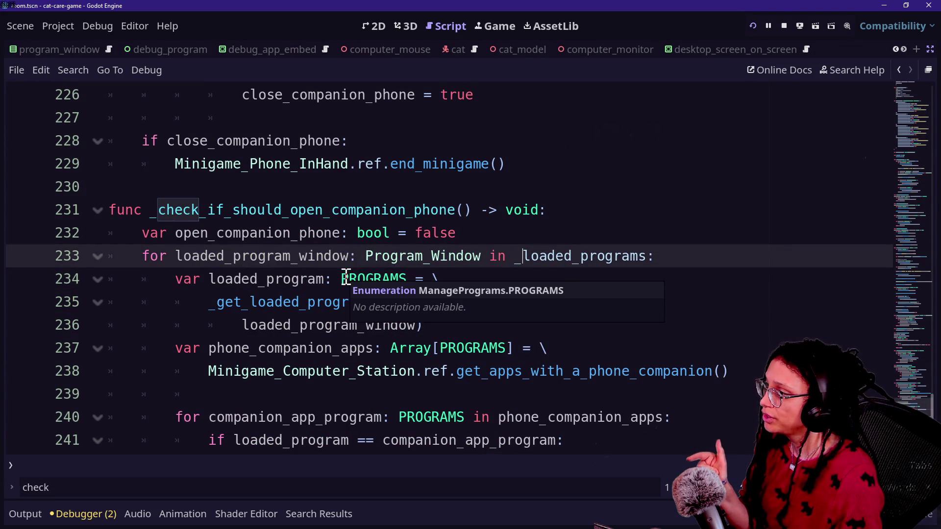
{"action": "scroll", "coordinate": [202, 258], "scroll_direction": "down", "scroll_amount": 3}
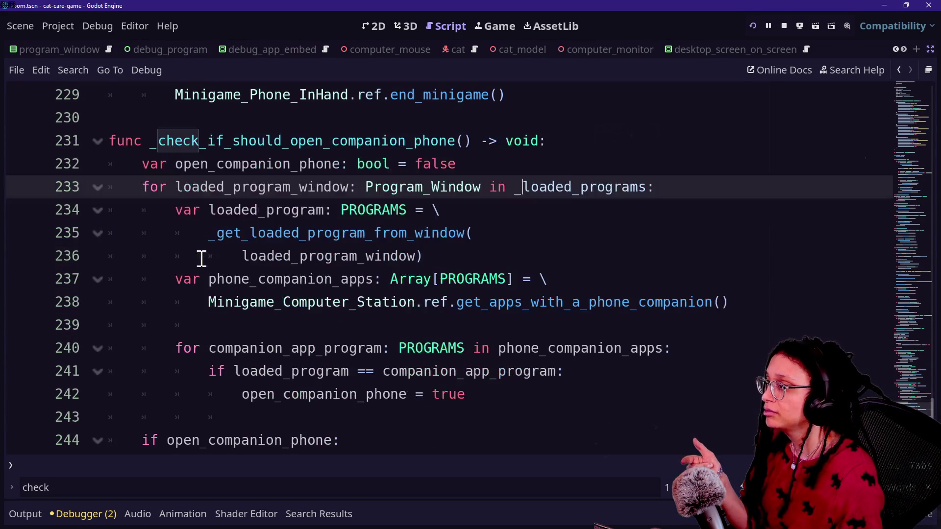
{"action": "scroll", "coordinate": [201, 257], "scroll_direction": "up", "scroll_amount": 3}
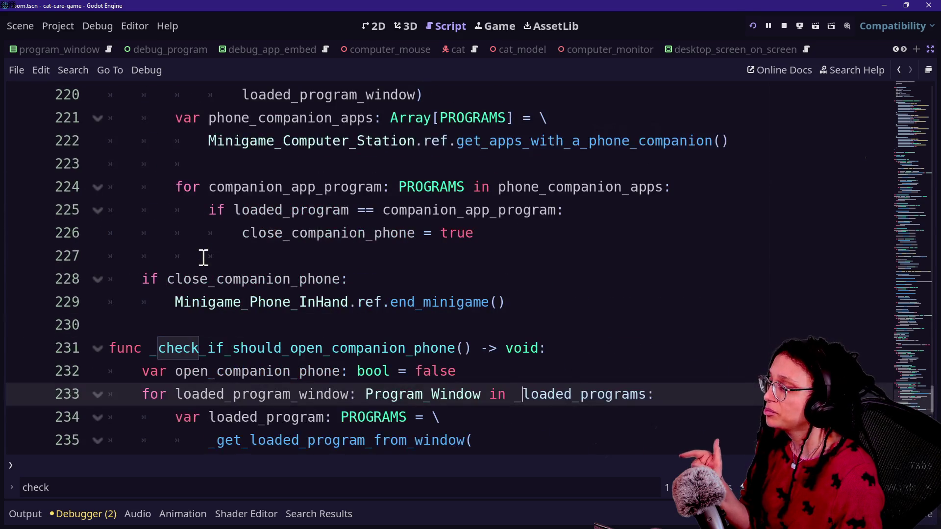
{"action": "left_click", "coordinate": [20, 371]}
{"action": "left_click", "coordinate": [110, 371], "text": "shift"}
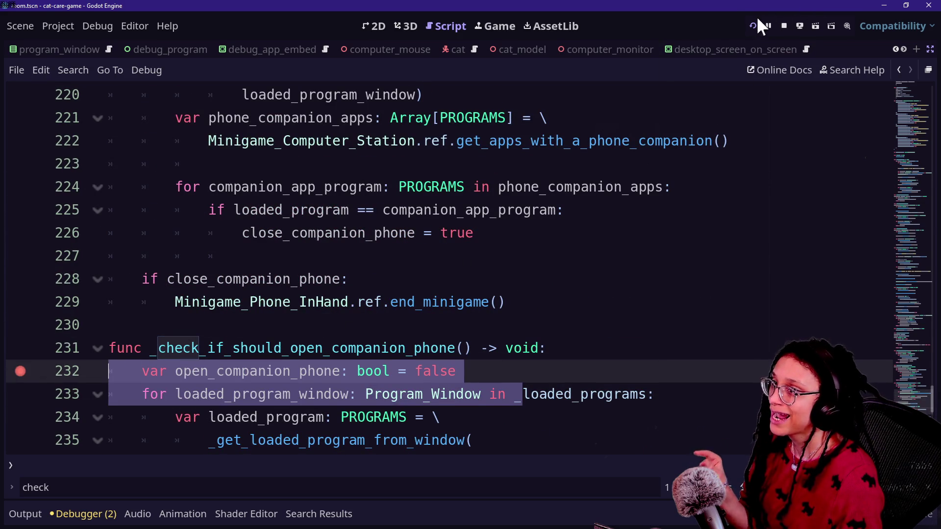
{"action": "left_click", "coordinate": [753, 25]}
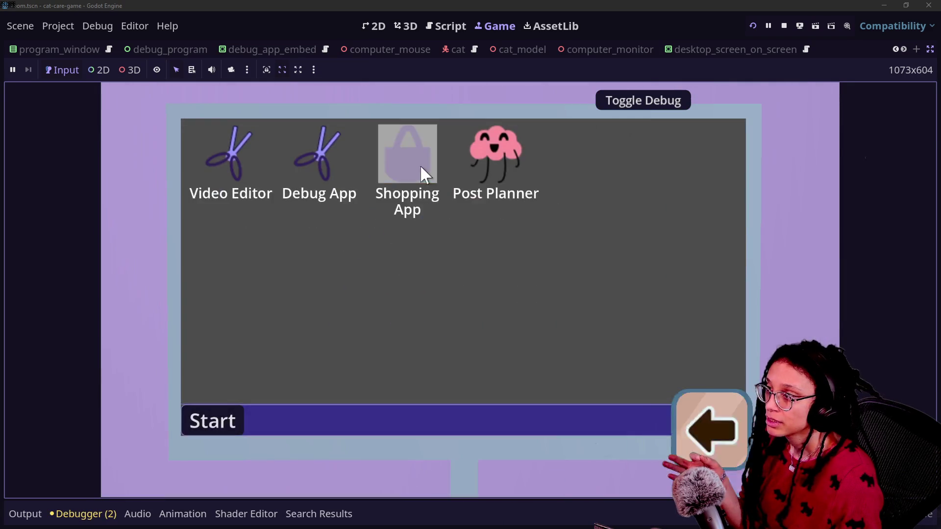
Step: Open the in-game Shopping App to hit the line 232 breakpoint and confirm _loaded_programs is empty
{"action": "left_click", "coordinate": [405, 158]}
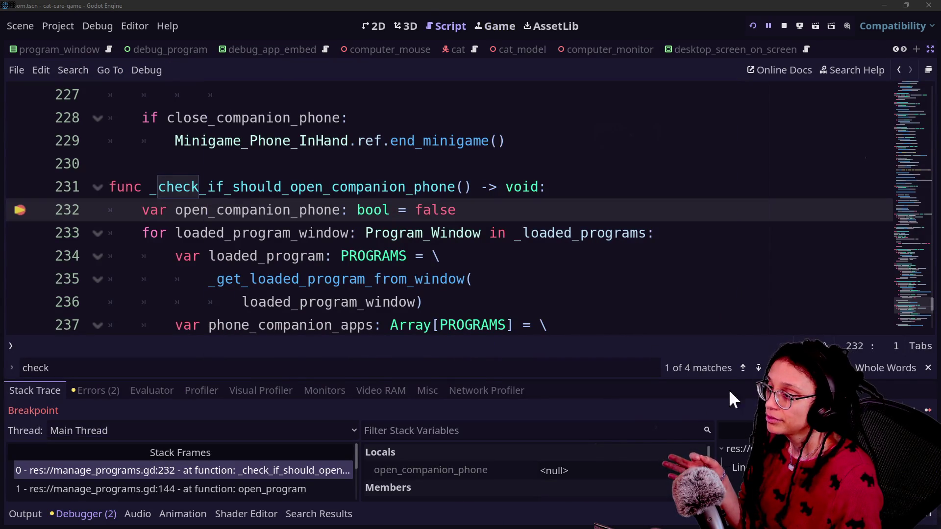
{"action": "mouse_move", "coordinate": [607, 379]}
{"action": "left_mouse_down"}
{"action": "mouse_move", "coordinate": [620, 233]}
{"action": "mouse_move", "coordinate": [631, 272]}
{"action": "left_mouse_up"}
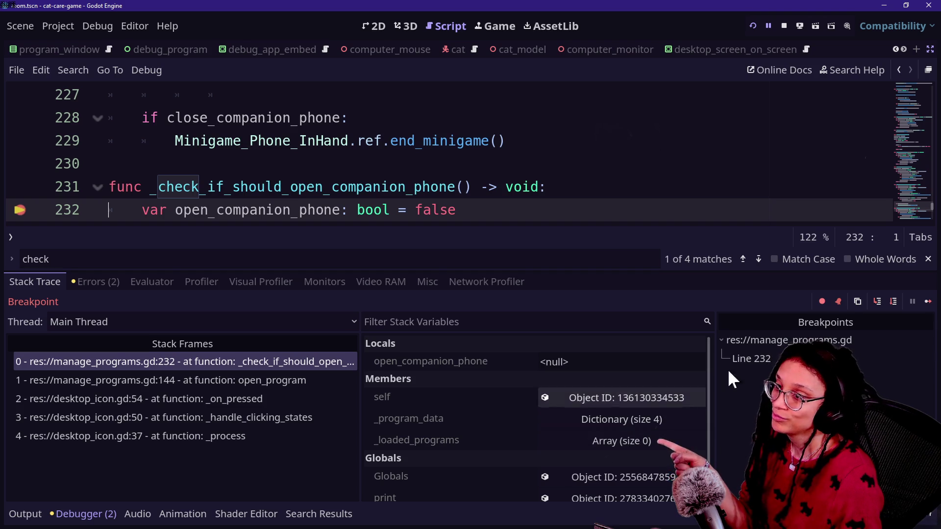
{"action": "left_click", "coordinate": [460, 163]}
Step: Collapse the debugger panel to give the code editor more room
{"action": "key", "text": "ctrl+j"}
{"action": "scroll", "coordinate": [461, 174], "scroll_direction": "up", "scroll_amount": 3}
{"action": "scroll", "coordinate": [461, 172], "scroll_direction": "up", "scroll_amount": 4}
{"action": "scroll", "coordinate": [457, 169], "scroll_direction": "down", "scroll_amount": 6}
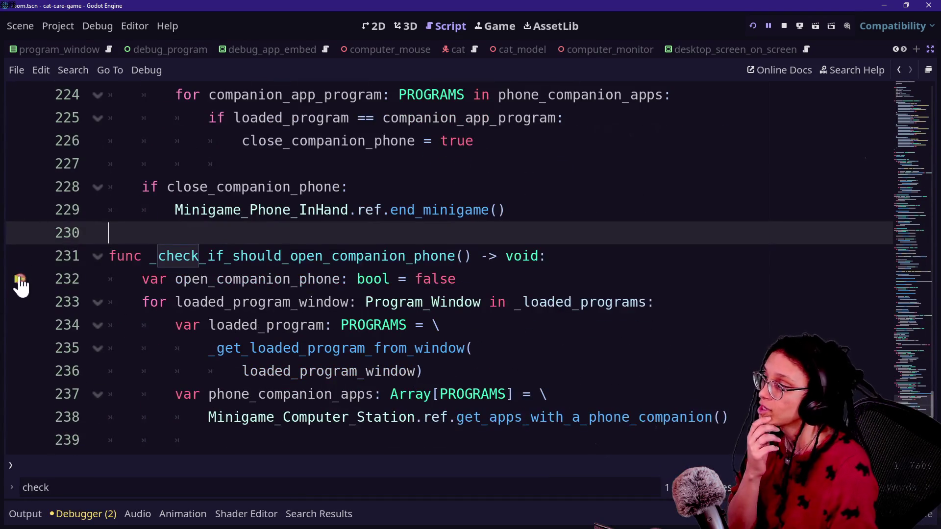
{"action": "left_click", "coordinate": [334, 273]}
{"action": "scroll", "coordinate": [333, 273], "scroll_direction": "up", "scroll_amount": 13}
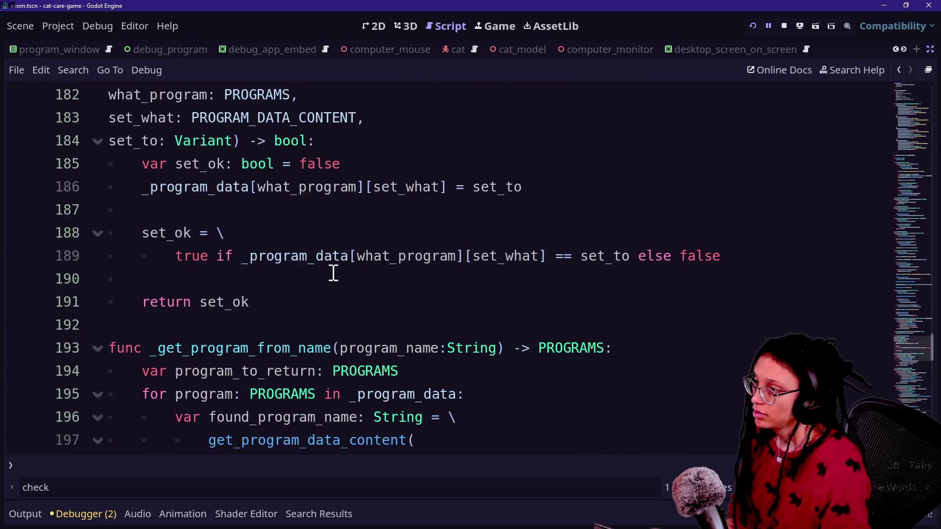
Step: Move up to open_program and step through 'check' matches to the _check_if_should_open_companion_phone call on line 144
{"action": "scroll", "coordinate": [333, 273], "scroll_direction": "up", "scroll_amount": 7}
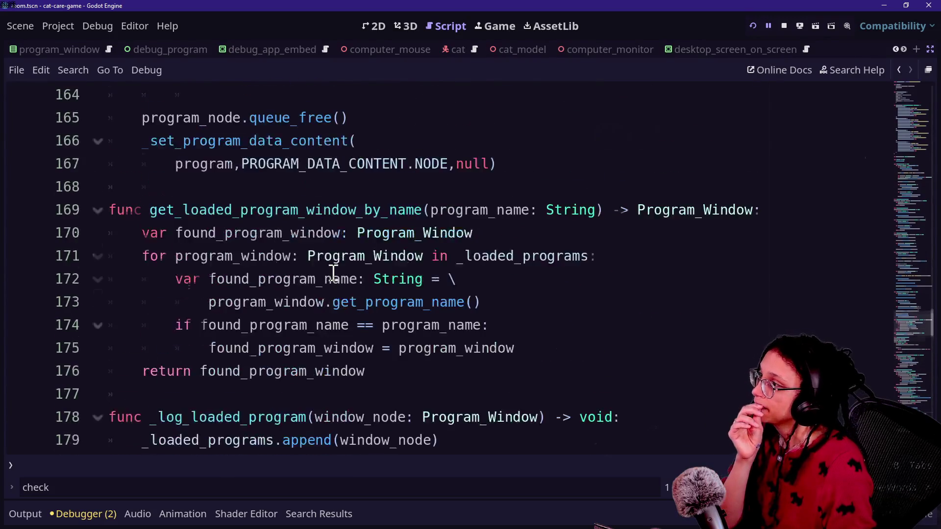
{"action": "scroll", "coordinate": [333, 273], "scroll_direction": "up", "scroll_amount": 4}
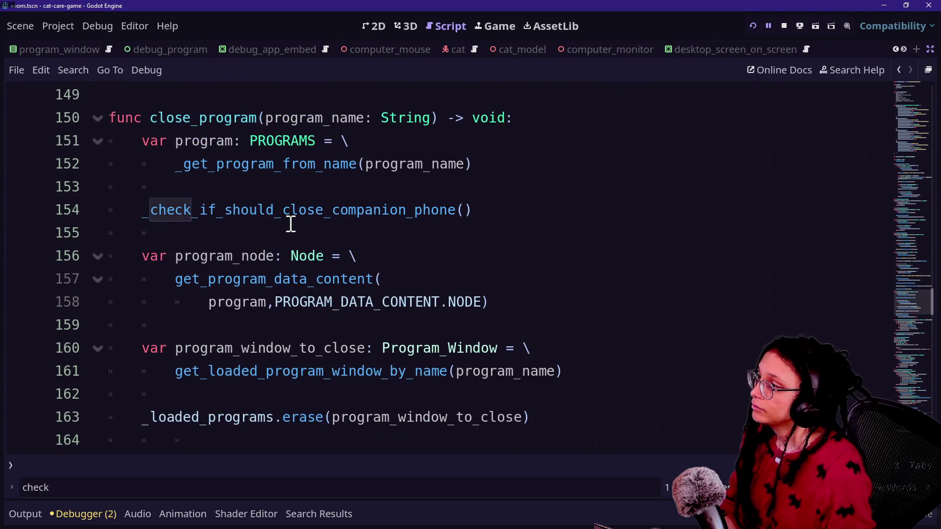
{"action": "scroll", "coordinate": [291, 224], "scroll_direction": "up", "scroll_amount": 5}
{"action": "left_click", "coordinate": [466, 325]}
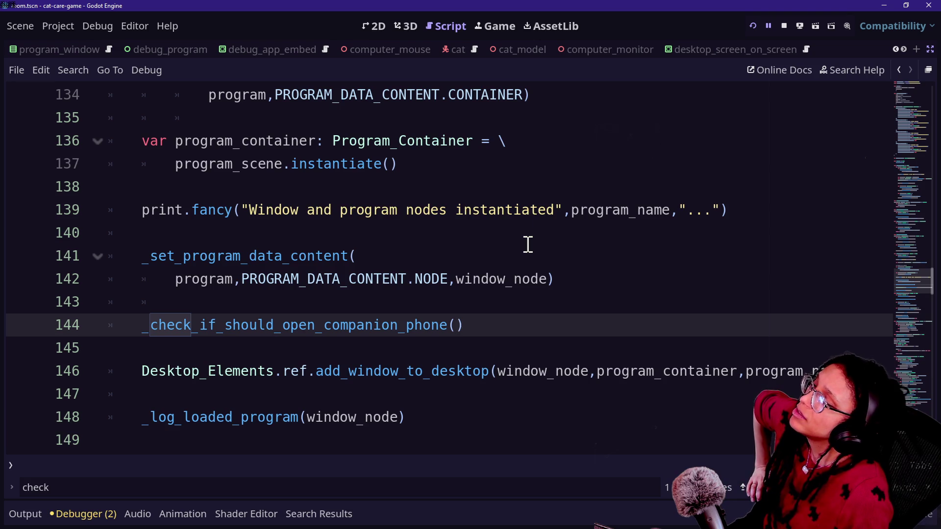
{"action": "scroll", "coordinate": [528, 245], "scroll_direction": "up", "scroll_amount": 1}
{"action": "scroll", "coordinate": [502, 319], "scroll_direction": "down", "scroll_amount": 2}
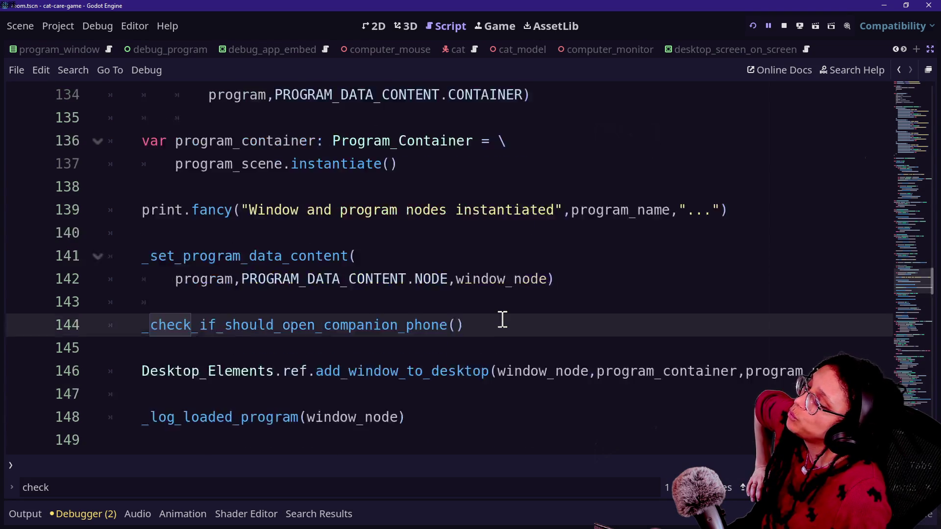
{"action": "scroll", "coordinate": [502, 319], "scroll_direction": "down", "scroll_amount": 15}
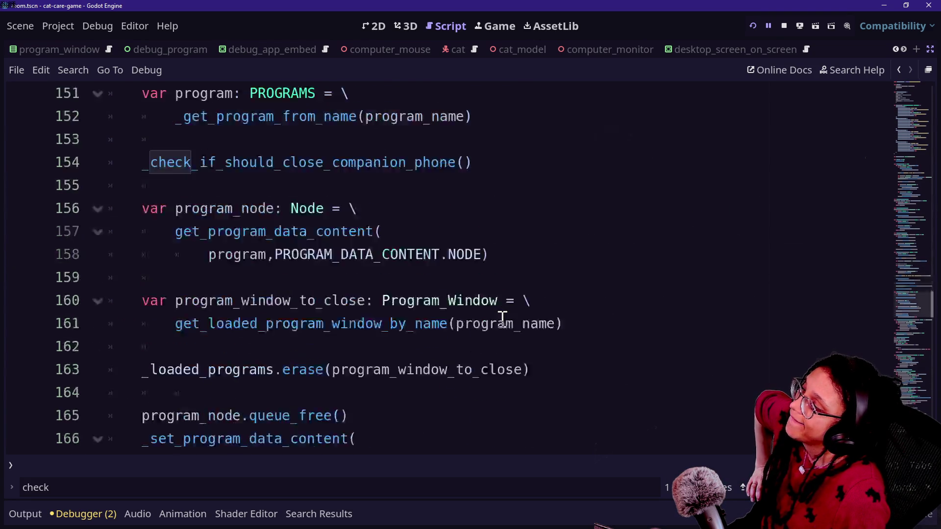
{"action": "scroll", "coordinate": [503, 319], "scroll_direction": "up", "scroll_amount": 9}
{"action": "scroll", "coordinate": [503, 320], "scroll_direction": "up", "scroll_amount": 7}
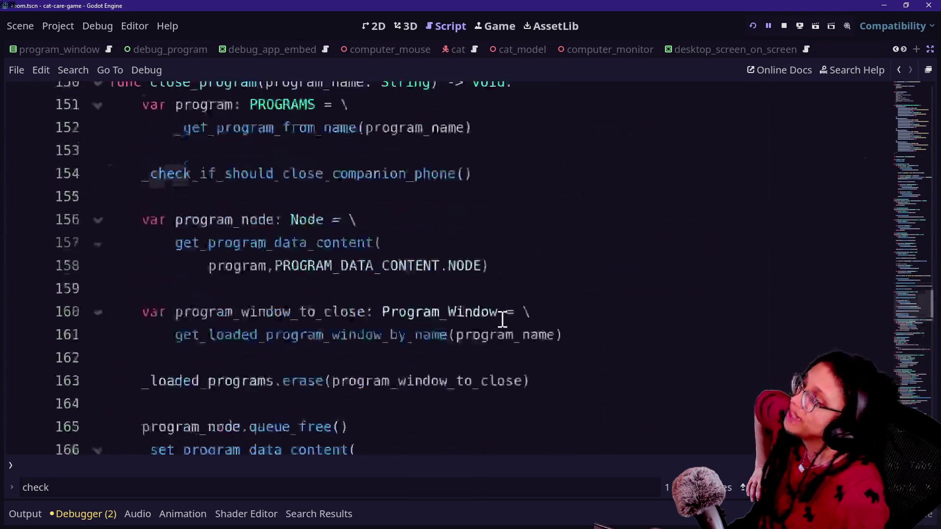
{"action": "scroll", "coordinate": [502, 319], "scroll_direction": "up", "scroll_amount": 4}
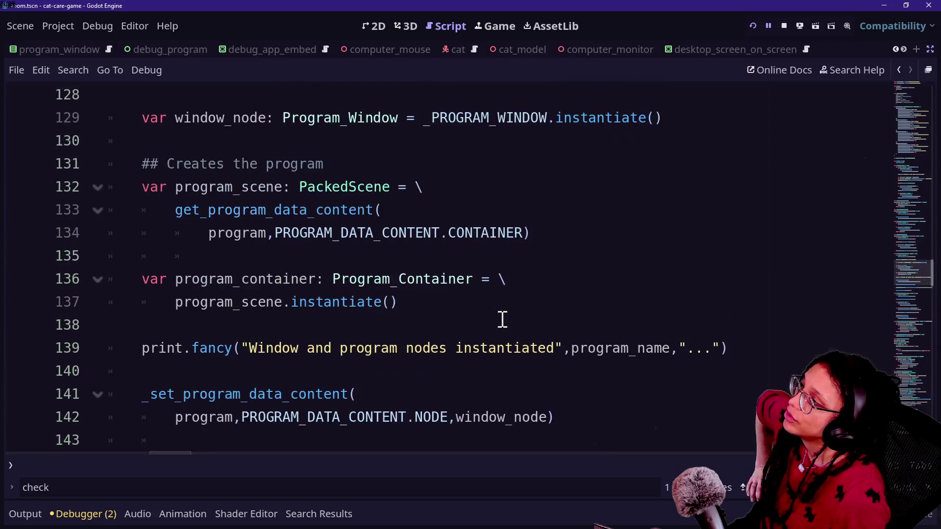
{"action": "scroll", "coordinate": [503, 319], "scroll_direction": "up", "scroll_amount": 2}
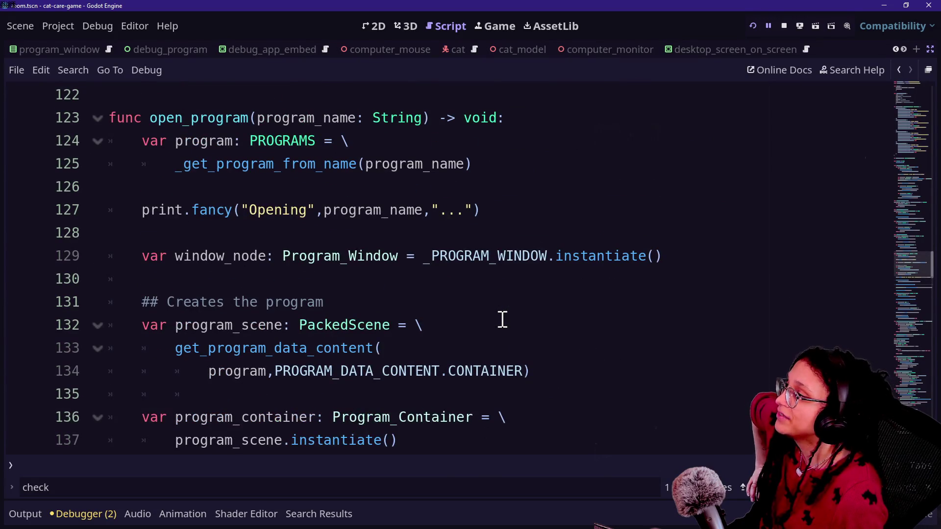
{"action": "key", "text": "Return"}
{"action": "key", "text": "Return"}
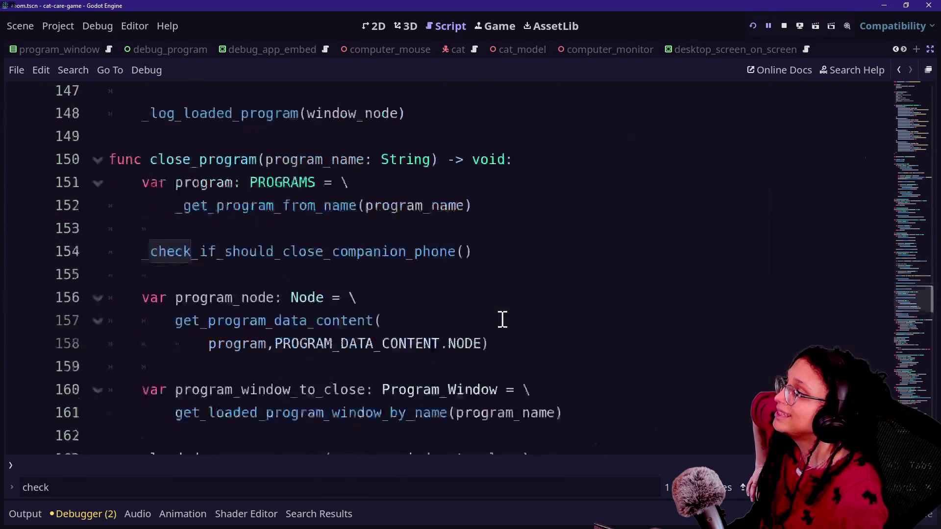
{"action": "key", "text": "shift+Return"}
Step: Type 'prog' as the line 144 argument and give _check_if_should_close_companion_phone a program: PROGRAMS parameter
{"action": "type", "text": "prog"}
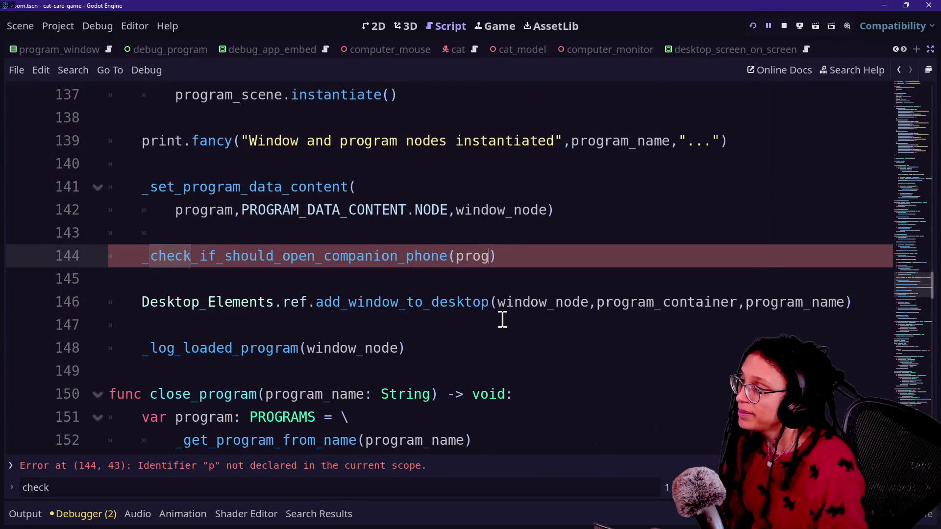
{"action": "scroll", "coordinate": [270, 163], "scroll_direction": "down", "scroll_amount": 11}
{"action": "right_click", "coordinate": [270, 163]}
{"action": "left_click", "coordinate": [202, 146]}
{"action": "scroll", "coordinate": [398, 264], "scroll_direction": "down", "scroll_amount": 10}
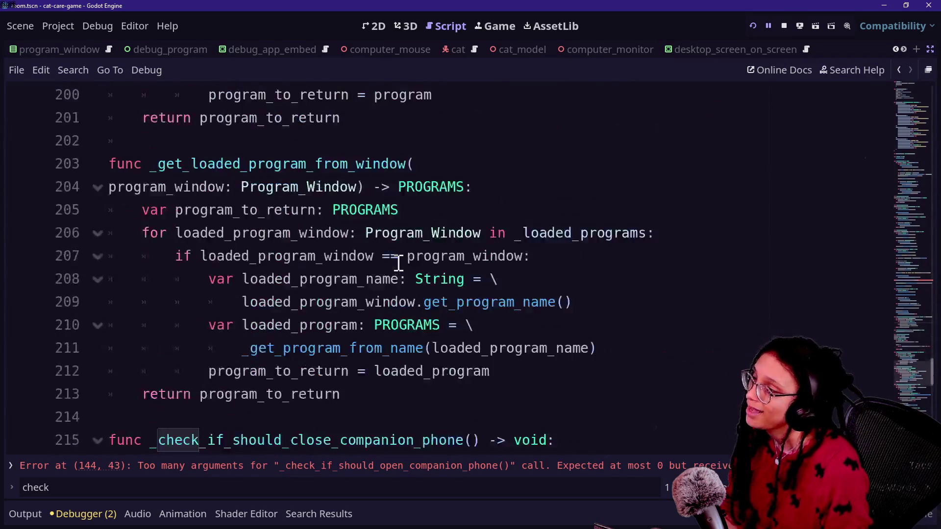
{"action": "scroll", "coordinate": [399, 264], "scroll_direction": "up", "scroll_amount": 2}
{"action": "scroll", "coordinate": [399, 263], "scroll_direction": "down", "scroll_amount": 6}
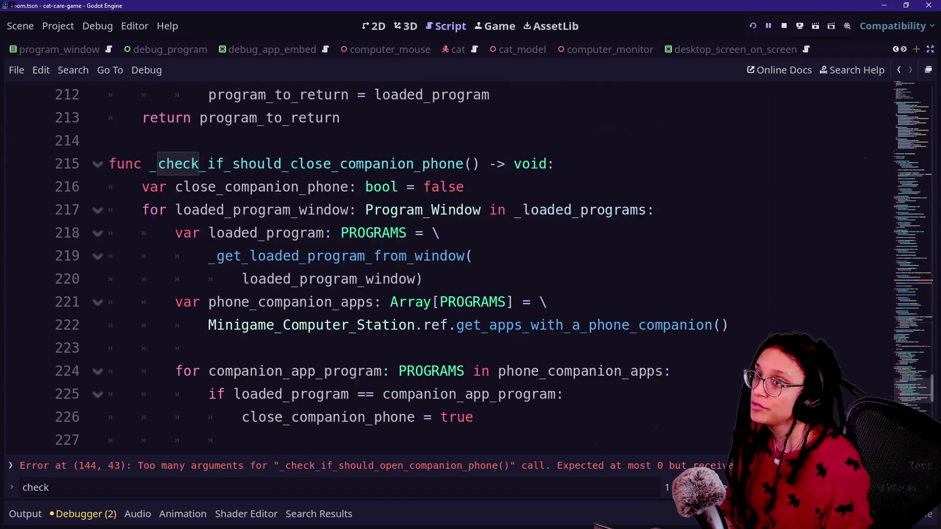
{"action": "key", "text": "alt+Tab"}
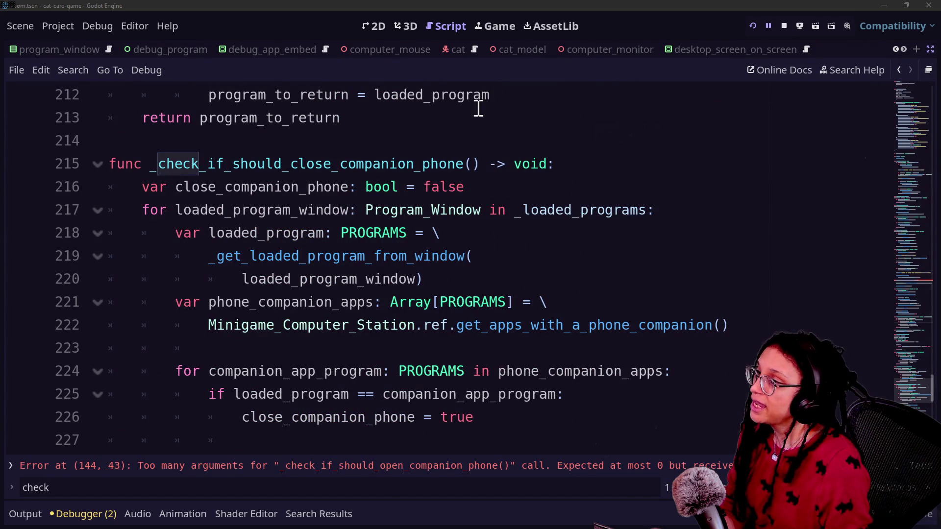
{"action": "left_click", "coordinate": [472, 164]}
{"action": "type", "text": "program: P"}
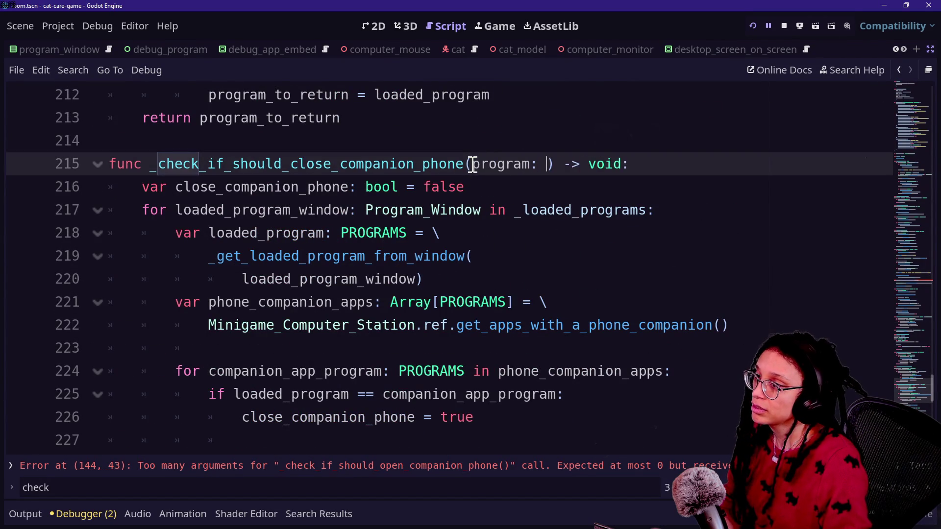
{"action": "type", "text": "ROGRAMS"}
{"action": "left_click", "coordinate": [363, 212]}
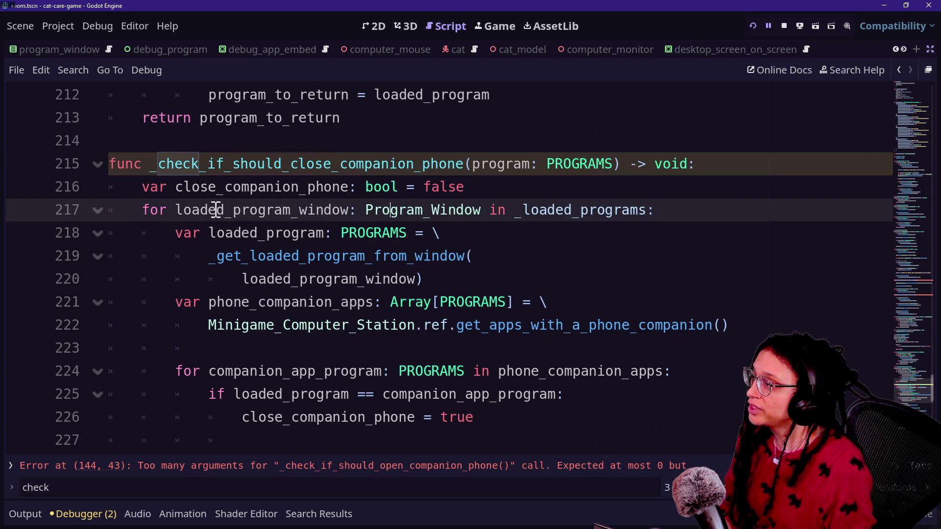
Step: Delete the outer loaded-programs loop lines and unindent the companion-app loop one level
{"action": "mouse_move", "coordinate": [129, 217]}
{"action": "left_mouse_down"}
{"action": "mouse_move", "coordinate": [496, 324]}
{"action": "mouse_move", "coordinate": [691, 349]}
{"action": "left_mouse_up"}
{"action": "left_click", "coordinate": [691, 349]}
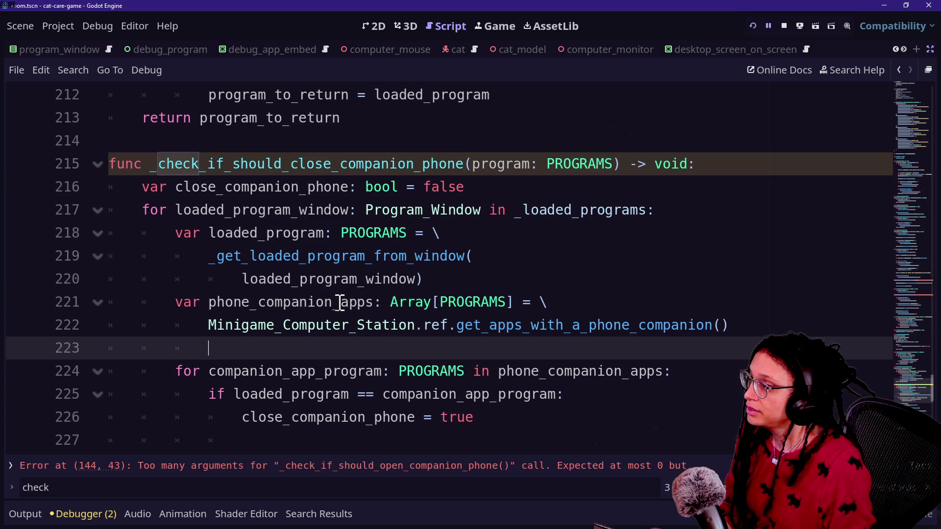
{"action": "mouse_move", "coordinate": [438, 276]}
{"action": "left_mouse_down"}
{"action": "mouse_move", "coordinate": [473, 162]}
{"action": "mouse_move", "coordinate": [719, 161]}
{"action": "left_mouse_up"}
{"action": "key", "text": "BackSpace"}
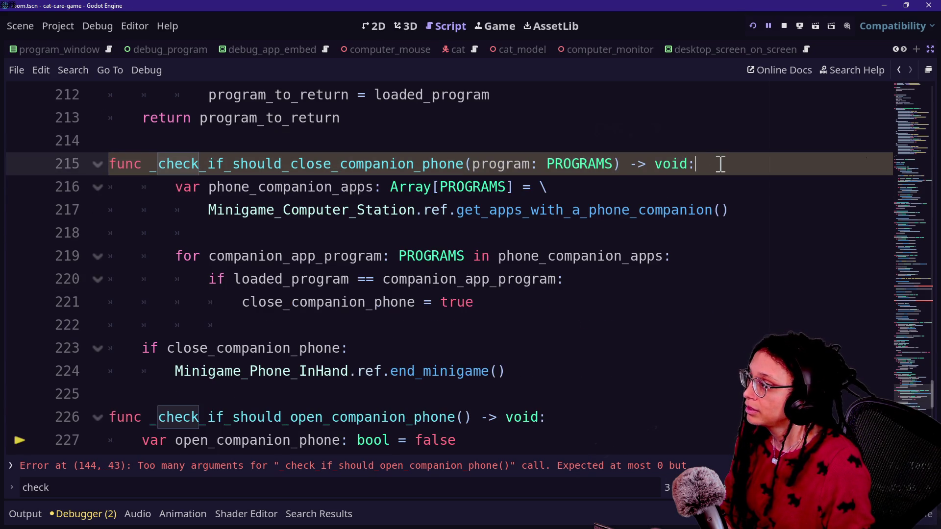
{"action": "mouse_move", "coordinate": [548, 186]}
{"action": "left_mouse_down"}
{"action": "mouse_move", "coordinate": [653, 237]}
{"action": "mouse_move", "coordinate": [669, 297]}
{"action": "left_mouse_up"}
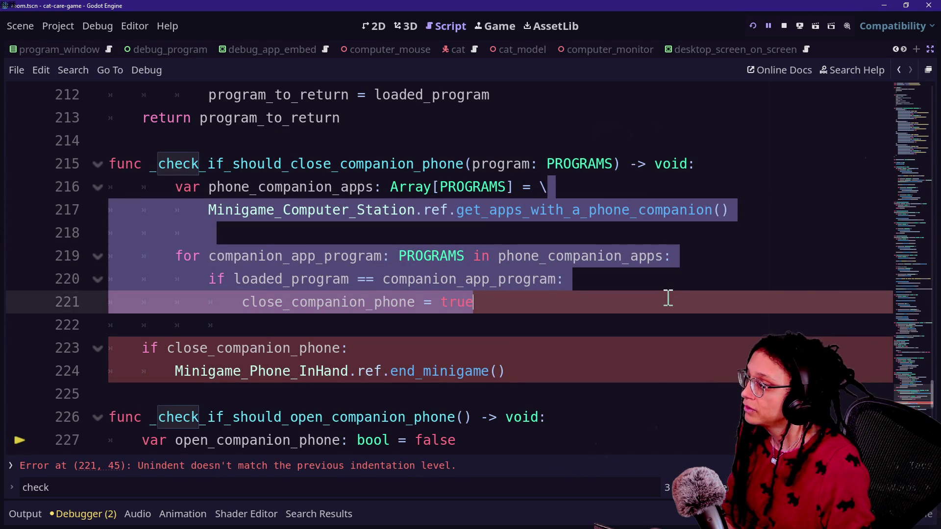
{"action": "key", "text": "shift+Tab"}
{"action": "left_click", "coordinate": [400, 133]}
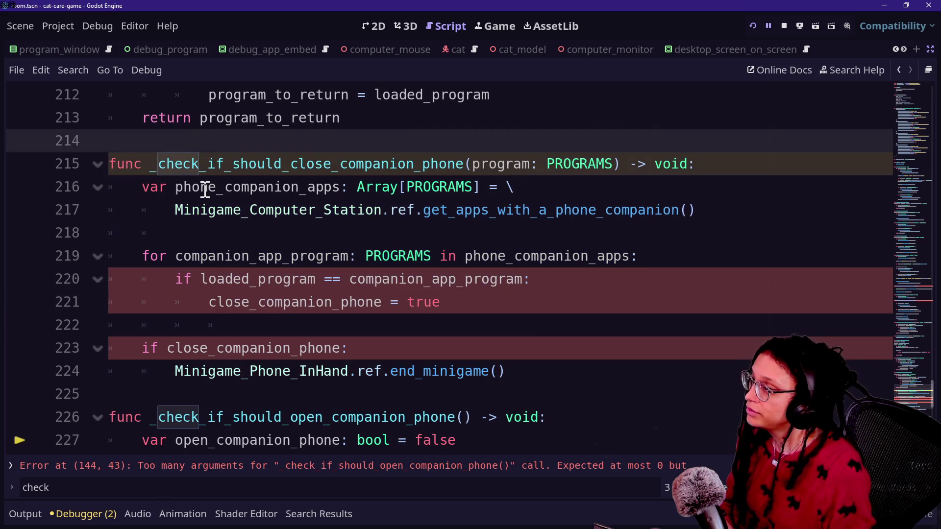
Step: Change the comparison on line 220 from loaded_program to program
{"action": "left_click_drag", "start_coordinate": [177, 187], "coordinate": [412, 187]}
{"action": "left_click", "coordinate": [300, 187]}
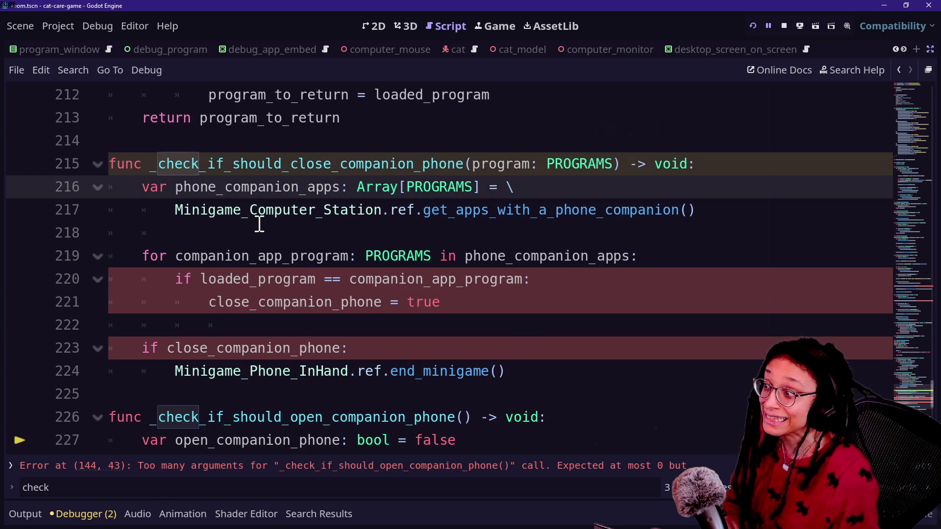
{"action": "left_click_drag", "start_coordinate": [216, 256], "coordinate": [440, 255]}
{"action": "left_click", "coordinate": [531, 256]}
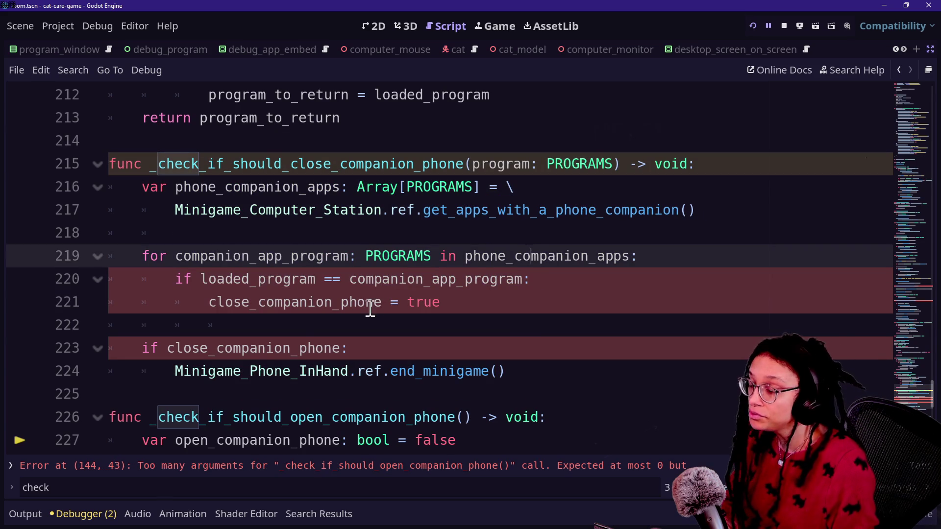
{"action": "left_click_drag", "start_coordinate": [200, 278], "coordinate": [280, 274]}
{"action": "key", "text": "BackSpace"}
Step: Drop the close_companion_phone flag and its if-check, indenting end_minigame() under the matching-program if
{"action": "left_click_drag", "start_coordinate": [199, 279], "coordinate": [456, 267]}
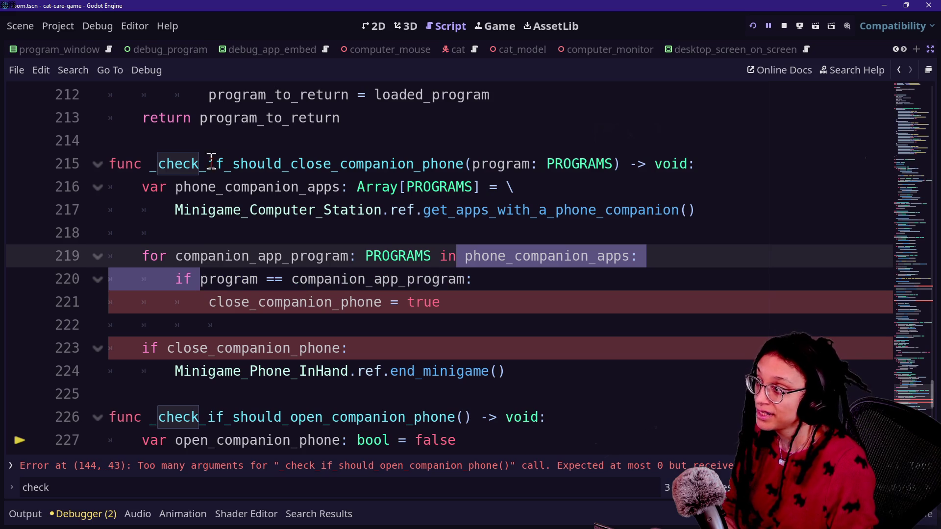
{"action": "left_click_drag", "start_coordinate": [212, 162], "coordinate": [483, 156]}
{"action": "left_click_drag", "start_coordinate": [292, 255], "coordinate": [484, 277]}
{"action": "left_click_drag", "start_coordinate": [258, 302], "coordinate": [341, 302]}
{"action": "left_click", "coordinate": [341, 301]}
{"action": "left_click_drag", "start_coordinate": [209, 303], "coordinate": [249, 304]}
{"action": "left_click", "coordinate": [248, 304]}
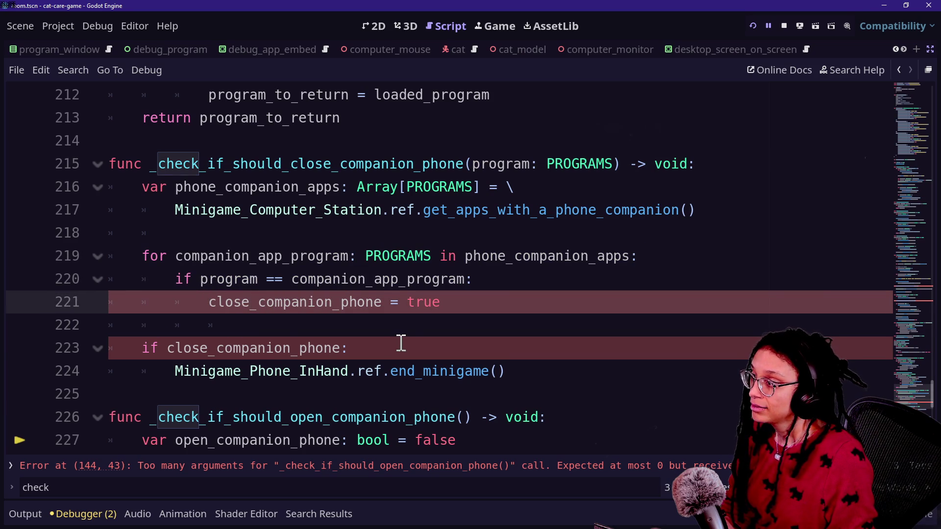
{"action": "left_click_drag", "start_coordinate": [400, 343], "coordinate": [555, 283]}
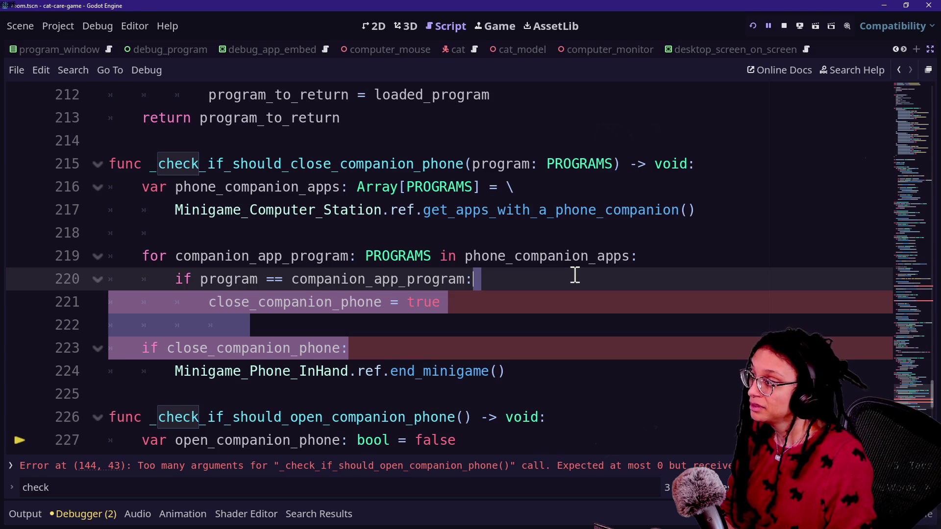
{"action": "key", "text": "BackSpace"}
{"action": "left_click", "coordinate": [160, 302]}
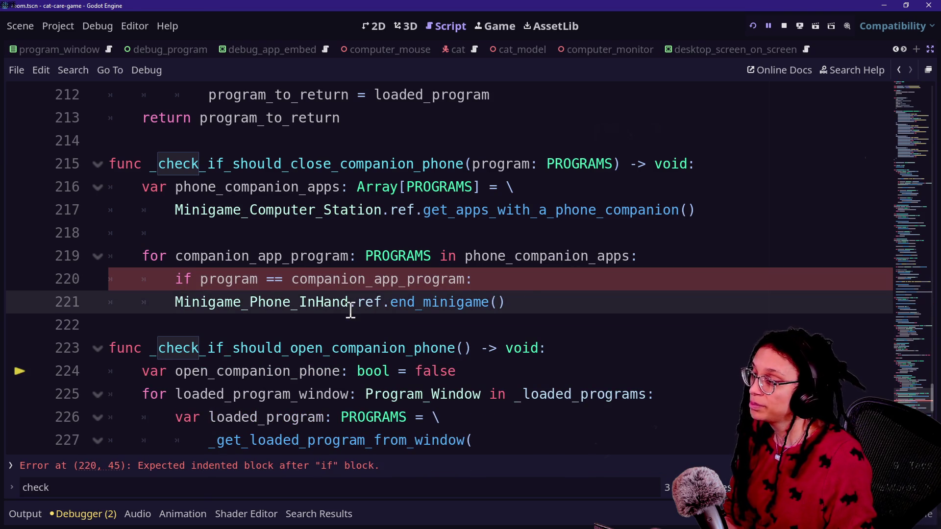
{"action": "key", "text": "Tab"}
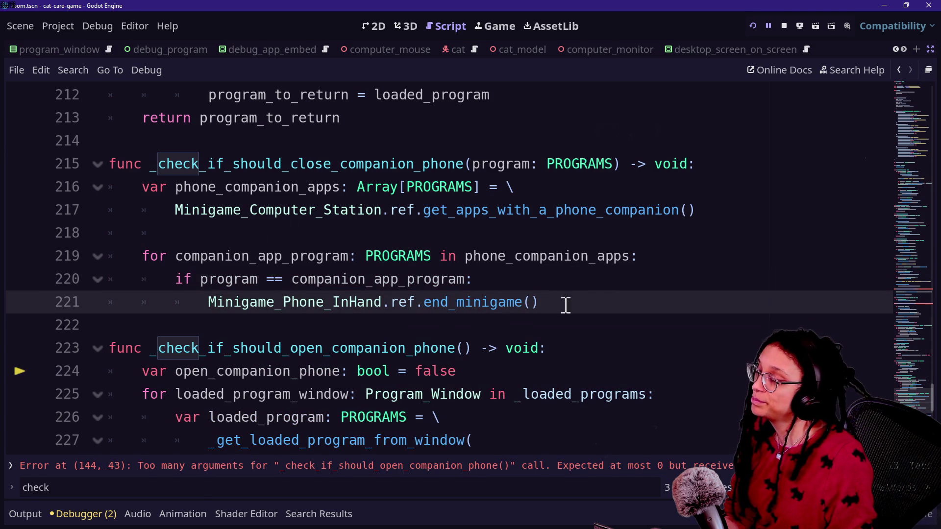
{"action": "left_click_drag", "start_coordinate": [606, 310], "coordinate": [740, 175]}
{"action": "key", "text": "ctrl+c"}
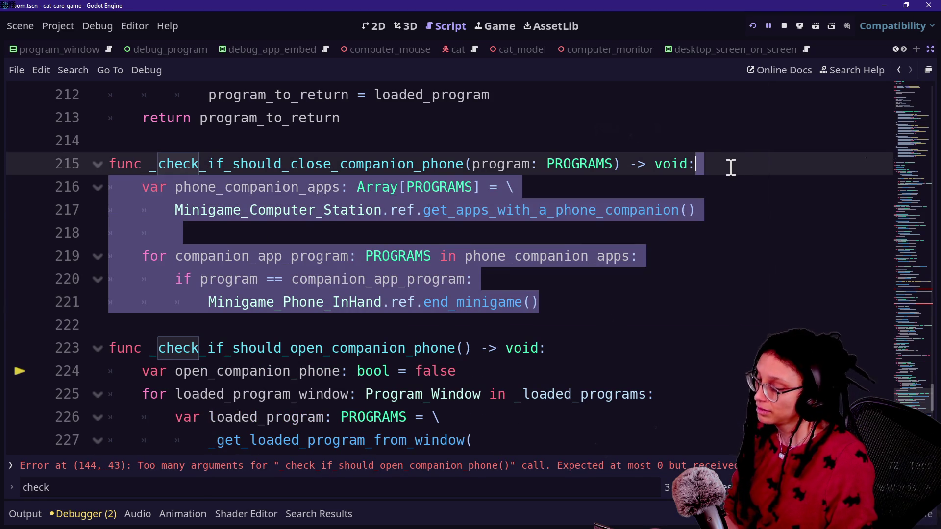
Step: Replace the open-phone function body with the copied companion-app loop from the close function
{"action": "key", "text": "ctrl+z"}
{"action": "key", "text": "ctrl+z"}
{"action": "key", "text": "ctrl+z"}
{"action": "key", "text": "ctrl+z"}
{"action": "key", "text": "ctrl+shift+z"}
{"action": "key", "text": "ctrl+z"}
{"action": "key", "text": "ctrl+shift+z"}
{"action": "mouse_move", "coordinate": [463, 372]}
{"action": "left_mouse_down"}
{"action": "mouse_move", "coordinate": [477, 369]}
{"action": "mouse_move", "coordinate": [682, 128]}
{"action": "left_mouse_up"}
{"action": "key", "text": "ctrl+v"}
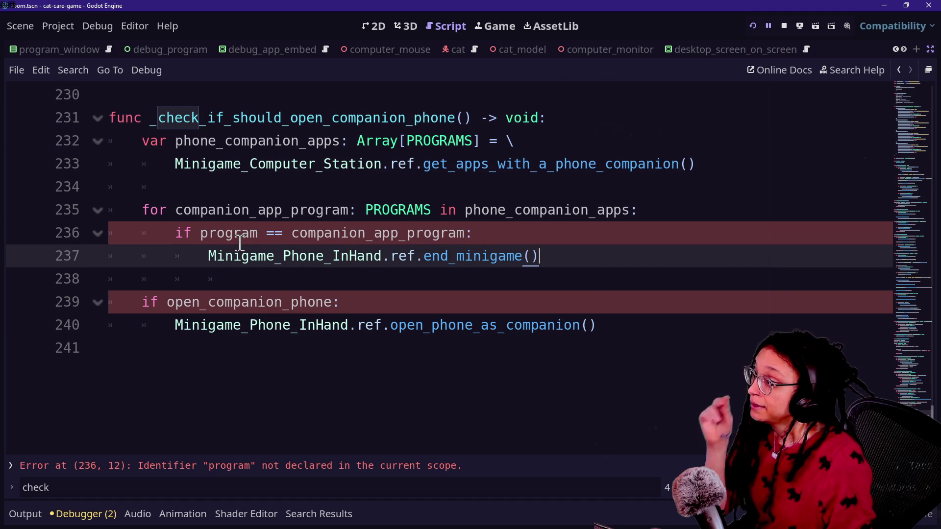
Step: Add a program: PROGRAMS parameter to _check_if_should_open_companion_phone
{"action": "left_click", "coordinate": [465, 117]}
{"action": "type", "text": "program: PR"}
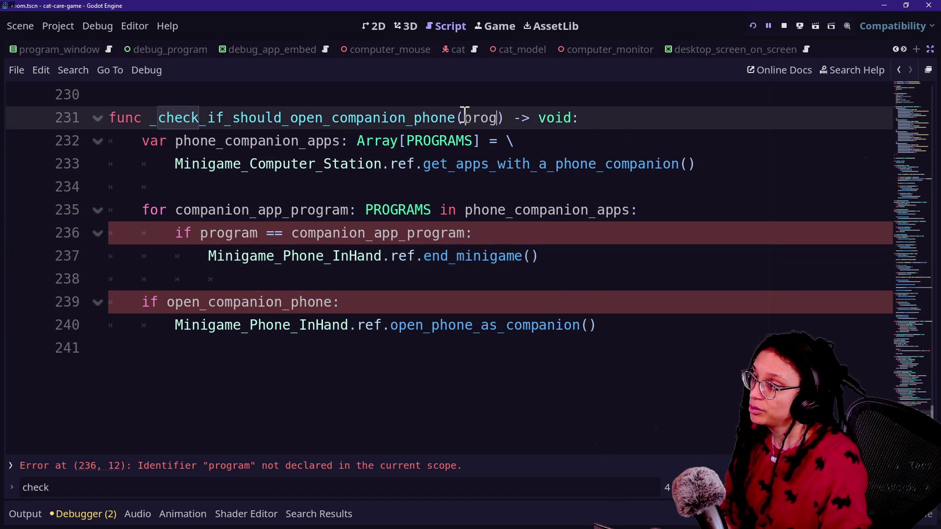
{"action": "type", "text": "OGRAMS"}
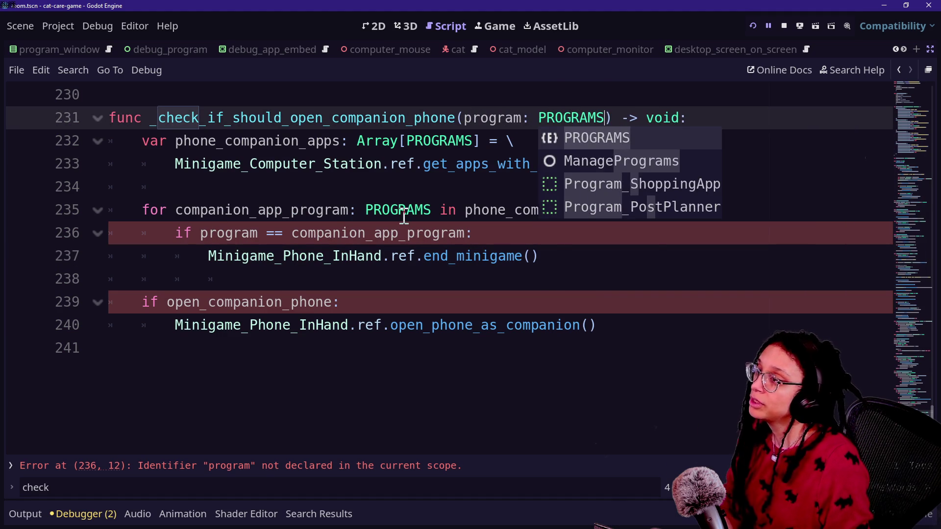
{"action": "scroll", "coordinate": [404, 215], "scroll_direction": "up", "scroll_amount": 4}
{"action": "scroll", "coordinate": [404, 216], "scroll_direction": "up", "scroll_amount": 2}
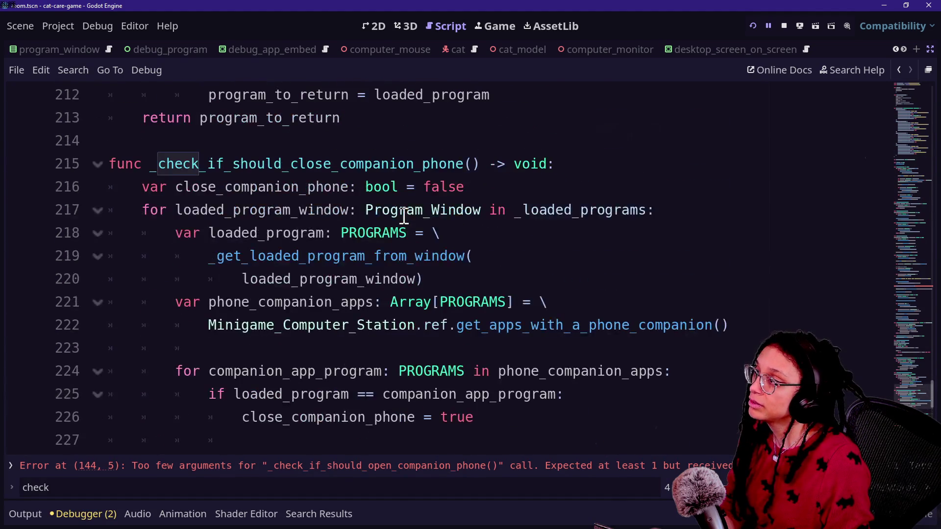
{"action": "scroll", "coordinate": [404, 216], "scroll_direction": "down", "scroll_amount": 5}
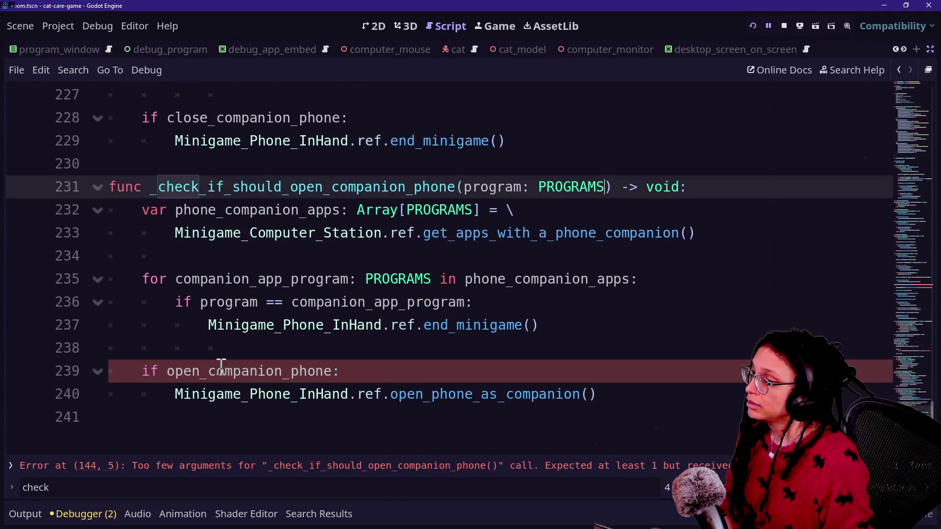
Step: Tidy the lines between the if and open_phone_as_companion() call, then save the script
{"action": "left_click", "coordinate": [389, 363]}
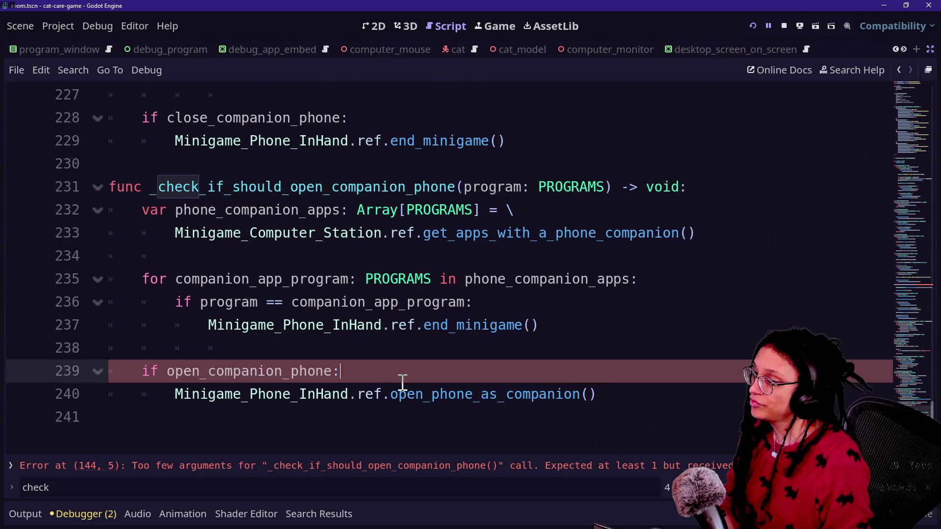
{"action": "left_click_drag", "start_coordinate": [166, 395], "coordinate": [514, 312]}
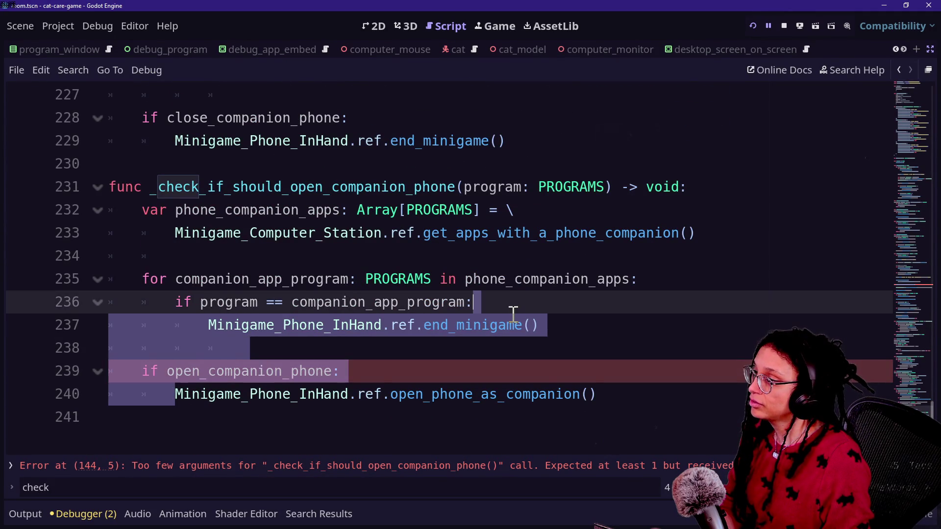
{"action": "key", "text": "BackSpace"}
{"action": "key", "text": "Return"}
{"action": "left_click", "coordinate": [395, 234]}
{"action": "key", "text": "ctrl+s"}
Step: Complete the line 144 call's argument as program and run the project
{"action": "left_click", "coordinate": [659, 466]}
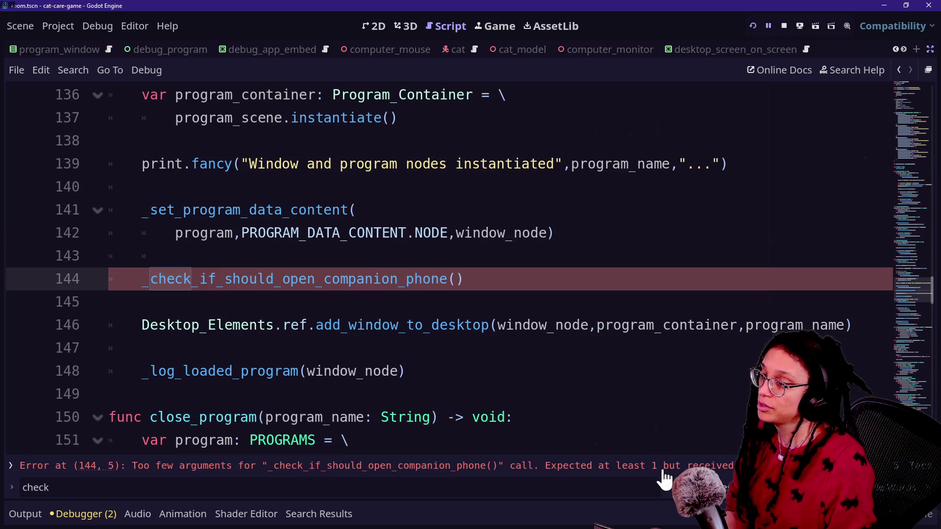
{"action": "left_click", "coordinate": [456, 279]}
{"action": "type", "text": "o"}
{"action": "key", "text": "BackSpace"}
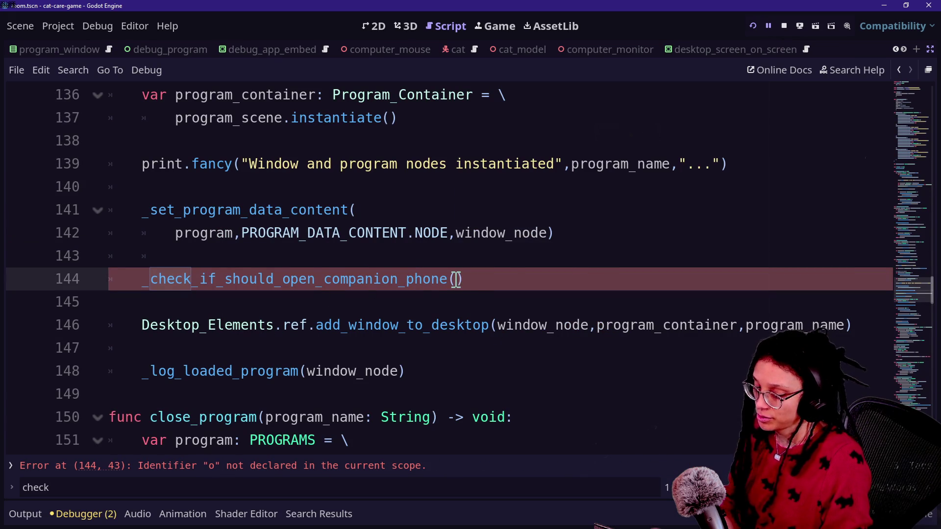
{"action": "type", "text": "program"}
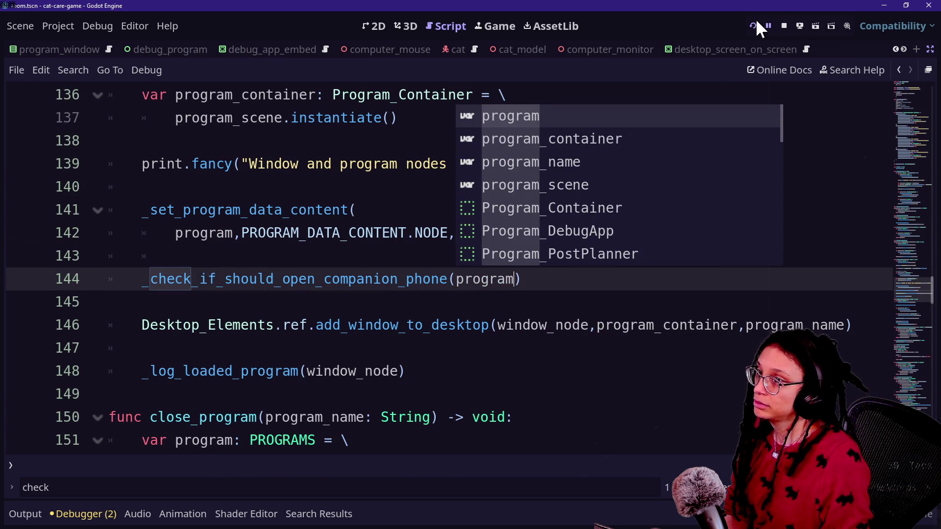
{"action": "left_click", "coordinate": [754, 23]}
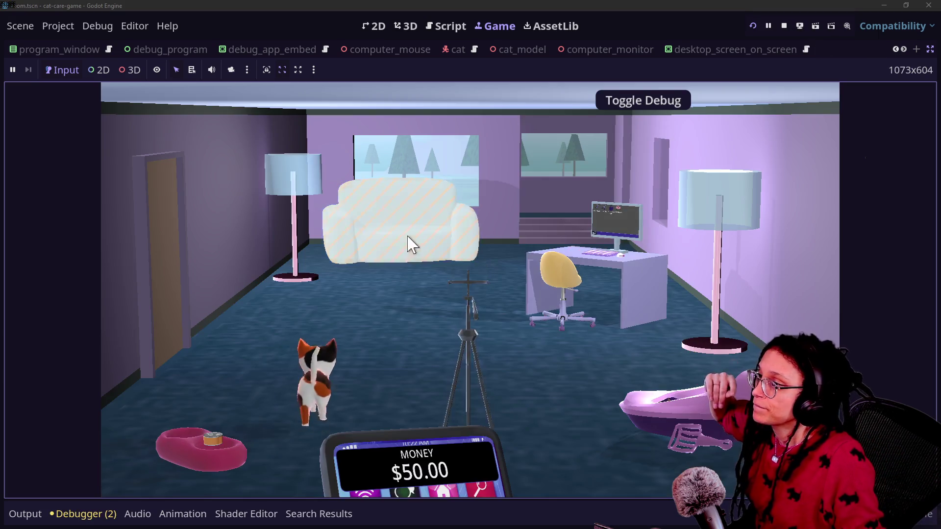
Step: Open and close the Shopping App on the in-game computer, checking the companion phone appears
{"action": "left_click", "coordinate": [578, 224]}
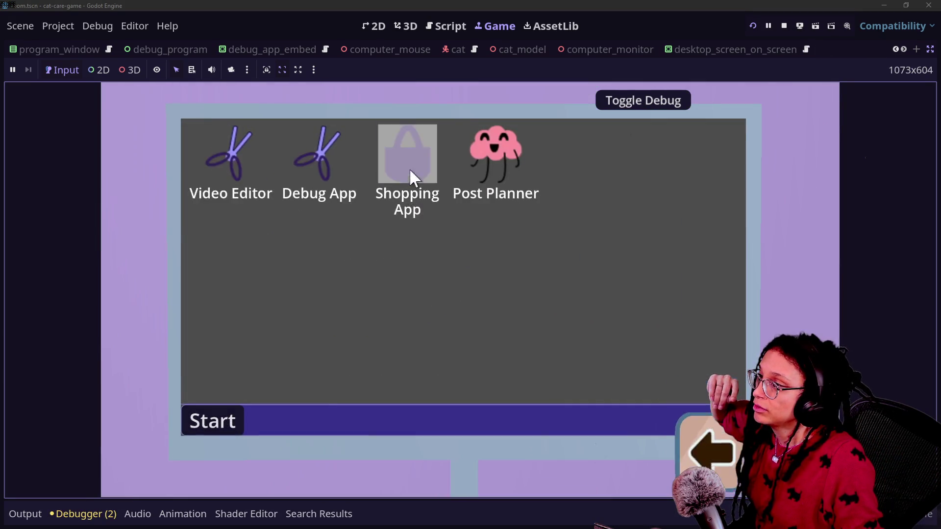
{"action": "double_click", "coordinate": [410, 170]}
{"action": "left_click", "coordinate": [728, 129]}
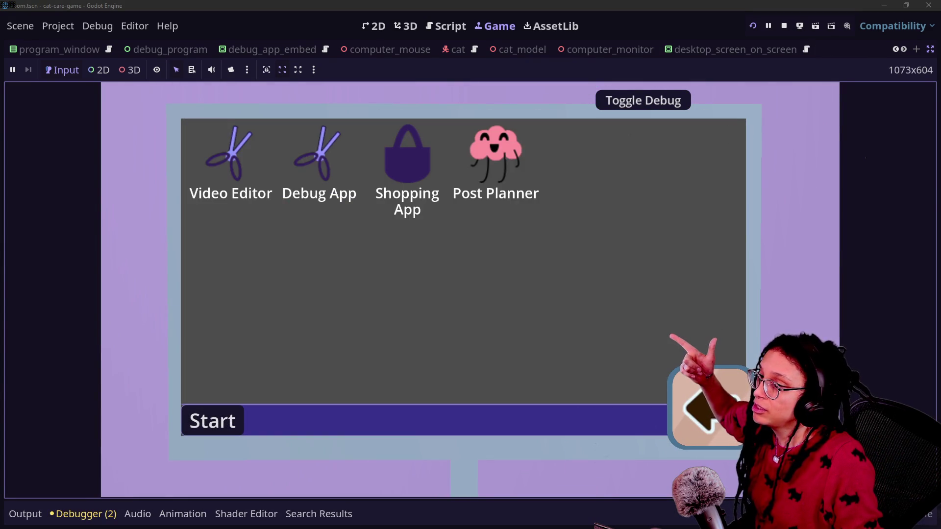
{"action": "double_click", "coordinate": [388, 191]}
{"action": "key", "text": "Escape"}
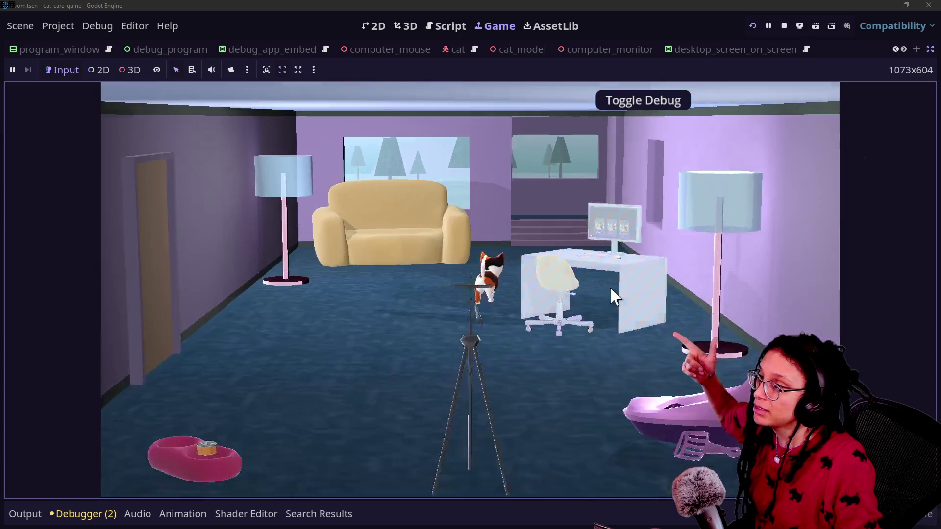
{"action": "left_click", "coordinate": [611, 288]}
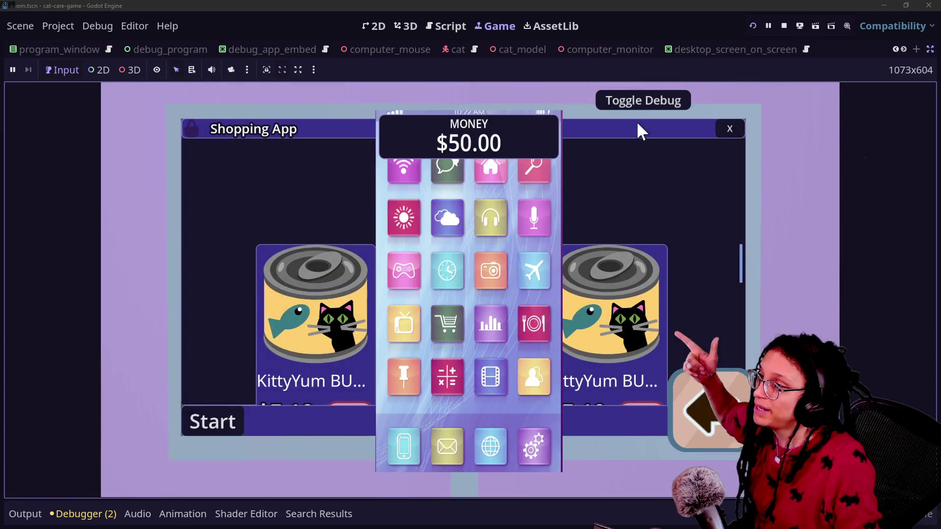
{"action": "left_click", "coordinate": [729, 131]}
Step: Open and close the Debug App, confirming the phone overlay with $50.00 shows alongside it
{"action": "double_click", "coordinate": [318, 157]}
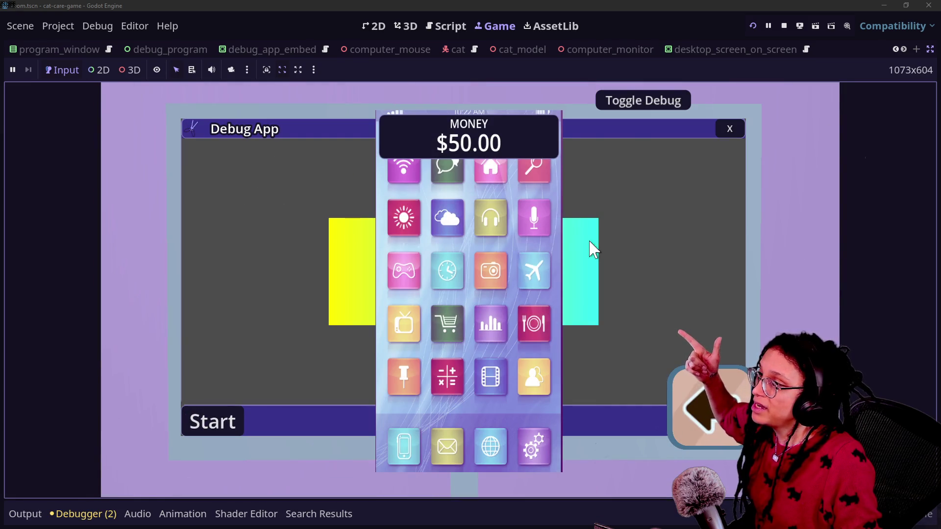
{"action": "left_click", "coordinate": [718, 400]}
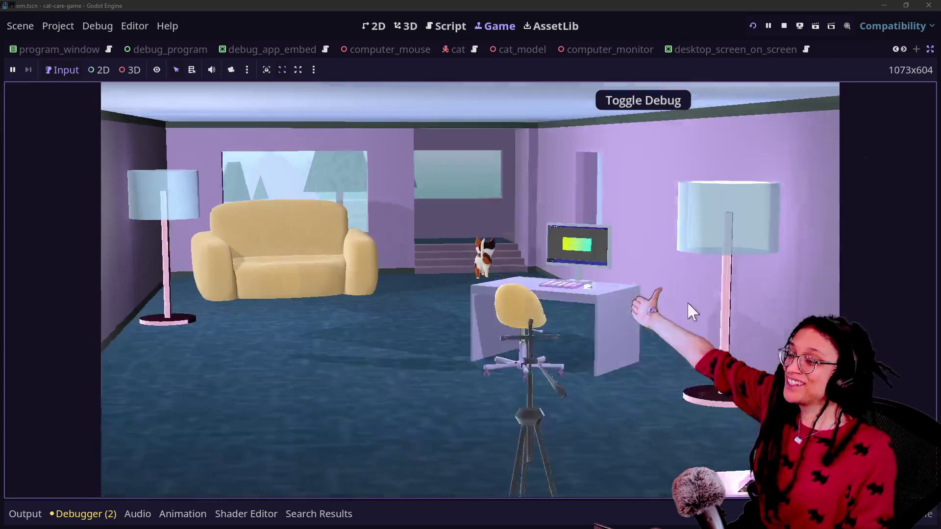
{"action": "left_click", "coordinate": [688, 304]}
{"action": "left_click", "coordinate": [723, 131]}
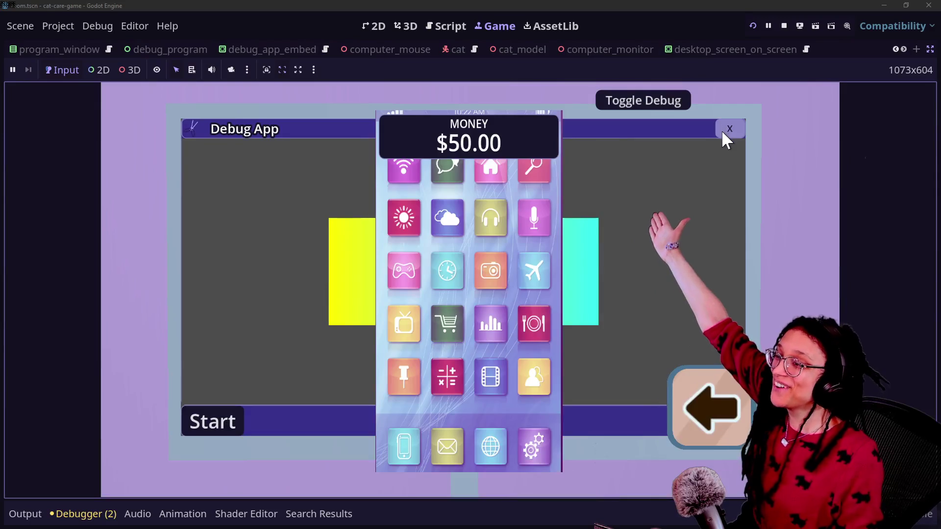
{"action": "double_click", "coordinate": [319, 157]}
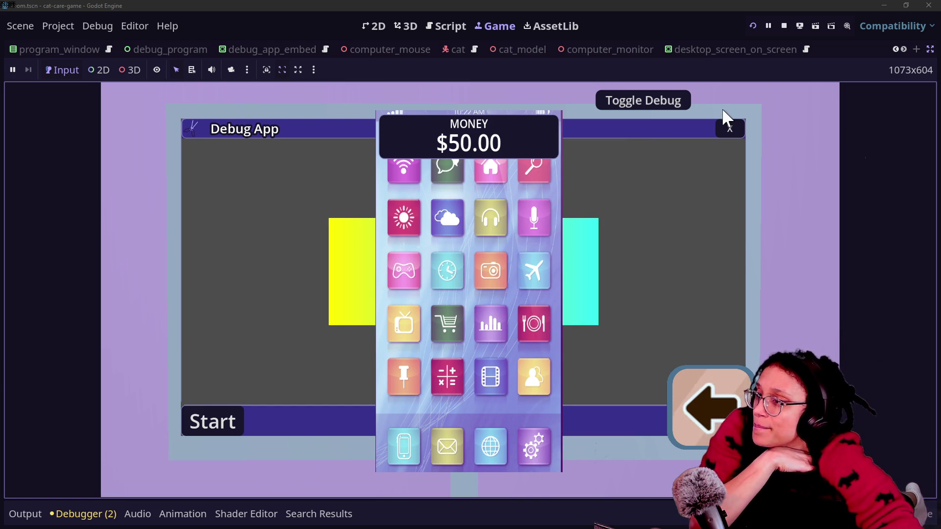
{"action": "left_click", "coordinate": [729, 128]}
Step: Open the computer_station scene's script through a 'computer_st' quick search
{"action": "left_click", "coordinate": [446, 26]}
{"action": "left_click", "coordinate": [399, 233]}
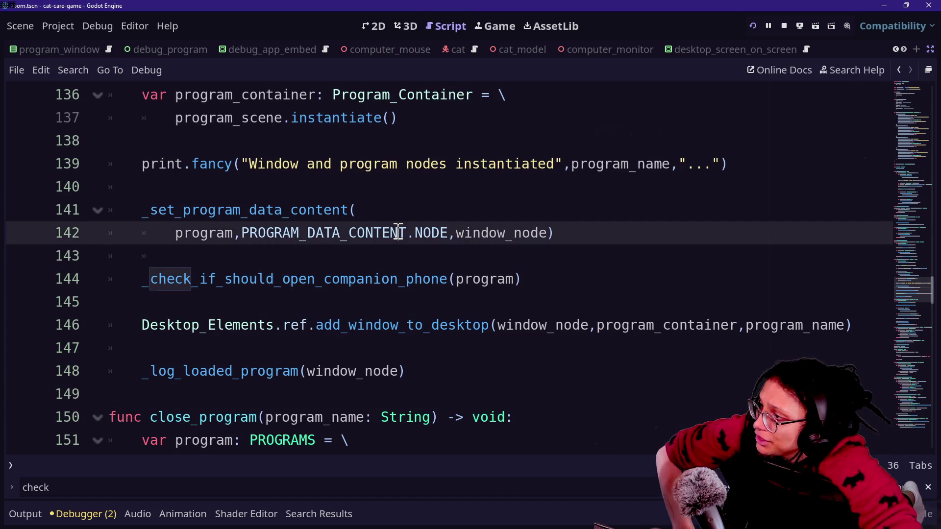
{"action": "key", "text": "shift+alt+o"}
{"action": "type", "text": "de"}
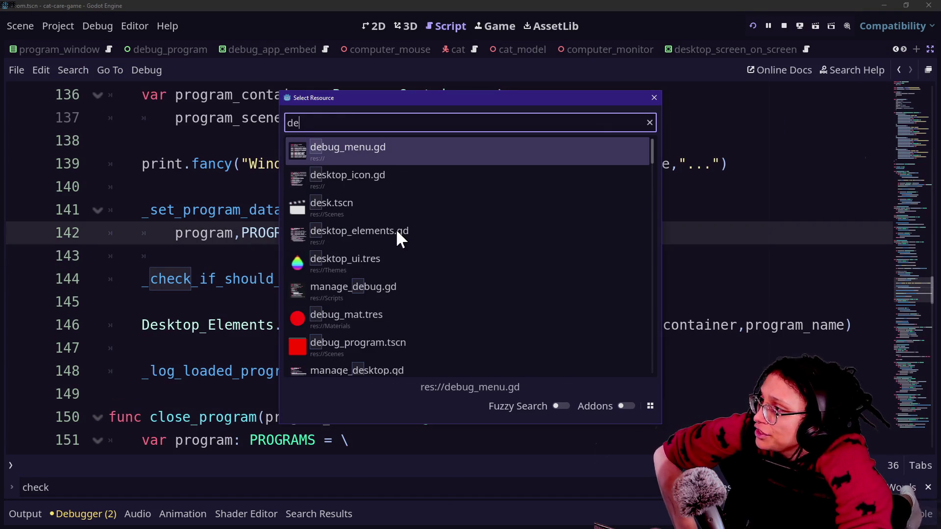
{"action": "key", "text": "ctrl+a"}
{"action": "type", "text": "com"}
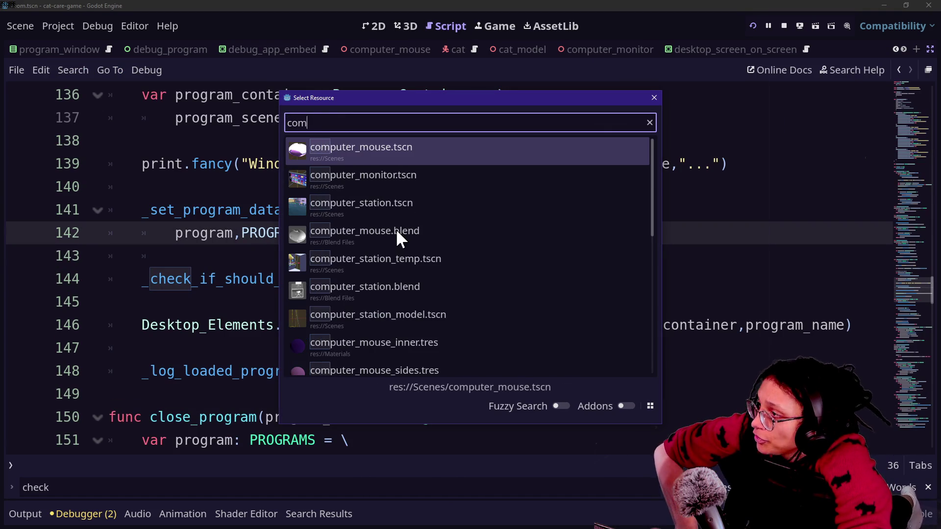
{"action": "type", "text": "puter_st"}
{"action": "key", "text": "Return"}
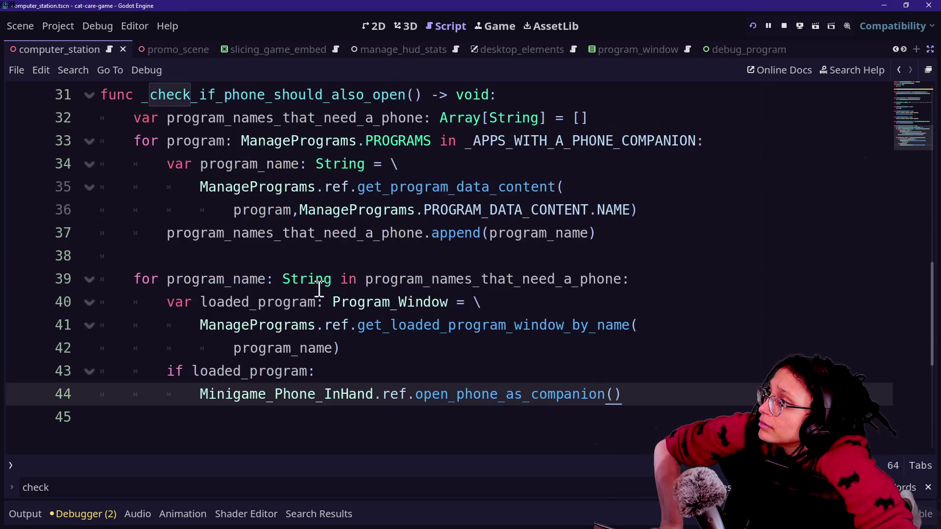
Step: Delete the app_with_companion_phone_loaded signal declaration and its leftover blank line
{"action": "left_click", "coordinate": [451, 210]}
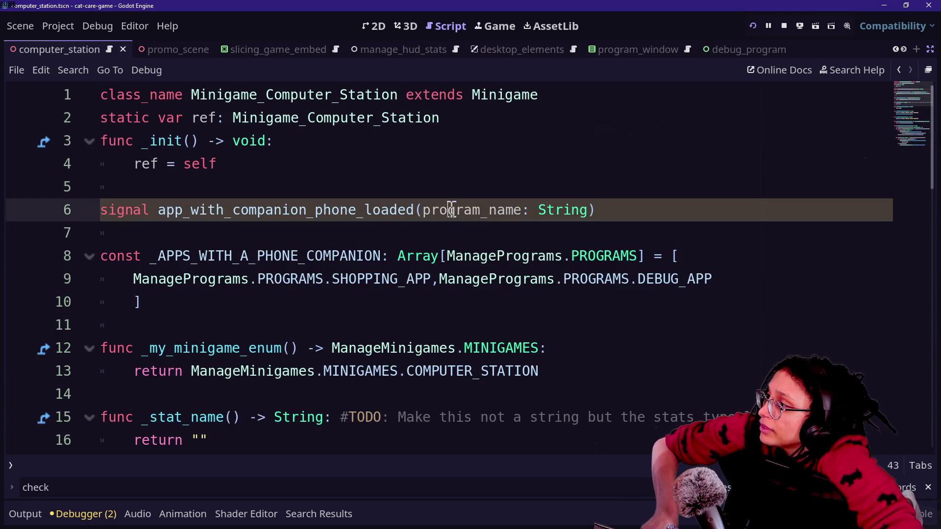
{"action": "left_click_drag", "start_coordinate": [599, 212], "coordinate": [599, 192]}
{"action": "key", "text": "BackSpace"}
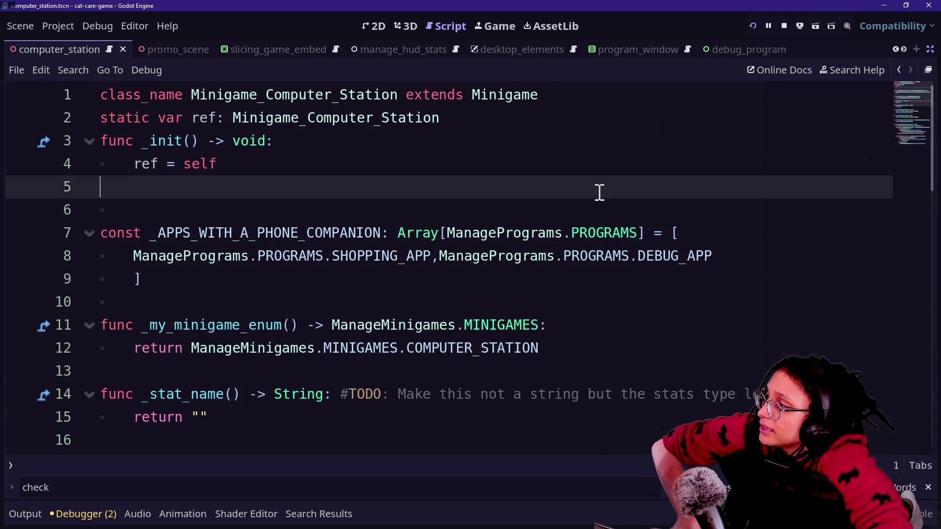
{"action": "key", "text": "BackSpace"}
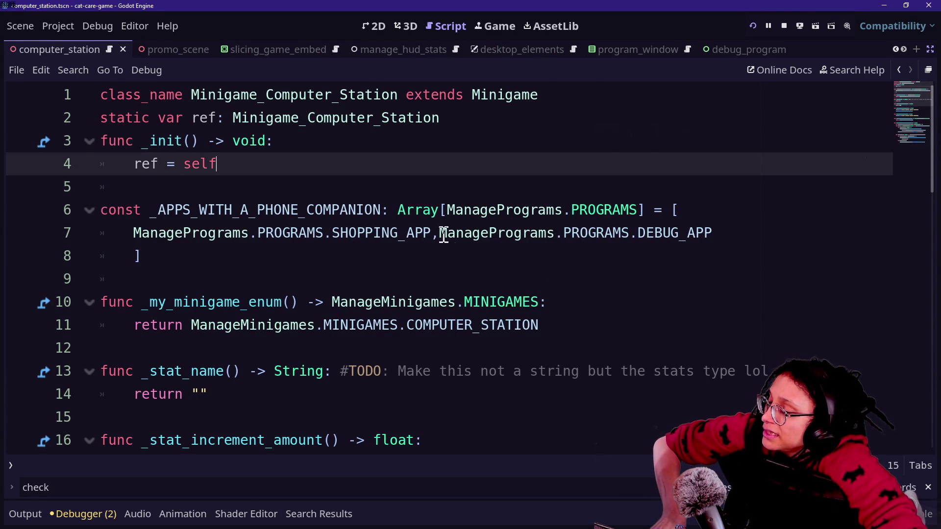
{"action": "left_click_drag", "start_coordinate": [439, 234], "coordinate": [278, 255]}
{"action": "key", "text": "shift+Up"}
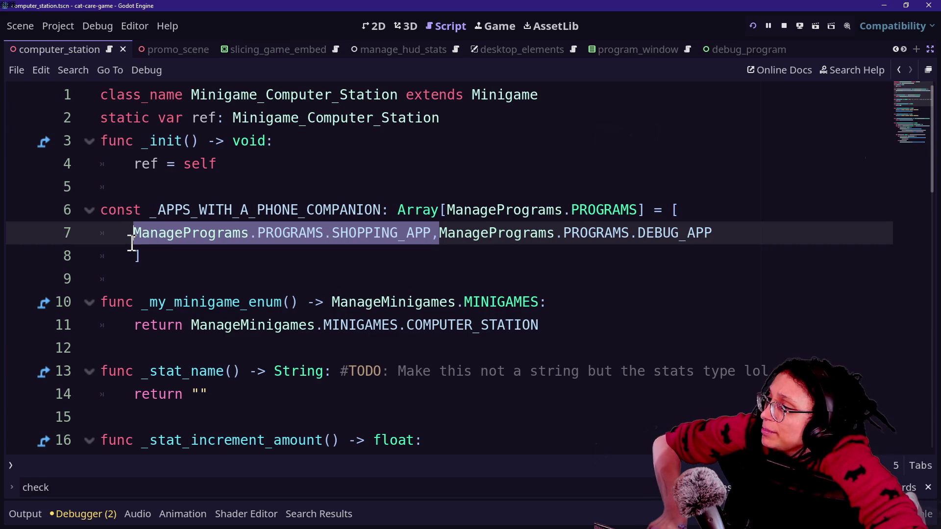
Step: Remove SHOPPING_APP so only DEBUG_APP remains in the companion list, save, and run the game
{"action": "key", "text": "BackSpace"}
{"action": "key", "text": "ctrl+s"}
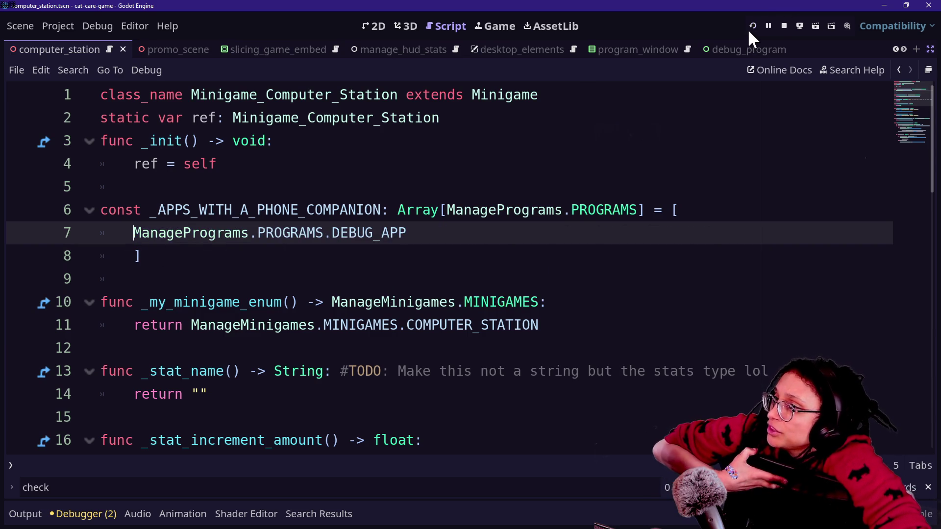
{"action": "left_click", "coordinate": [749, 30]}
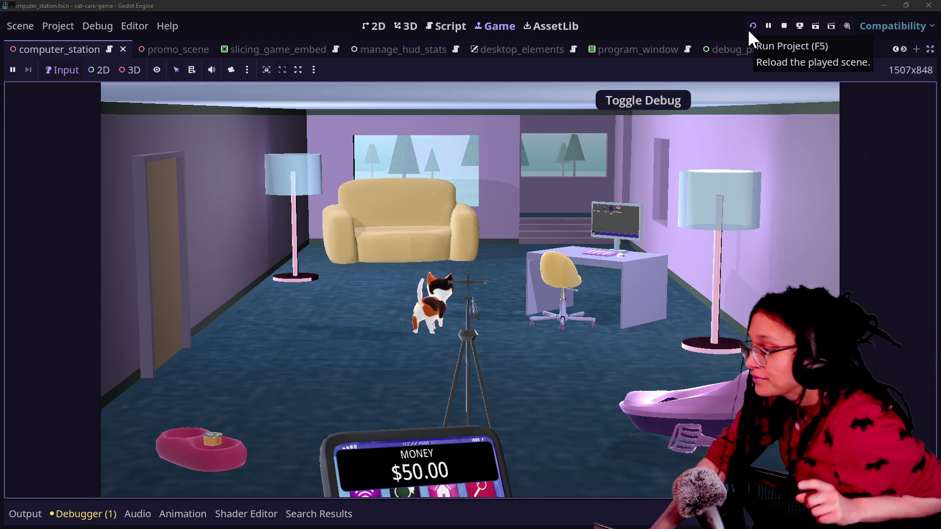
Step: Open the Shopping App on the in-game desk computer, then close it
{"action": "left_click", "coordinate": [578, 262]}
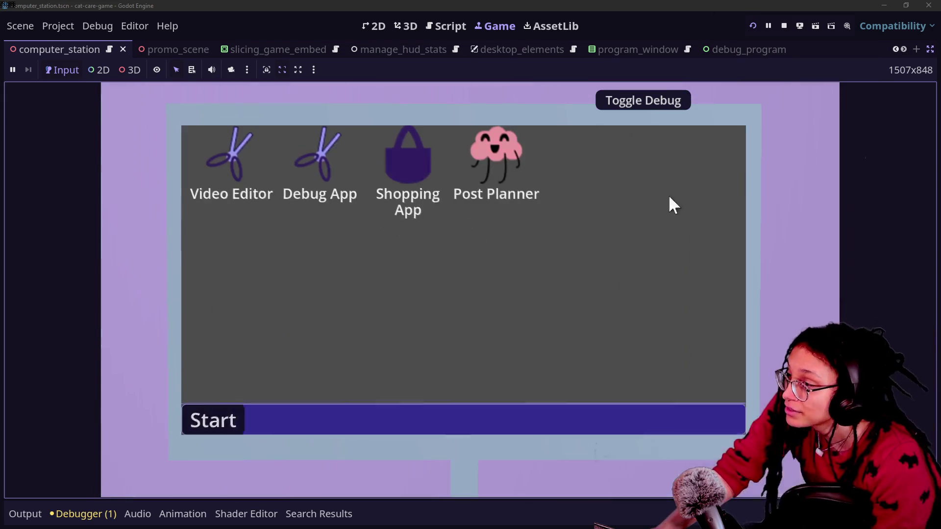
{"action": "left_click", "coordinate": [425, 172]}
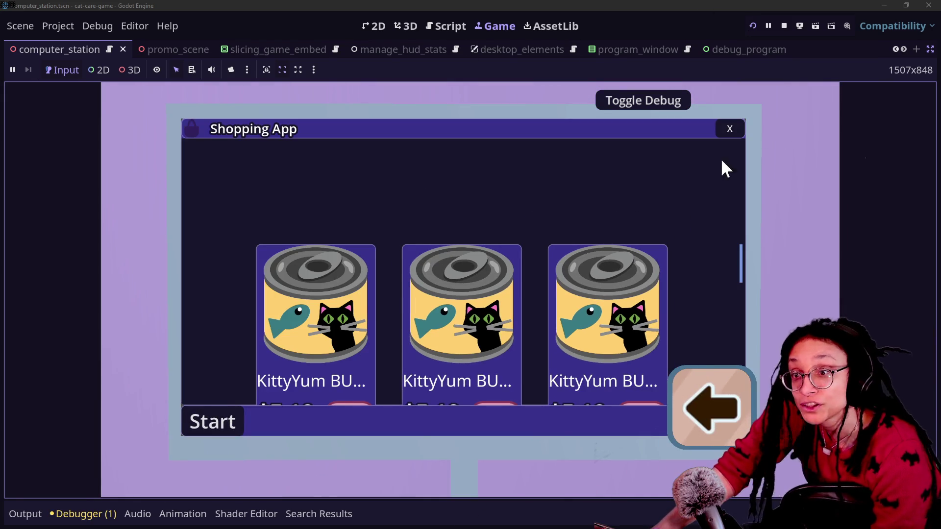
{"action": "left_click", "coordinate": [717, 397]}
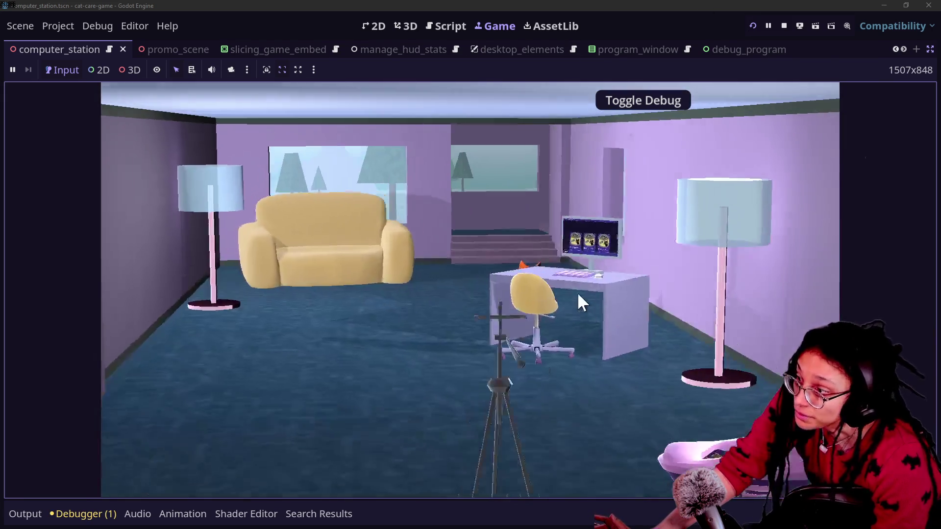
{"action": "left_click", "coordinate": [578, 296]}
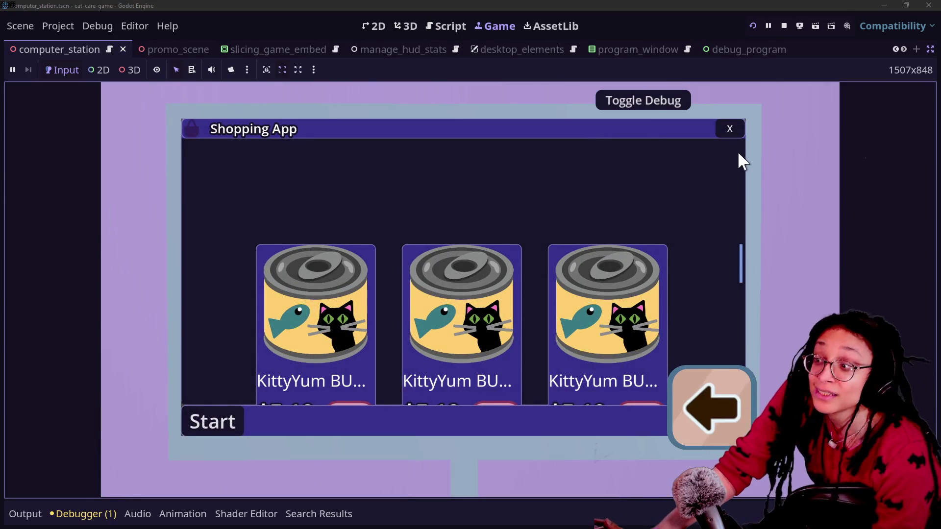
{"action": "left_click", "coordinate": [730, 130]}
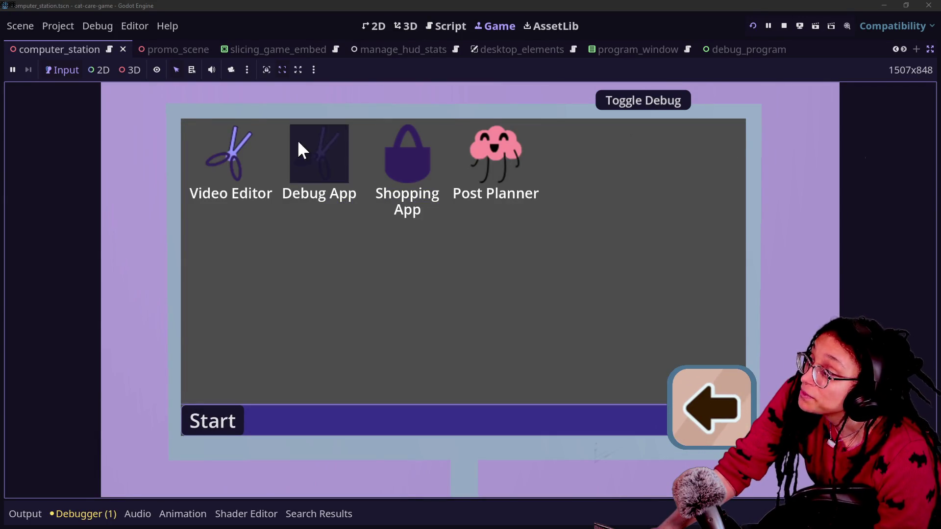
Step: Open the Debug App, view through the tripod camera, then close the Debug App window
{"action": "left_click", "coordinate": [300, 149]}
{"action": "left_click", "coordinate": [686, 421]}
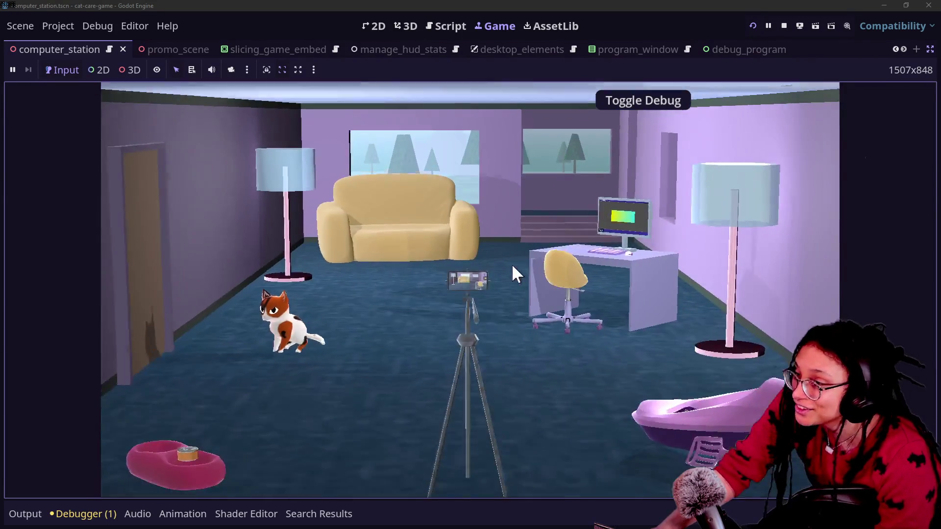
{"action": "left_click", "coordinate": [512, 264]}
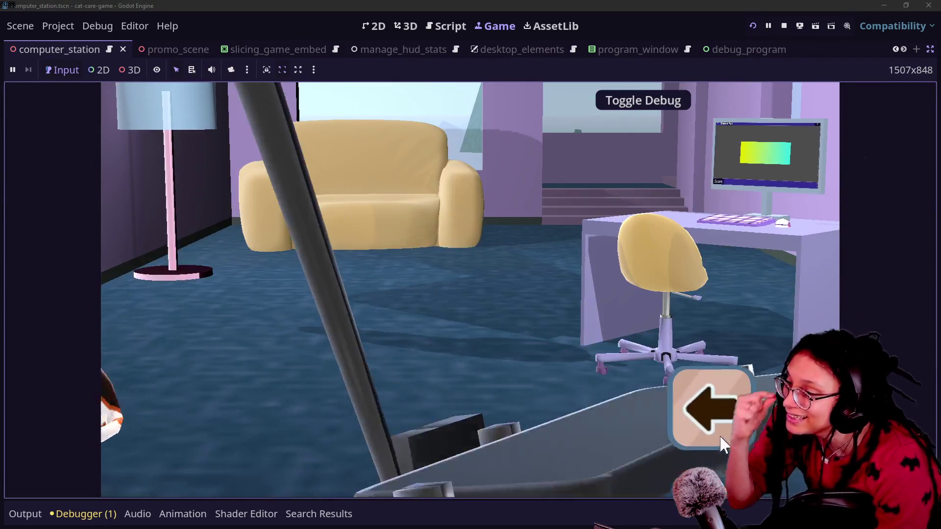
{"action": "left_click", "coordinate": [743, 431]}
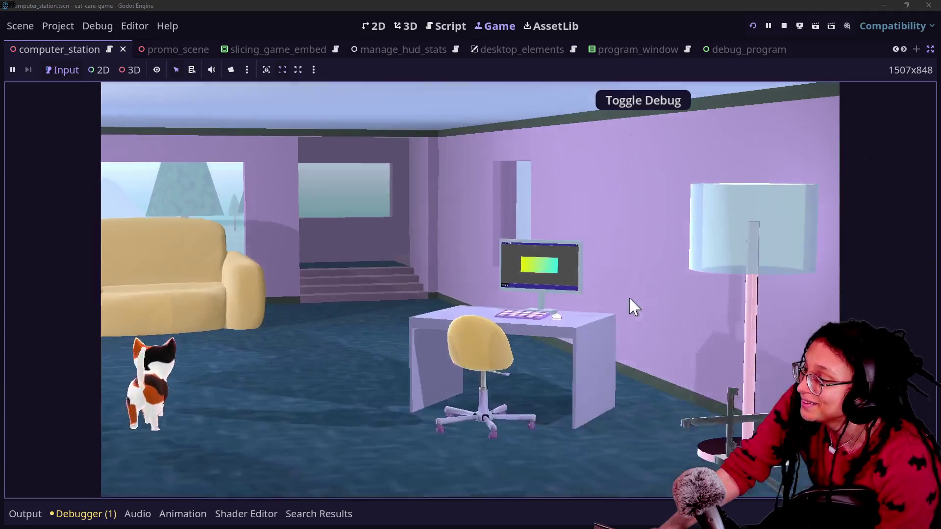
{"action": "left_click", "coordinate": [629, 299]}
{"action": "left_click", "coordinate": [730, 129]}
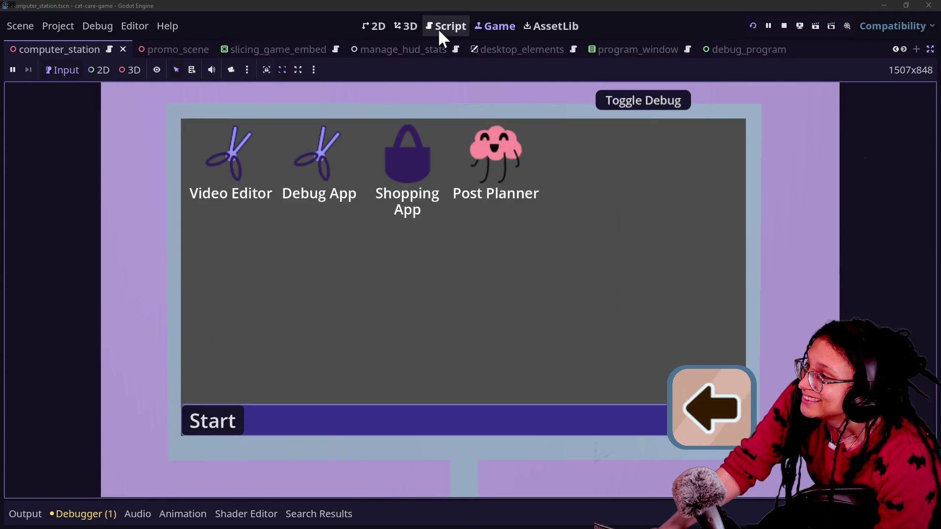
{"action": "left_click", "coordinate": [443, 27]}
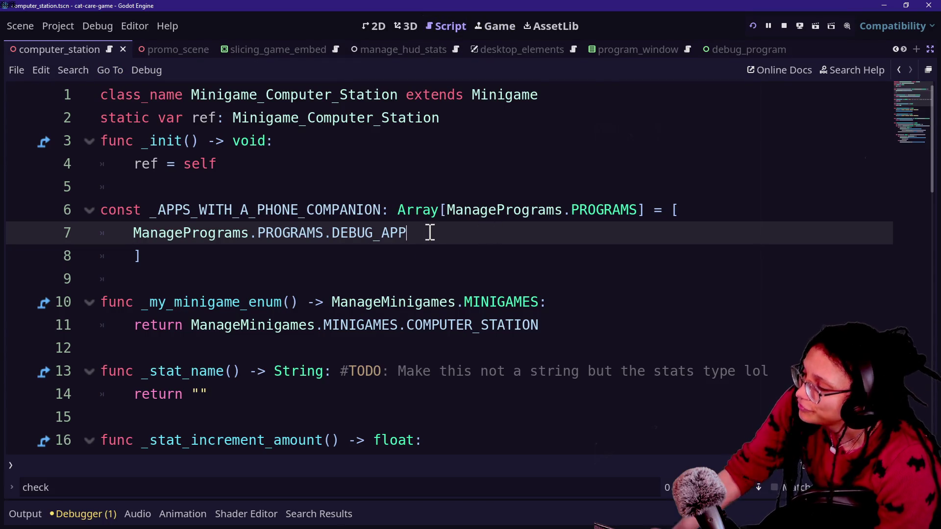
Step: Restore SHOPPING_APP with undo/redo, delete the DEBUG_APP entry, and save computer_station.gd
{"action": "key", "text": "ctrl+y"}
{"action": "key", "text": "ctrl+y"}
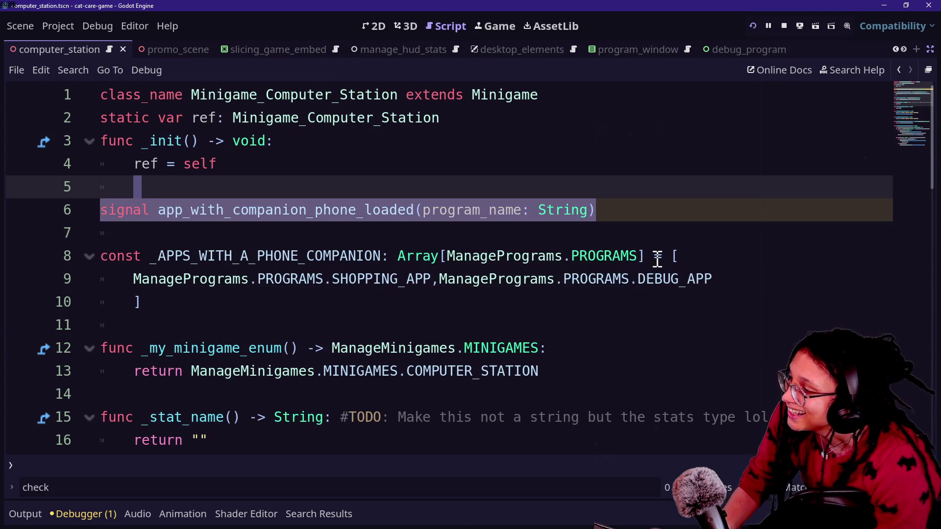
{"action": "key", "text": "ctrl+z"}
{"action": "key", "text": "ctrl+z"}
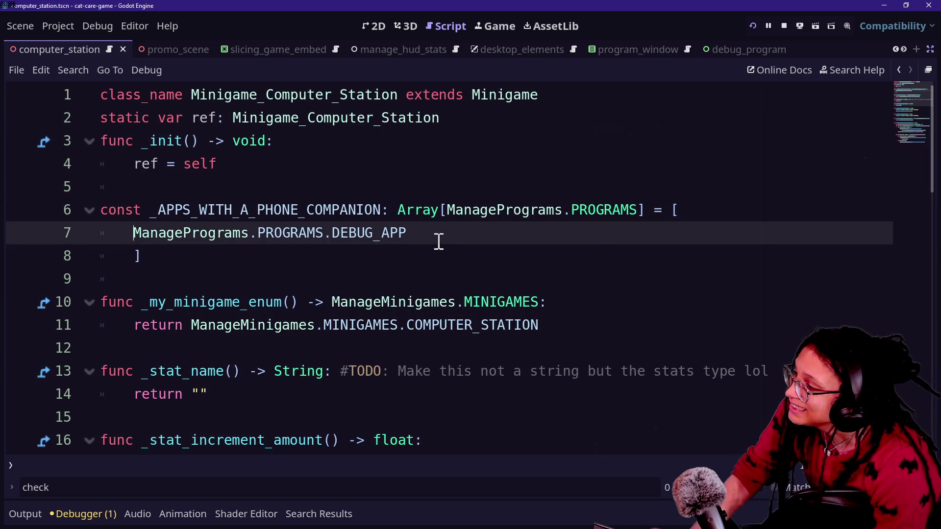
{"action": "key", "text": "ctrl+y"}
{"action": "mouse_move", "coordinate": [715, 235]}
{"action": "left_mouse_down"}
{"action": "mouse_move", "coordinate": [420, 254]}
{"action": "mouse_move", "coordinate": [430, 237]}
{"action": "left_mouse_up"}
{"action": "key", "text": "BackSpace"}
{"action": "left_click", "coordinate": [441, 189]}
{"action": "key", "text": "ctrl+s"}
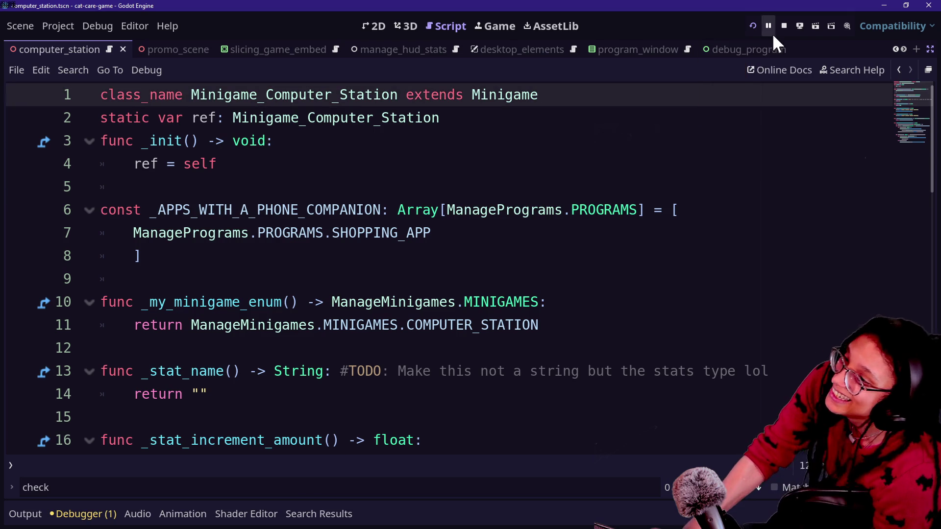
Step: Stop the running game and save the script again
{"action": "left_click", "coordinate": [783, 26]}
{"action": "left_click", "coordinate": [649, 191]}
{"action": "key", "text": "ctrl+s"}
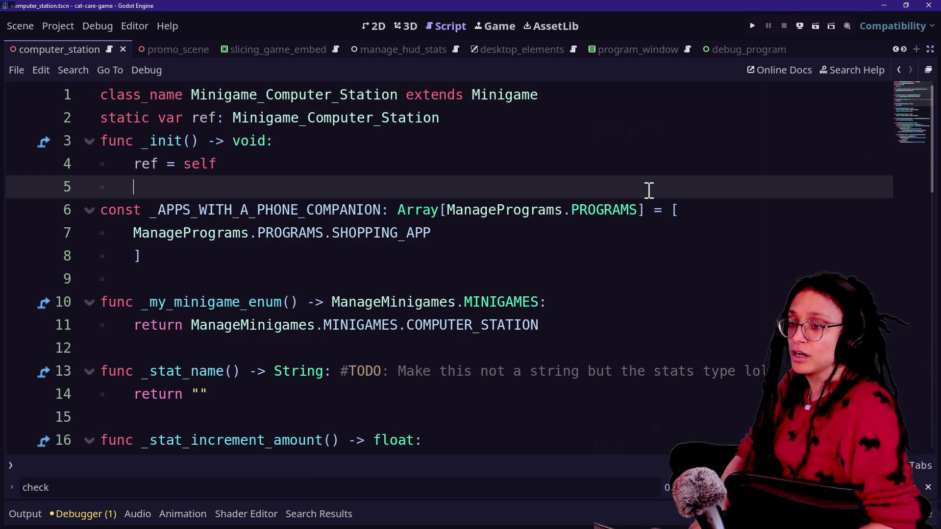
{"action": "key", "text": "alt+Tab"}
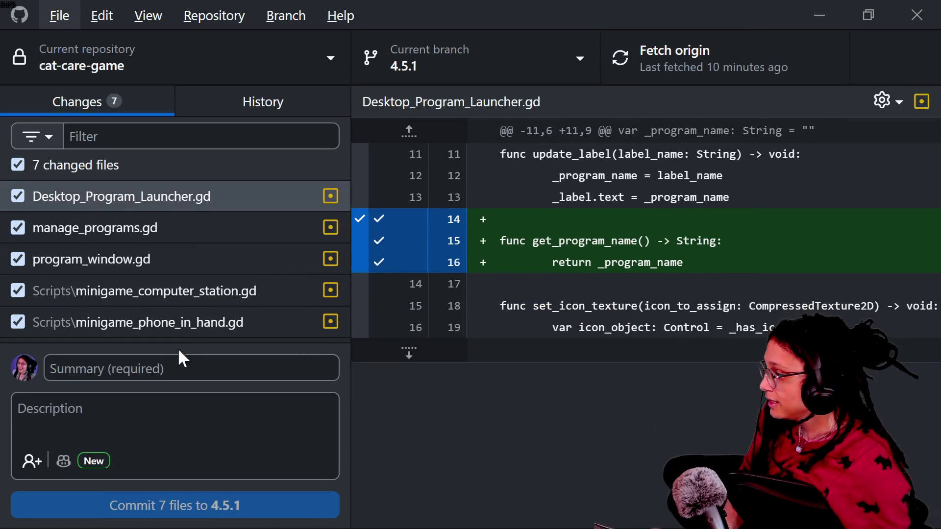
Step: Write a 'Companion phone' commit summary and commit the 7 changed files to branch 4.5.1
{"action": "left_click", "coordinate": [178, 363]}
{"action": "type", "text": "f"}
{"action": "key", "text": "BackSpace"}
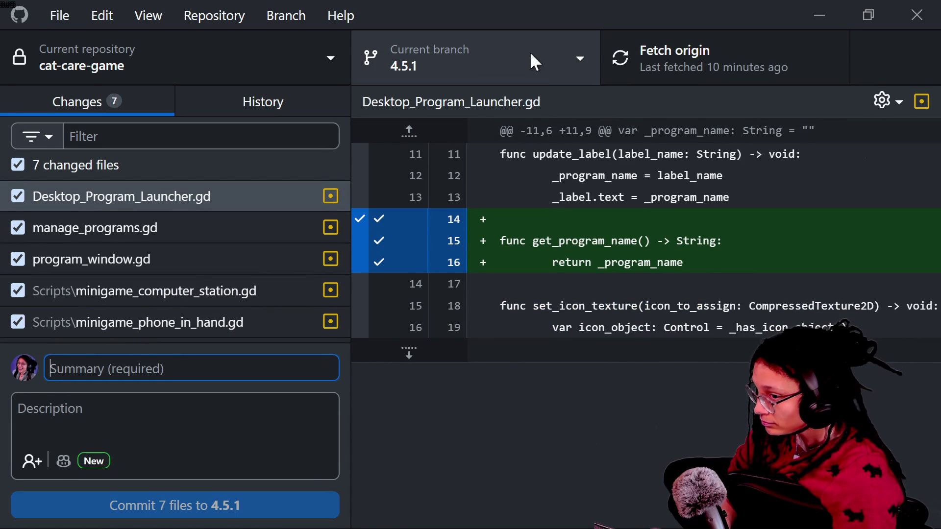
{"action": "type", "text": "f"}
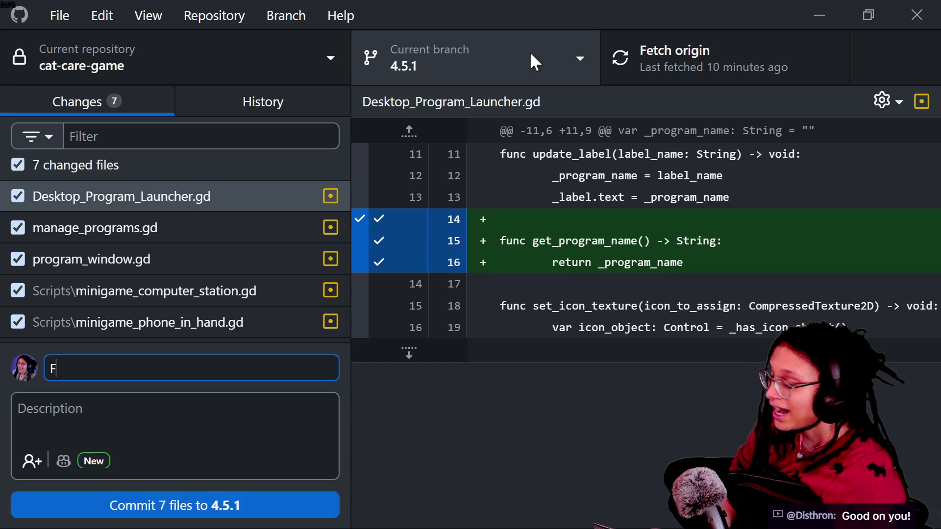
{"action": "key", "text": "BackSpace"}
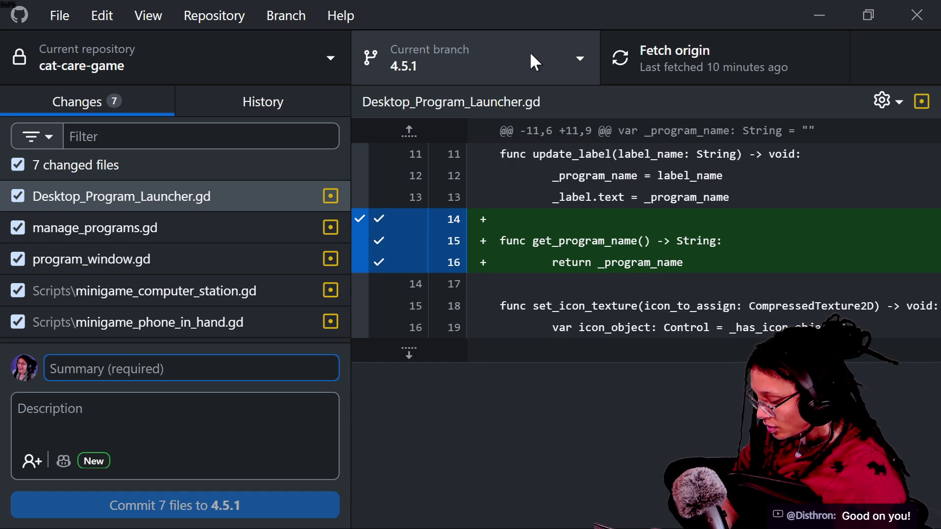
{"action": "type", "text": "Companion phone"}
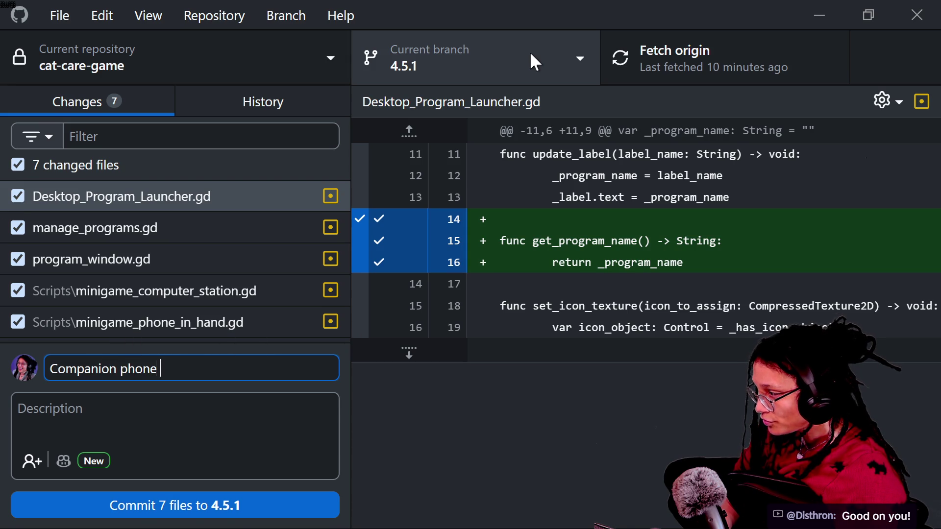
{"action": "key", "text": "BackSpace"}
{"action": "key", "text": "BackSpace"}
{"action": "key", "text": "BackSpace"}
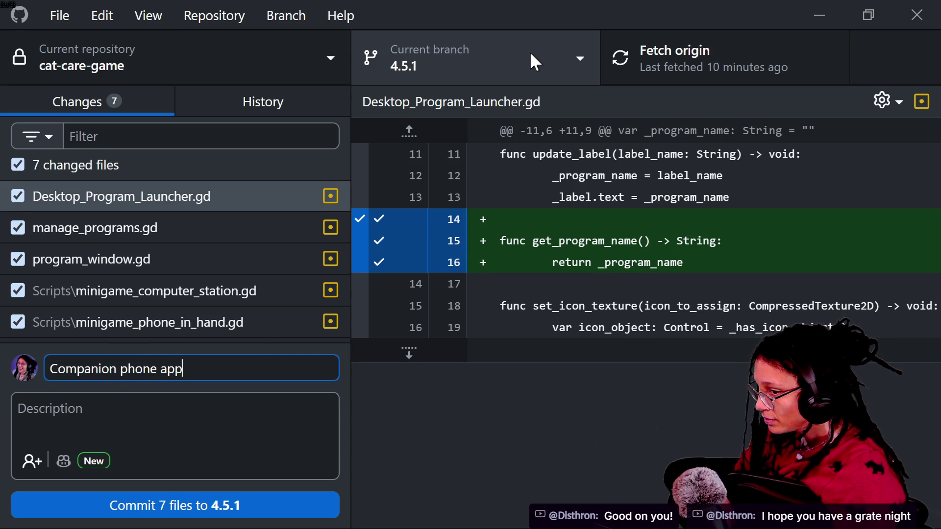
{"action": "key", "text": "Left"}
{"action": "key", "text": "Left"}
{"action": "key", "text": "Left"}
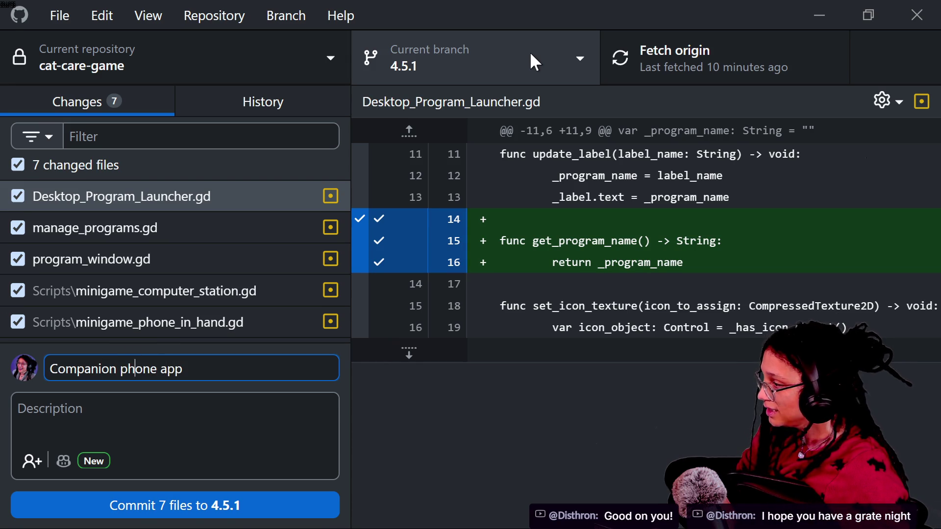
{"action": "type", "text": "lar "}
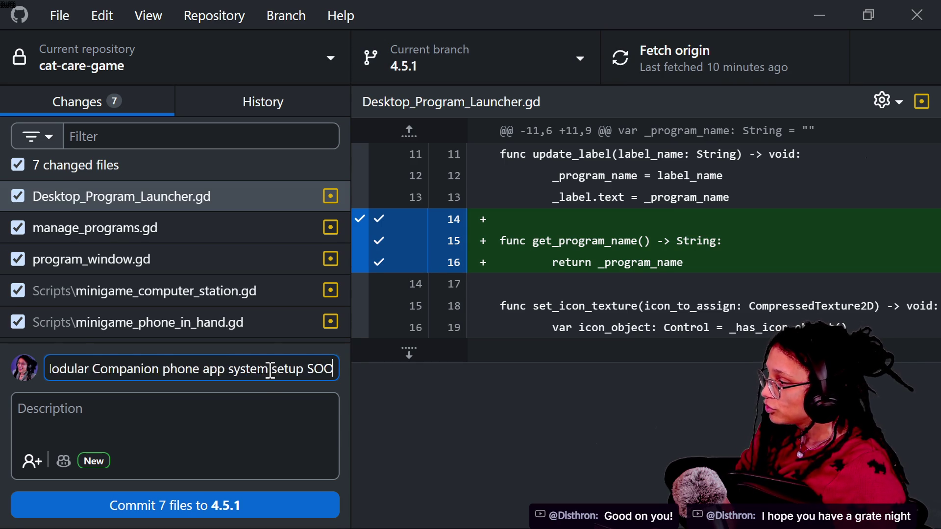
{"action": "type", "text": "D"}
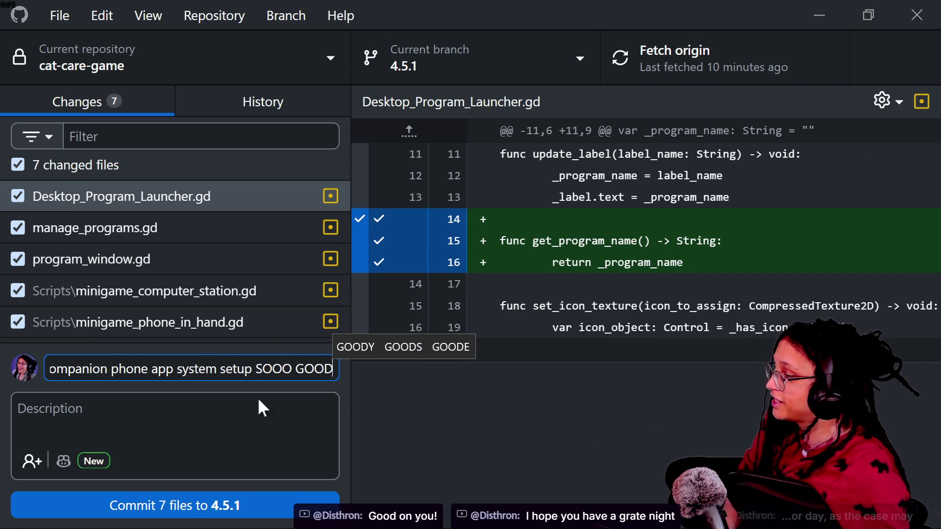
{"action": "left_click", "coordinate": [251, 511]}
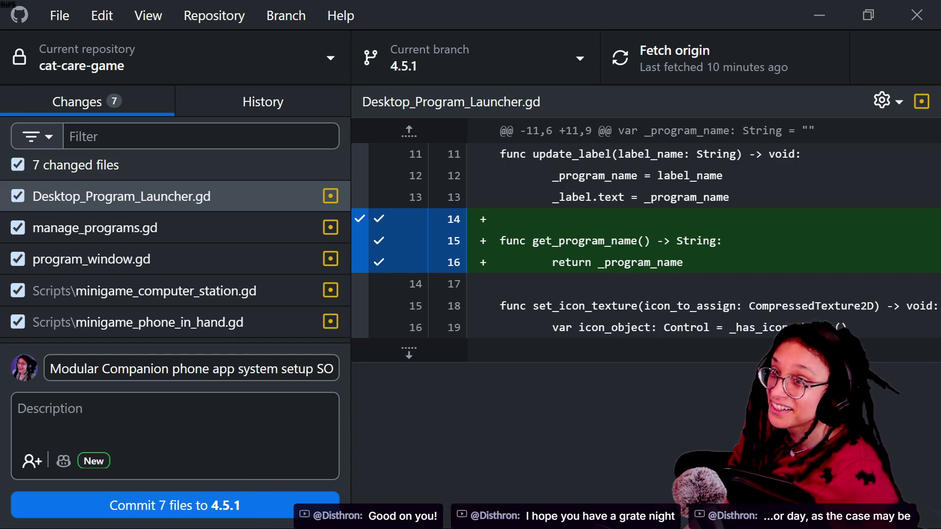
{"action": "key", "text": "ctrl+Return"}
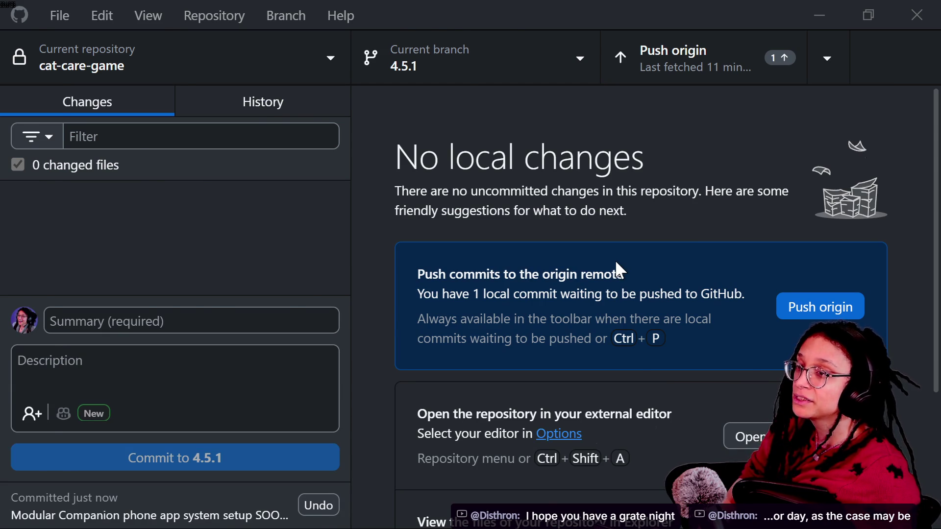
Step: Push the commit to origin from GitHub Desktop
{"action": "key", "text": "alt+Tab"}
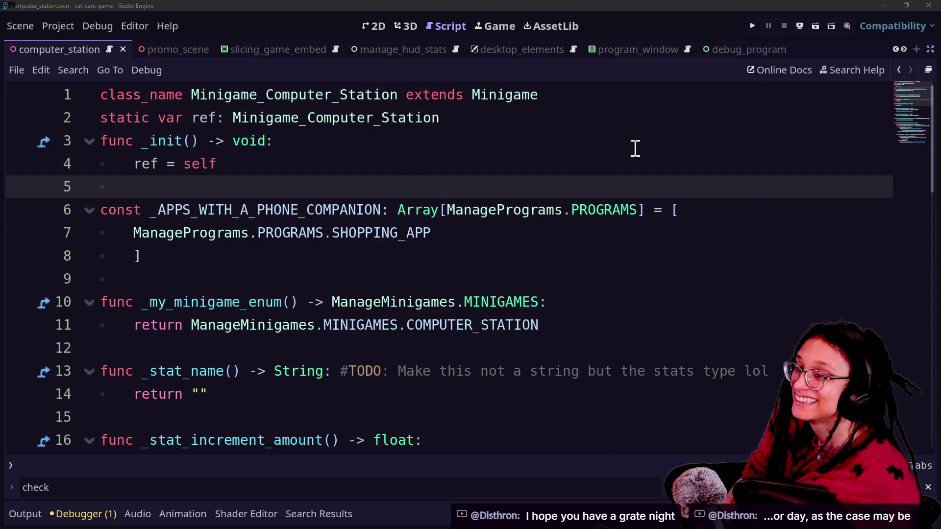
{"action": "key", "text": "alt+Tab"}
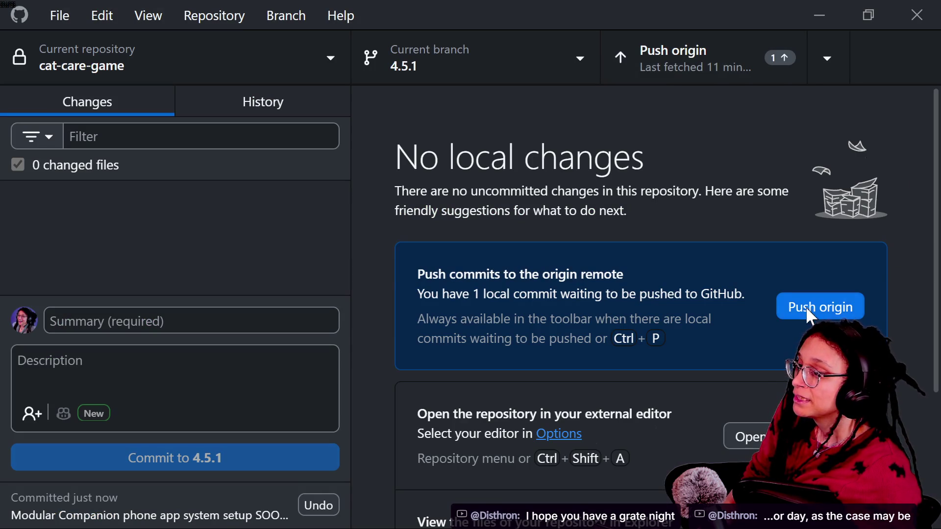
{"action": "left_click", "coordinate": [806, 306]}
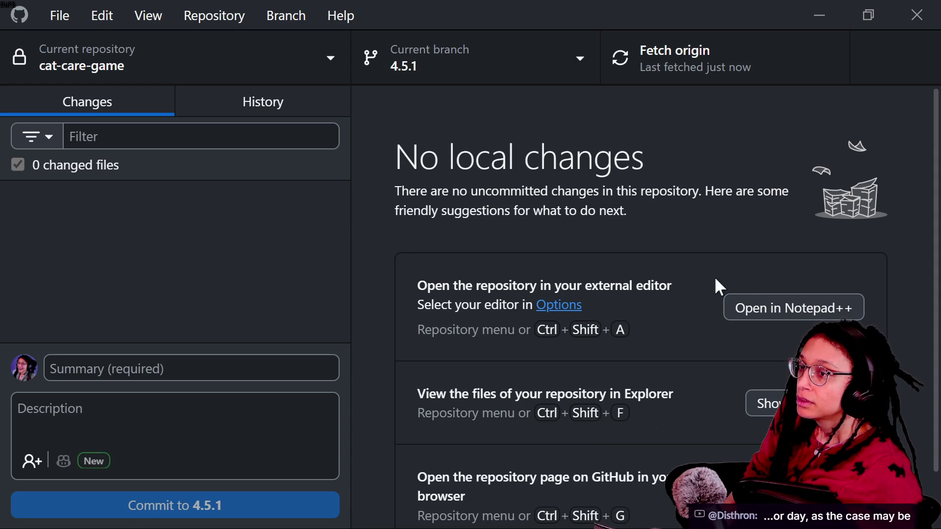
{"action": "key", "text": "alt+Tab"}
{"action": "left_click", "coordinate": [628, 9]}
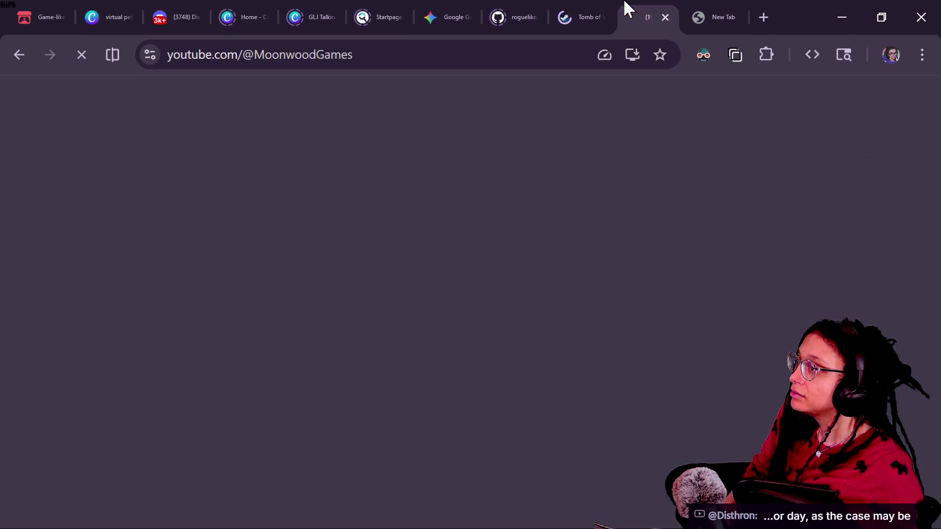
Step: Load youtube.com and open the Game Dev Making A Workbench livestream from Subscriptions
{"action": "left_click", "coordinate": [262, 55]}
{"action": "key", "text": "BackSpace"}
{"action": "key", "text": "BackSpace"}
{"action": "key", "text": "BackSpace"}
{"action": "key", "text": "Return"}
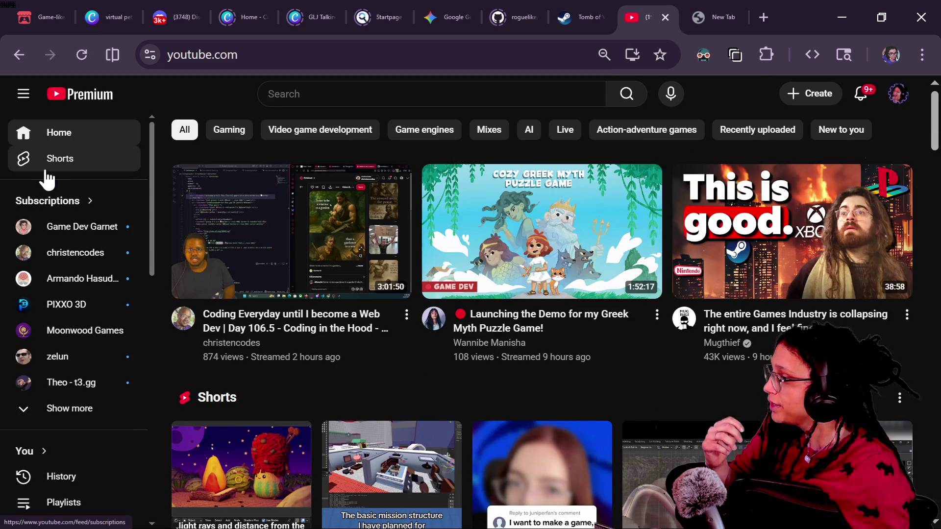
{"action": "left_click", "coordinate": [67, 207]}
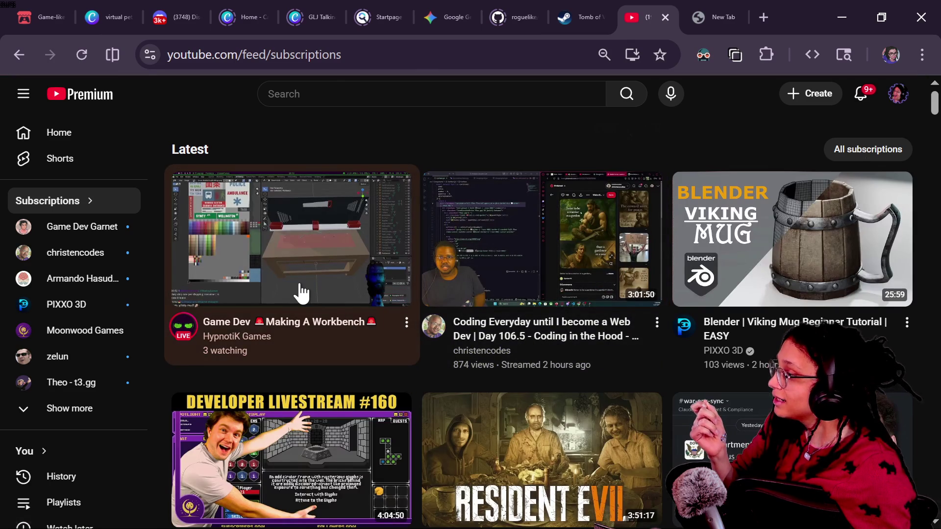
{"action": "left_click", "coordinate": [300, 294]}
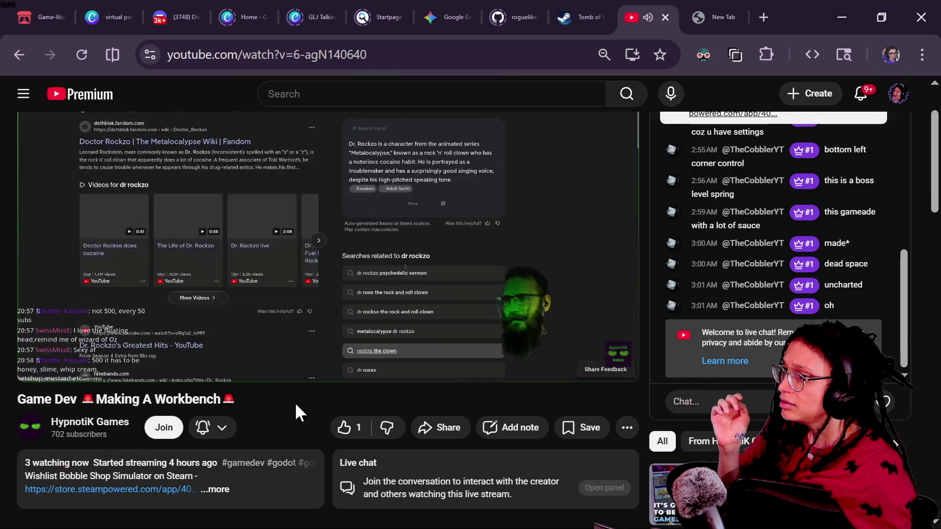
{"action": "scroll", "coordinate": [295, 402], "scroll_direction": "up", "scroll_amount": 2}
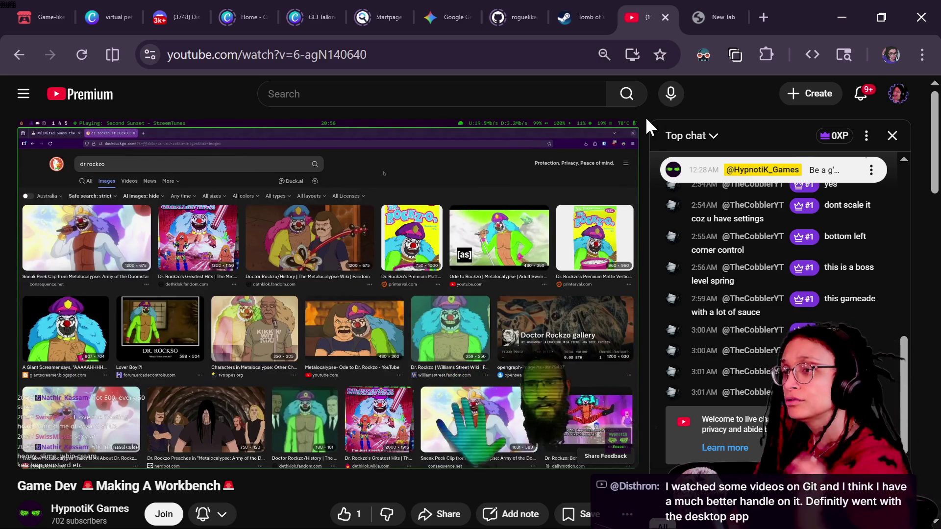
{"action": "key", "text": "alt+Tab"}
{"action": "key", "text": "alt+Tab"}
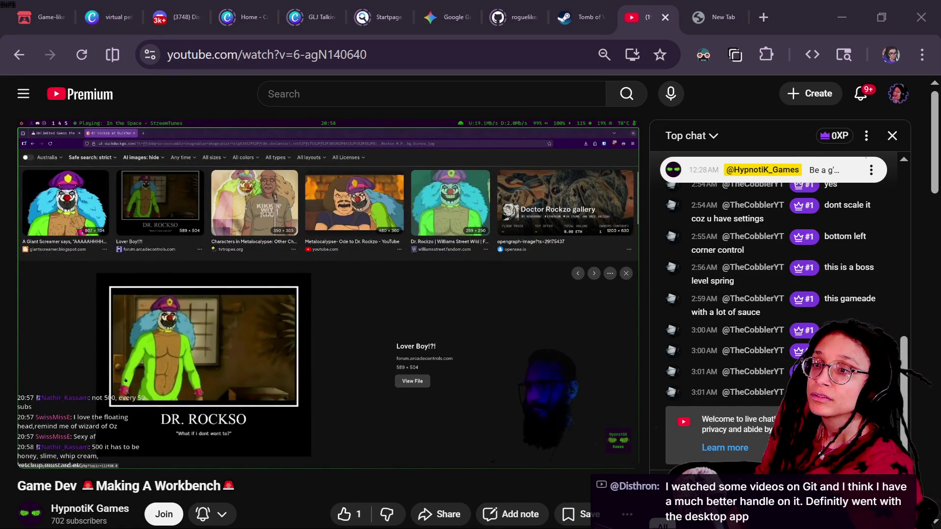
{"action": "key", "text": "alt+Tab"}
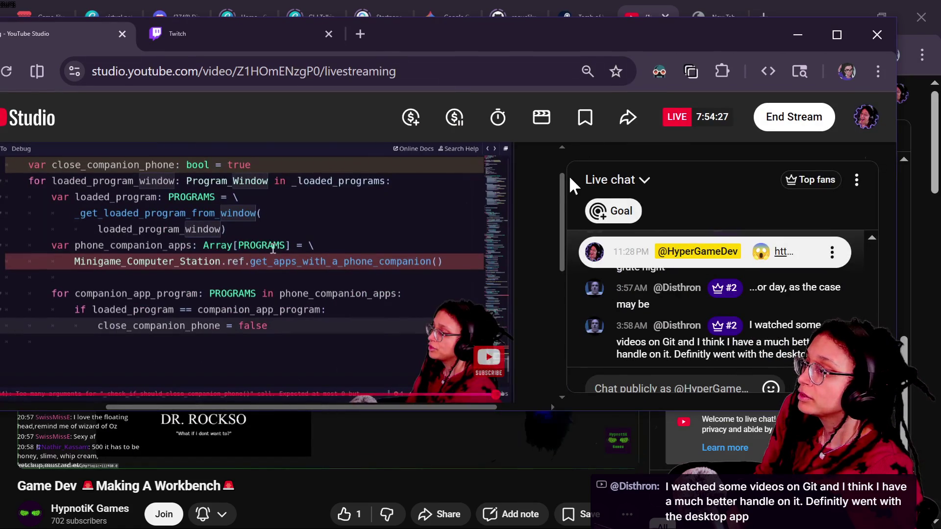
Step: Reposition the Studio window, scroll to the stream details, and open Edit beside the title
{"action": "left_click_drag", "start_coordinate": [562, 184], "coordinate": [563, 227]}
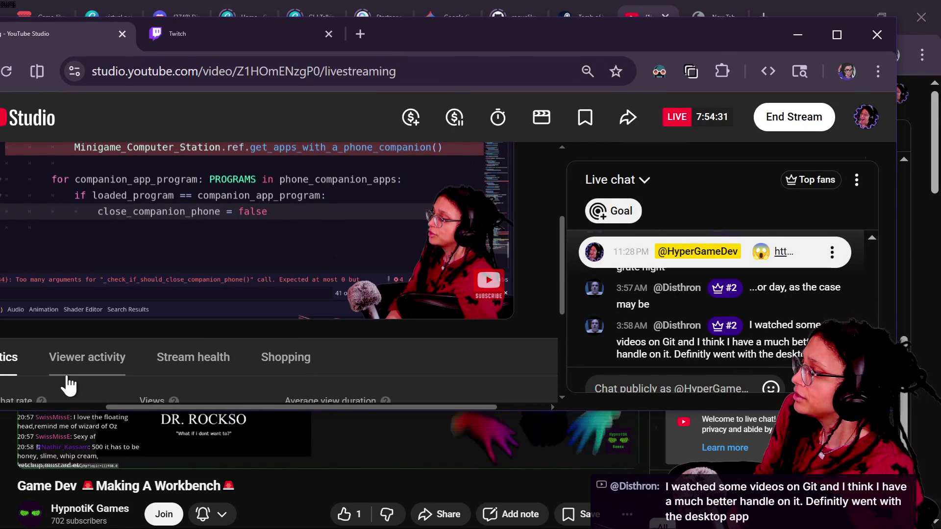
{"action": "scroll", "coordinate": [51, 368], "scroll_direction": "left", "scroll_amount": 3}
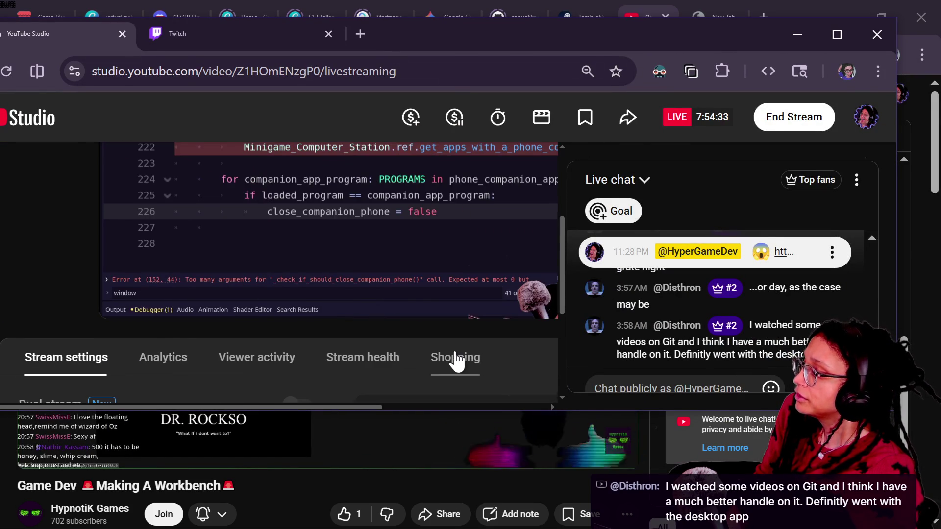
{"action": "scroll", "coordinate": [455, 361], "scroll_direction": "right", "scroll_amount": 5}
{"action": "mouse_move", "coordinate": [529, 56]}
{"action": "left_mouse_down"}
{"action": "mouse_move", "coordinate": [603, 332]}
{"action": "mouse_move", "coordinate": [609, 63]}
{"action": "left_mouse_up"}
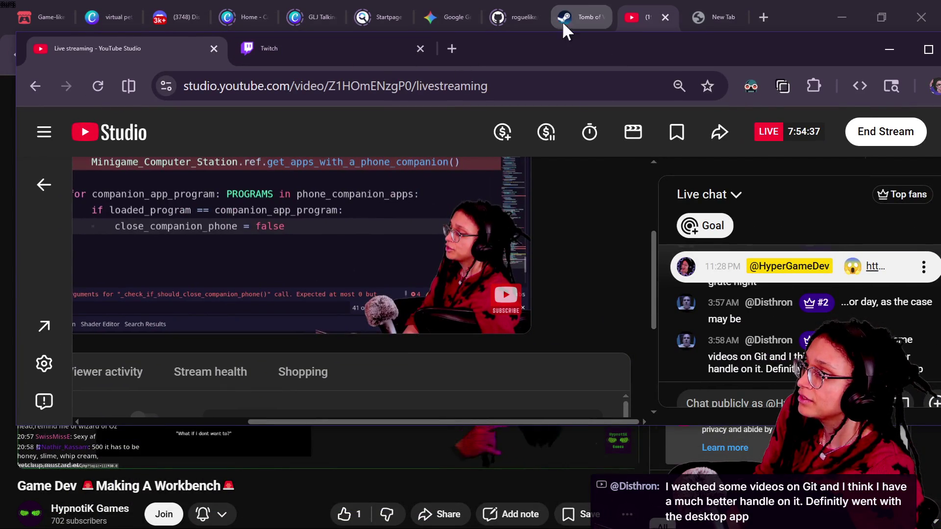
{"action": "left_click", "coordinate": [628, 9]}
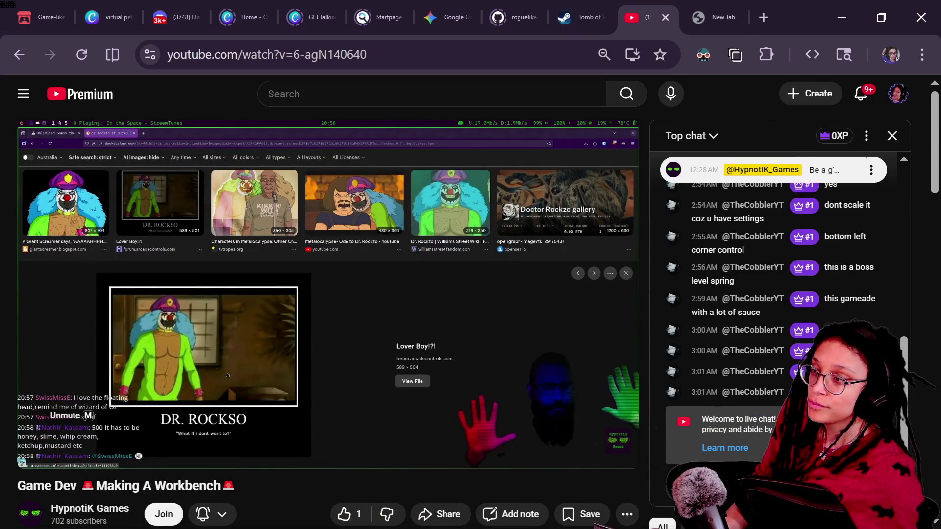
{"action": "left_click", "coordinate": [791, 97]}
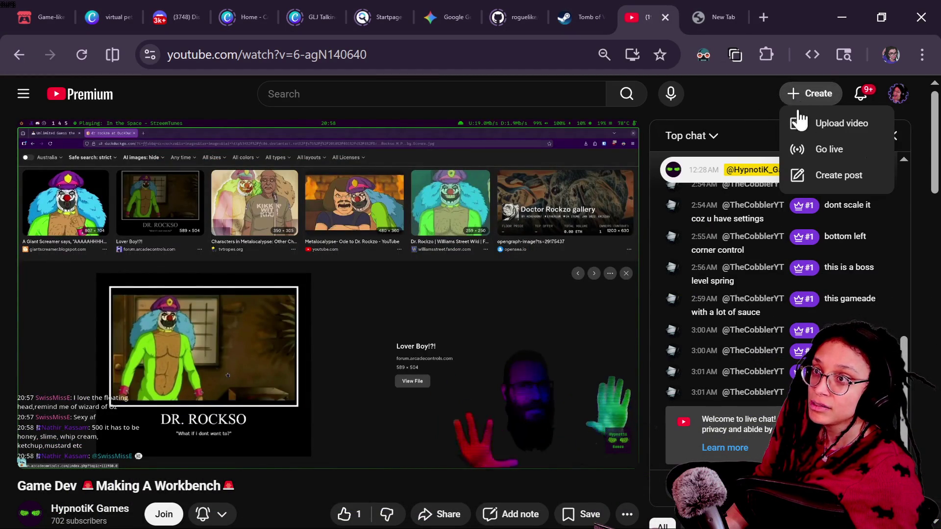
{"action": "key", "text": "alt+Tab"}
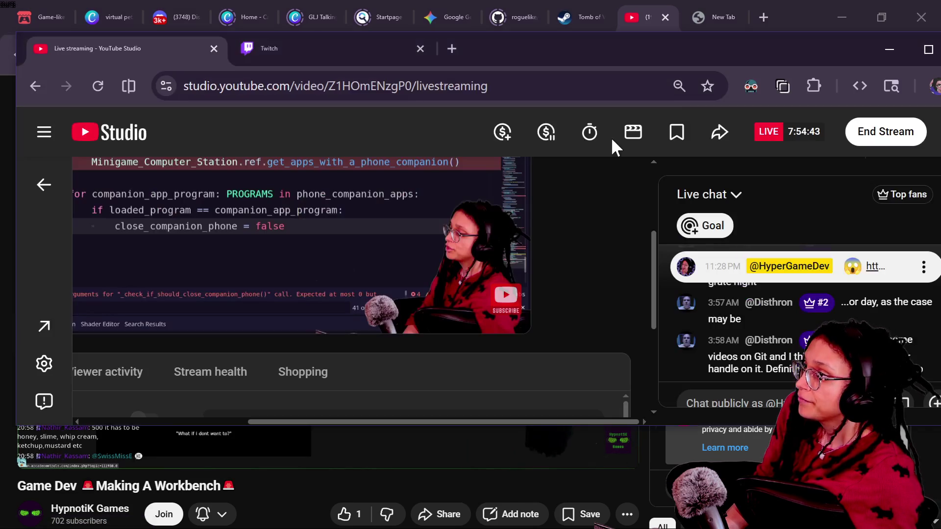
{"action": "mouse_move", "coordinate": [515, 48]}
{"action": "left_mouse_down"}
{"action": "mouse_move", "coordinate": [510, 112]}
{"action": "mouse_move", "coordinate": [529, 58]}
{"action": "mouse_move", "coordinate": [512, 59]}
{"action": "left_mouse_up"}
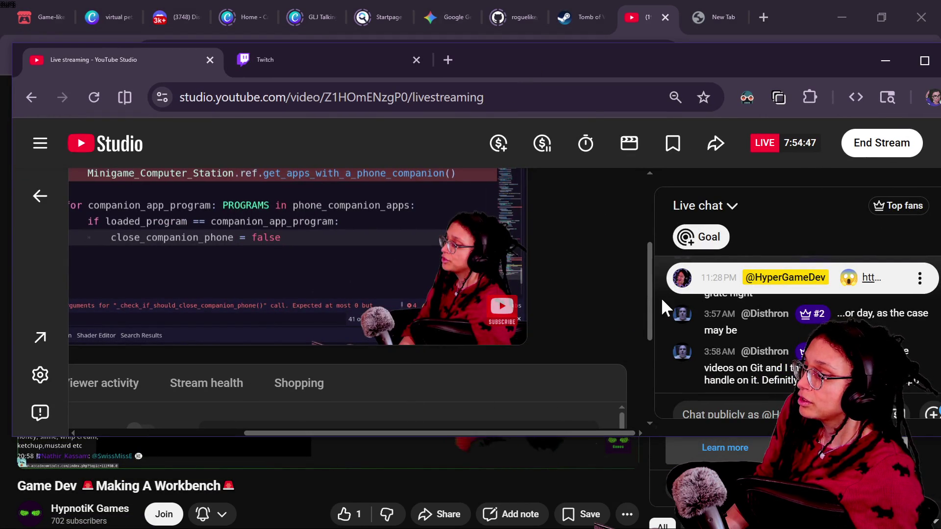
{"action": "left_click_drag", "start_coordinate": [662, 307], "coordinate": [648, 305]}
{"action": "scroll", "coordinate": [647, 309], "scroll_direction": "down", "scroll_amount": 1}
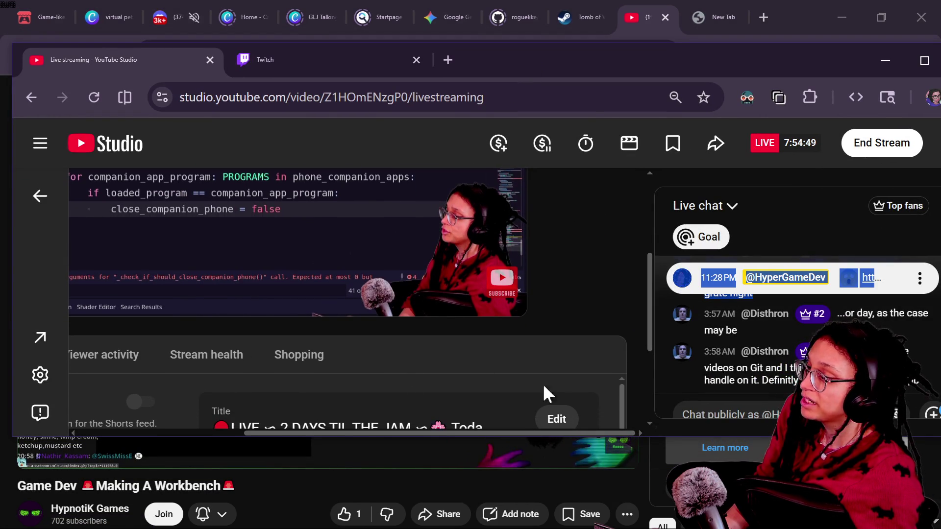
{"action": "left_click", "coordinate": [564, 421]}
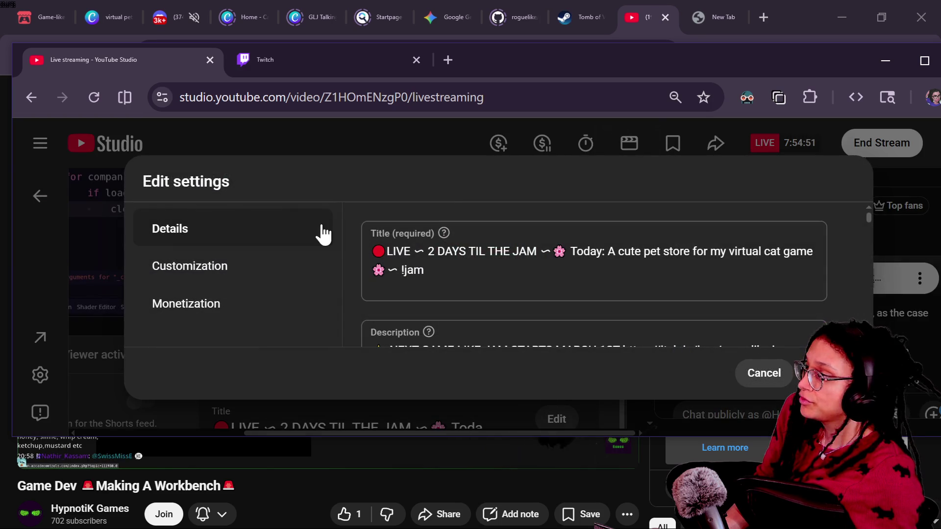
Step: Under Customization, add a redirect to the Game Dev Making A Workbench livestream and save
{"action": "left_click", "coordinate": [219, 265]}
{"action": "scroll", "coordinate": [473, 264], "scroll_direction": "down", "scroll_amount": 5}
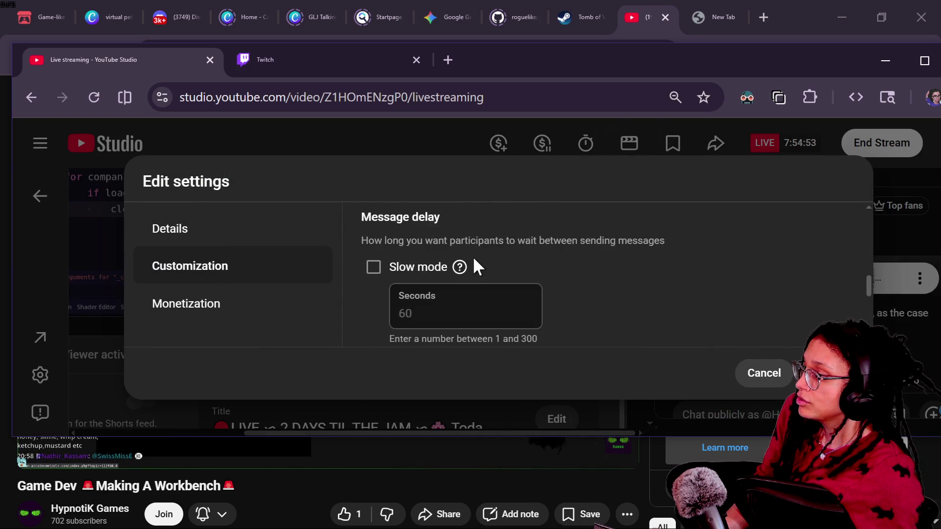
{"action": "scroll", "coordinate": [473, 256], "scroll_direction": "down", "scroll_amount": 5}
{"action": "scroll", "coordinate": [401, 233], "scroll_direction": "up", "scroll_amount": 2}
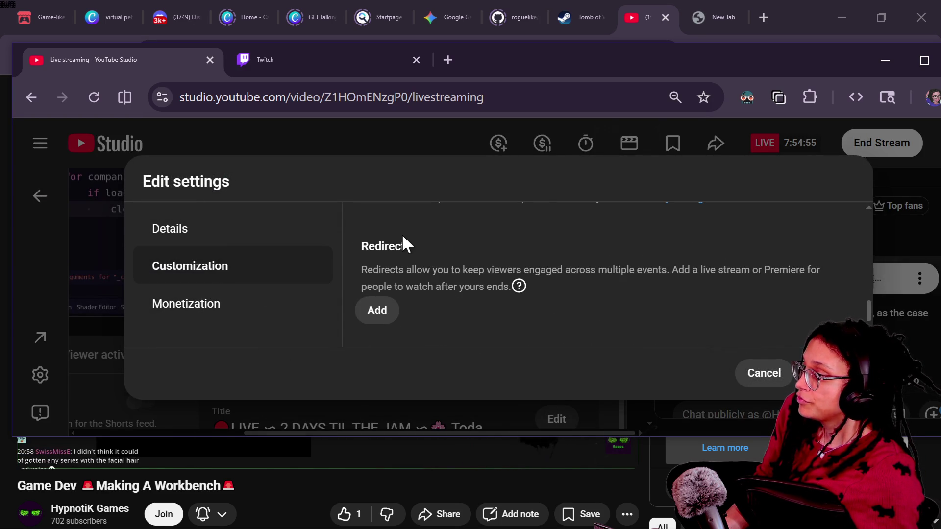
{"action": "left_click", "coordinate": [378, 310]}
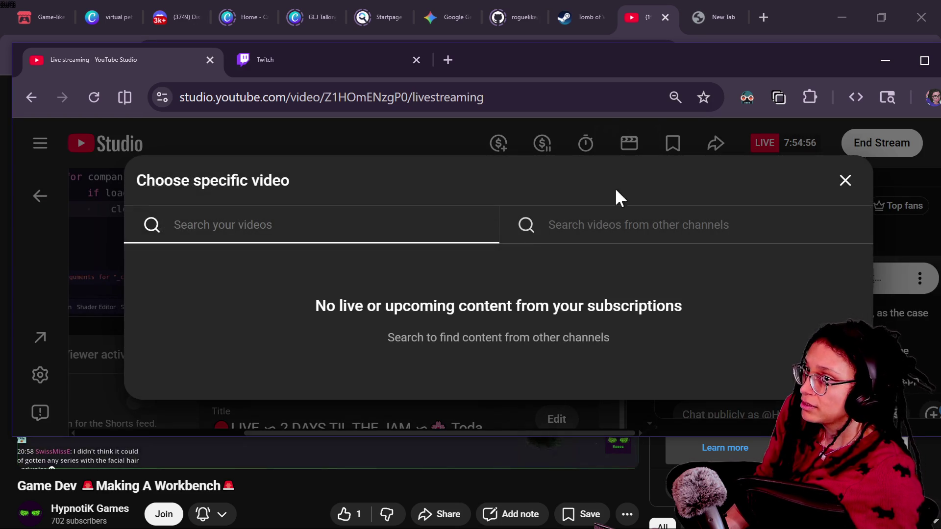
{"action": "left_click", "coordinate": [568, 225]}
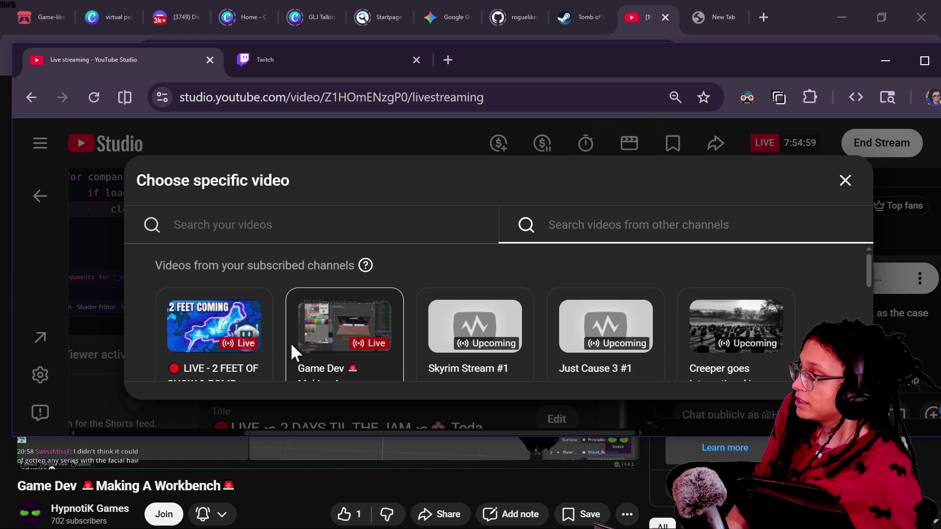
{"action": "scroll", "coordinate": [290, 342], "scroll_direction": "down", "scroll_amount": 2}
{"action": "left_click", "coordinate": [328, 261]}
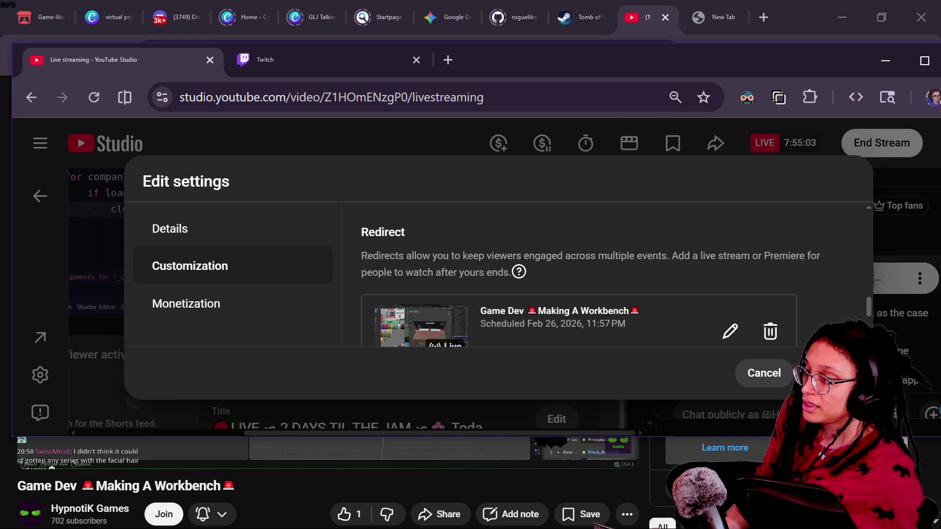
{"action": "left_click", "coordinate": [816, 373]}
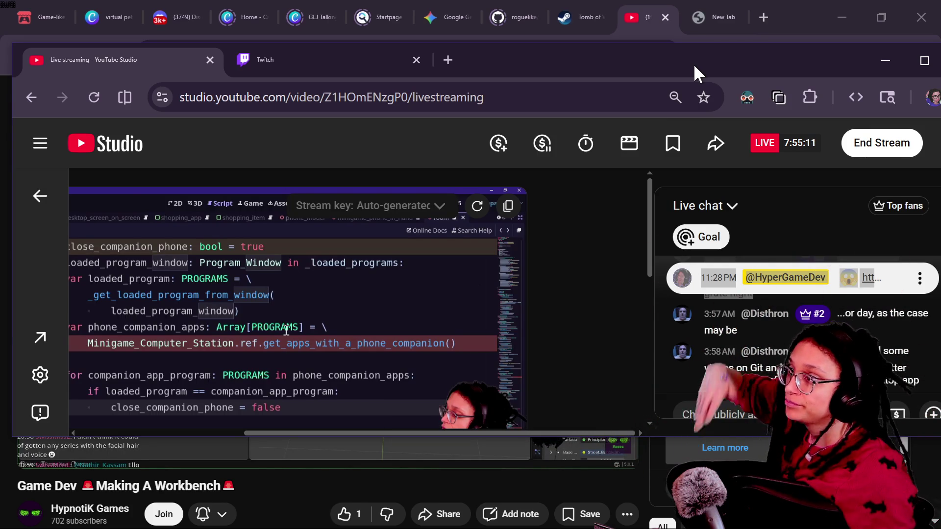
Step: Check the Twitch Stream Manager dashboard, then bring forward the combined Twitch and YouTube chat window
{"action": "left_click", "coordinate": [338, 61]}
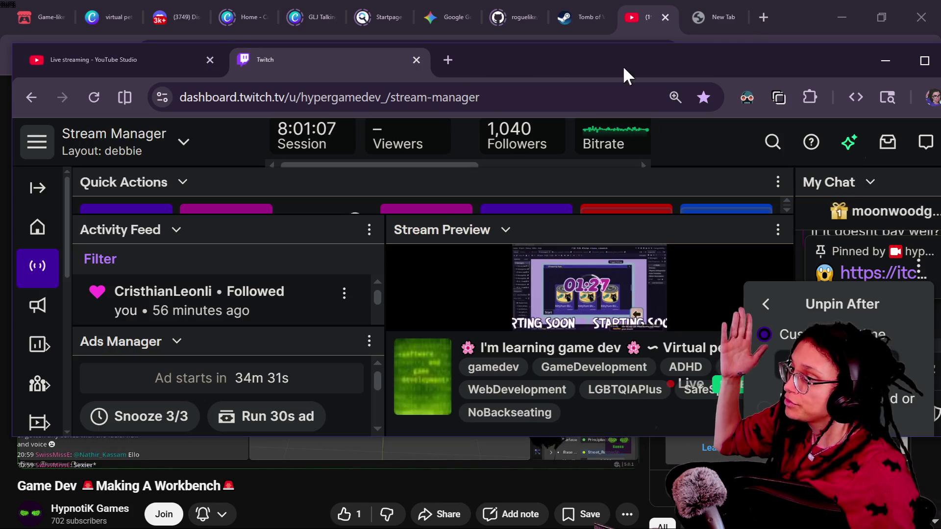
{"action": "mouse_move", "coordinate": [734, 60]}
{"action": "left_mouse_down"}
{"action": "mouse_move", "coordinate": [655, 53]}
{"action": "mouse_move", "coordinate": [778, 161]}
{"action": "left_mouse_up"}
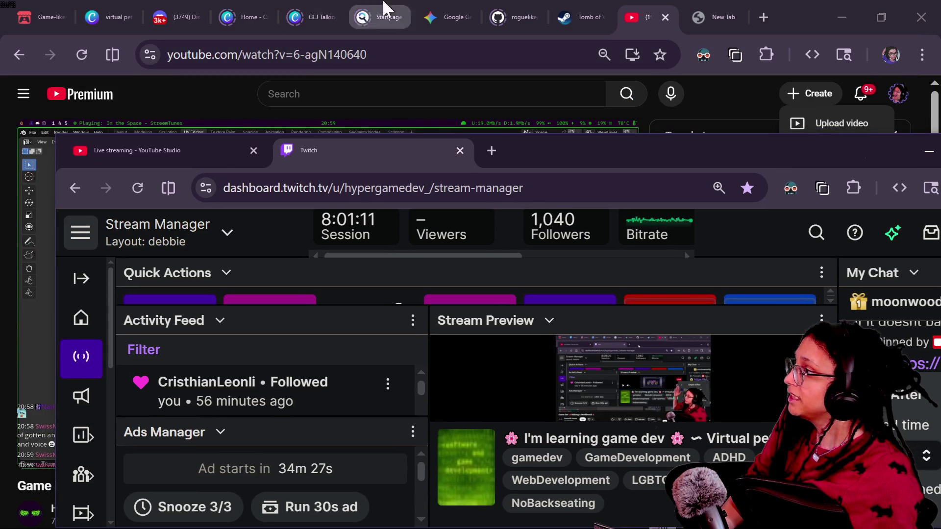
{"action": "left_click", "coordinate": [820, 8]}
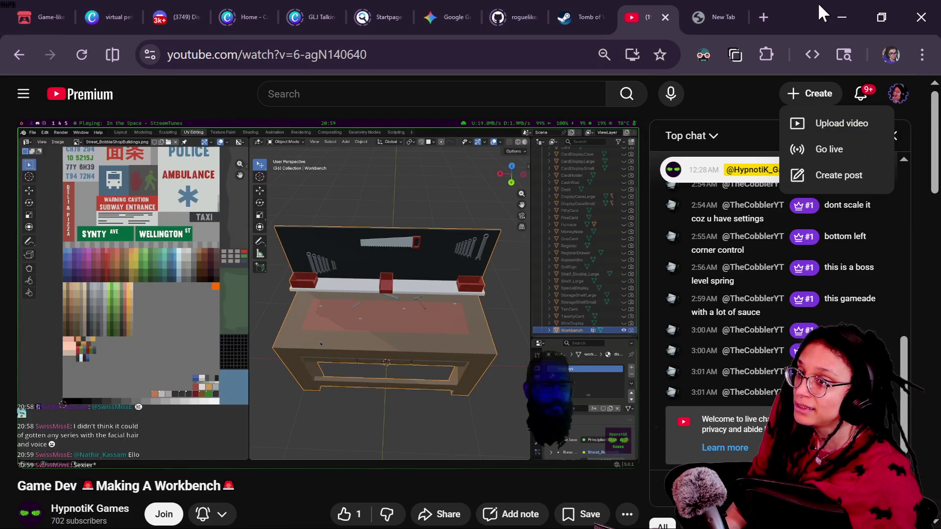
{"action": "key", "text": "alt+Tab"}
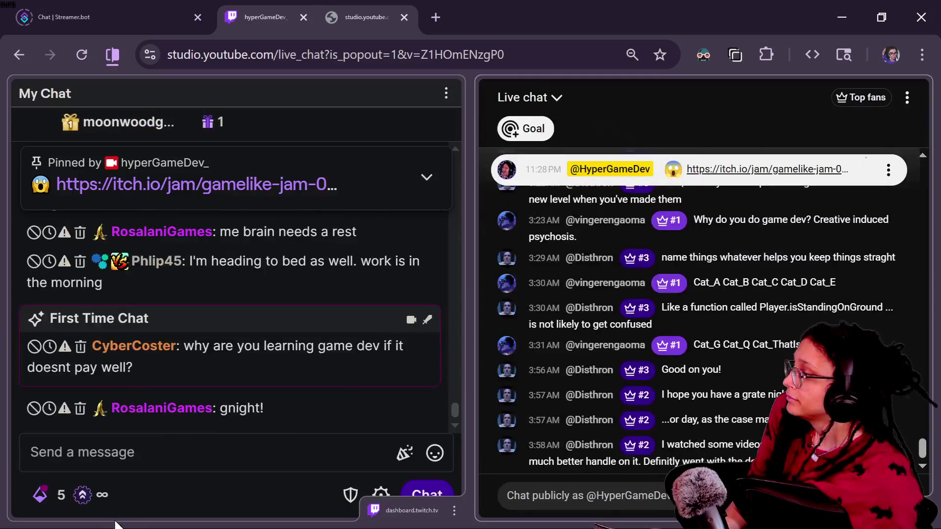
Step: Draft '/raid hypnotik_games' in Twitch chat, taking the channel name from a twitch.tv tab
{"action": "left_click", "coordinate": [118, 453]}
{"action": "type", "text": "/raid"}
{"action": "type", "text": "d h"}
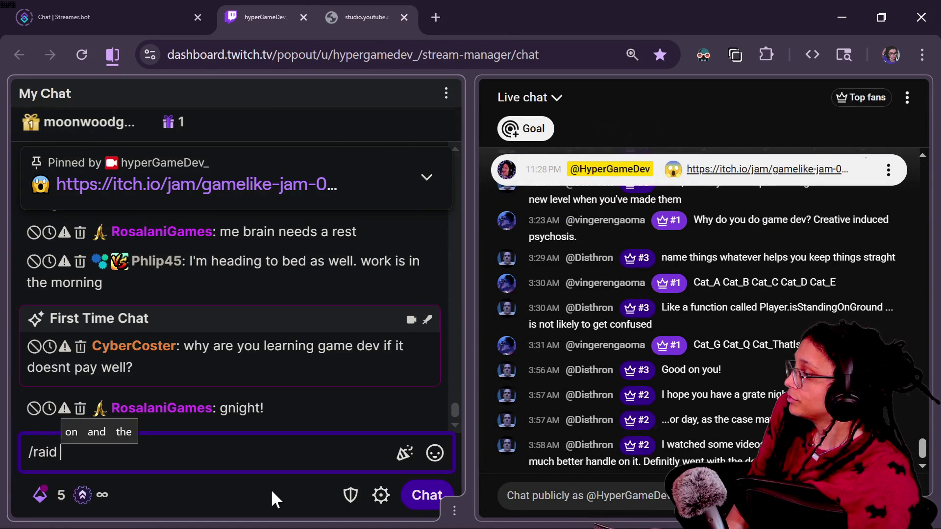
{"action": "left_click", "coordinate": [435, 18]}
{"action": "type", "text": "twitch.tv"}
{"action": "type", "text": "/tw"}
{"action": "key", "text": "BackSpace"}
{"action": "key", "text": "BackSpace"}
{"action": "type", "text": "hypnotik_games"}
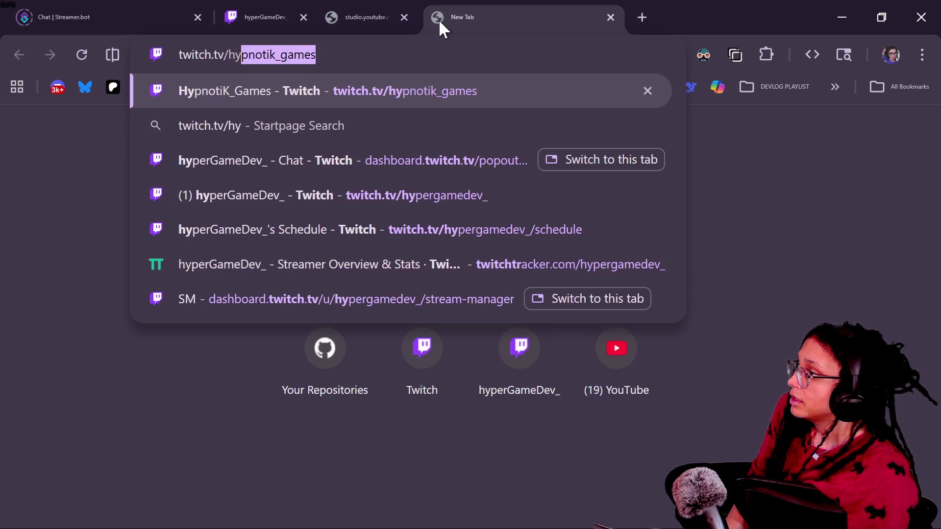
{"action": "type", "text": "p"}
{"action": "key", "text": "Right"}
{"action": "key", "text": "shift+Left"}
{"action": "key", "text": "shift+Left"}
{"action": "key", "text": "shift+Left"}
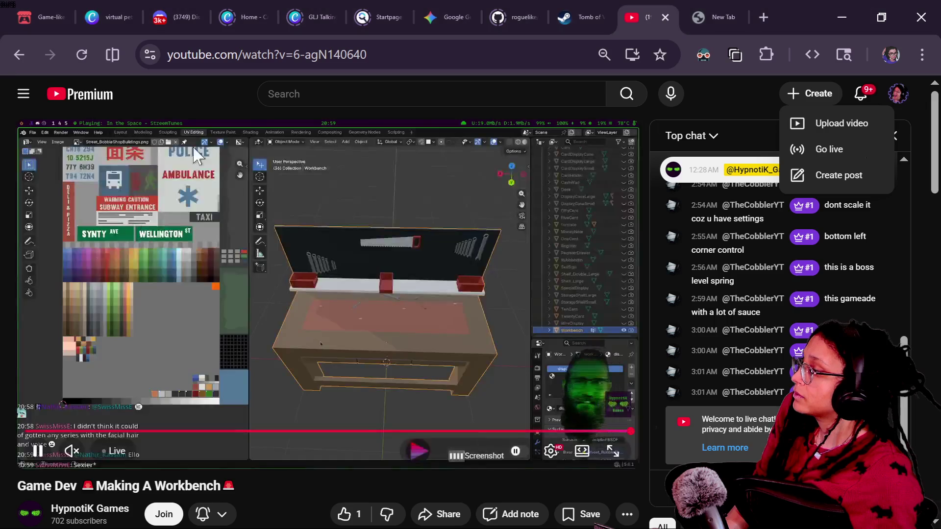
{"action": "left_click", "coordinate": [265, 17]}
{"action": "type", "text": "hypnotik_games"}
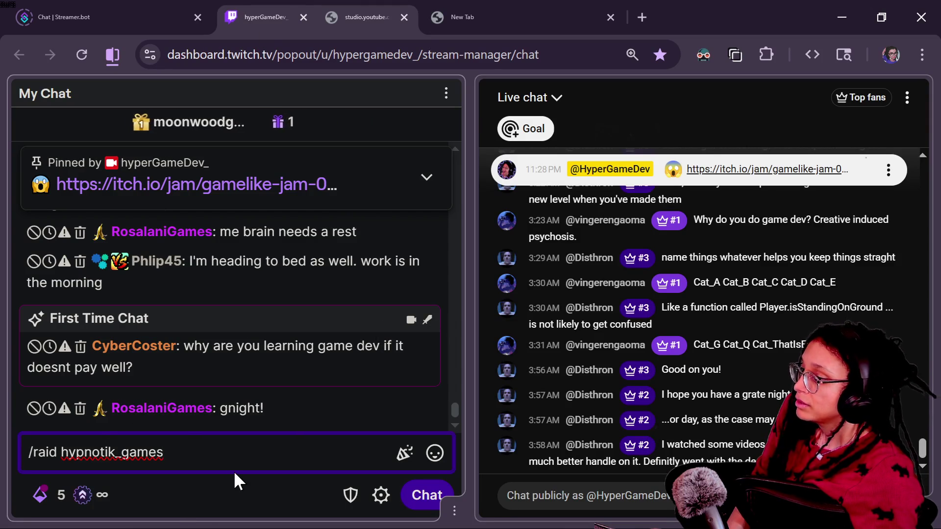
{"action": "scroll", "coordinate": [392, 292], "scroll_direction": "up", "scroll_amount": 3}
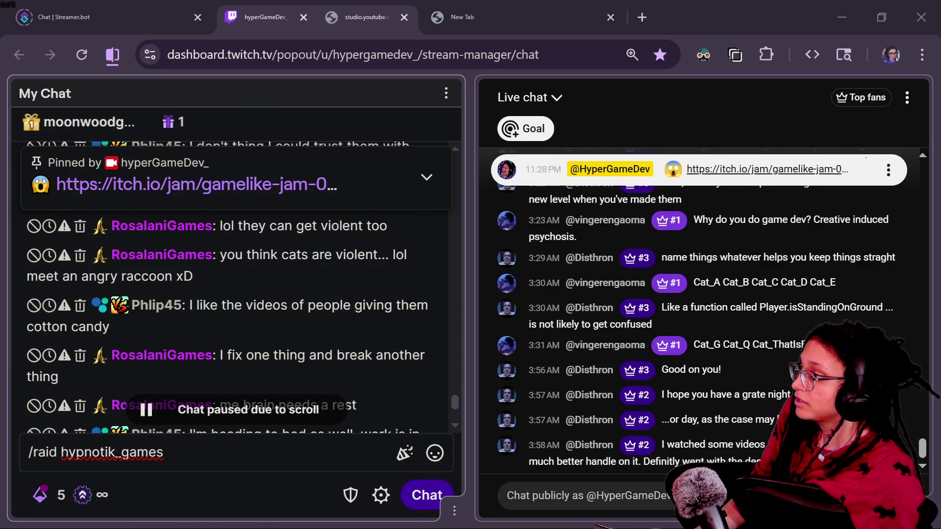
{"action": "scroll", "coordinate": [294, 354], "scroll_direction": "down", "scroll_amount": 3}
{"action": "scroll", "coordinate": [294, 354], "scroll_direction": "up", "scroll_amount": 3}
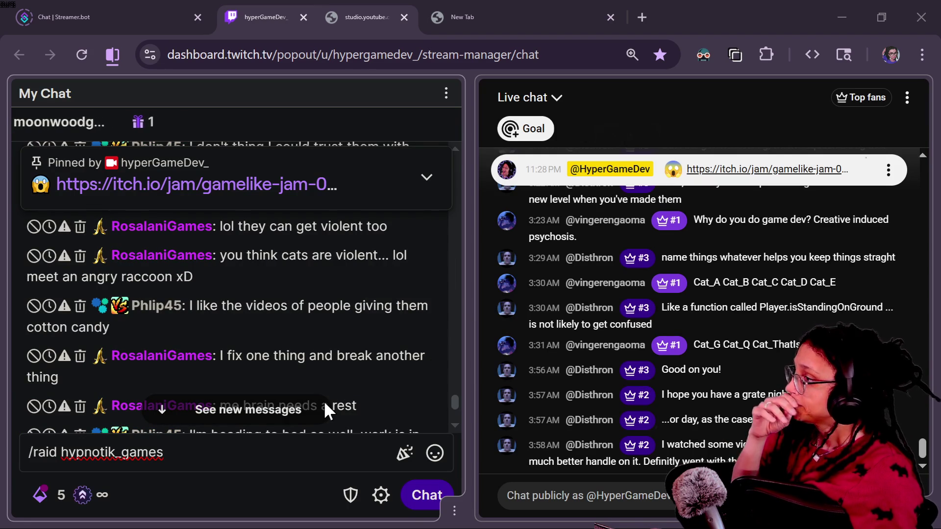
{"action": "scroll", "coordinate": [348, 334], "scroll_direction": "up", "scroll_amount": 3}
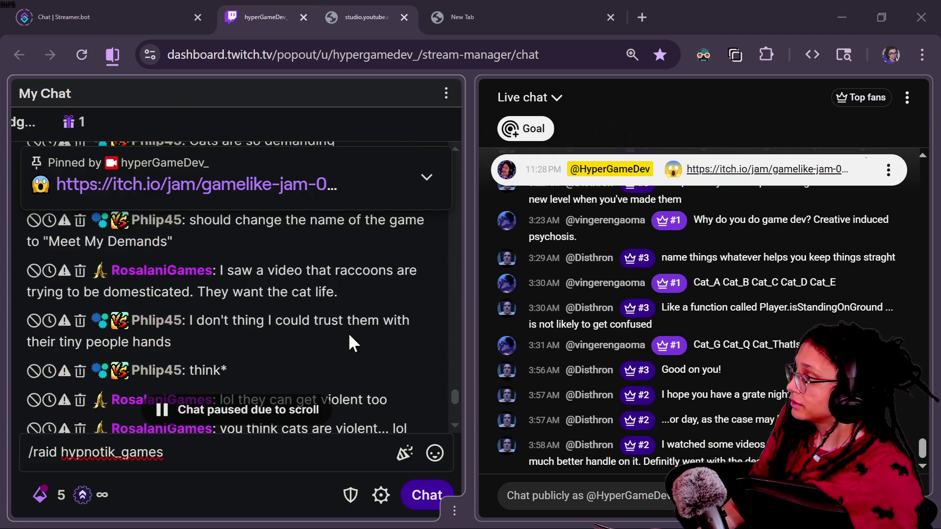
{"action": "mouse_move", "coordinate": [439, 401]}
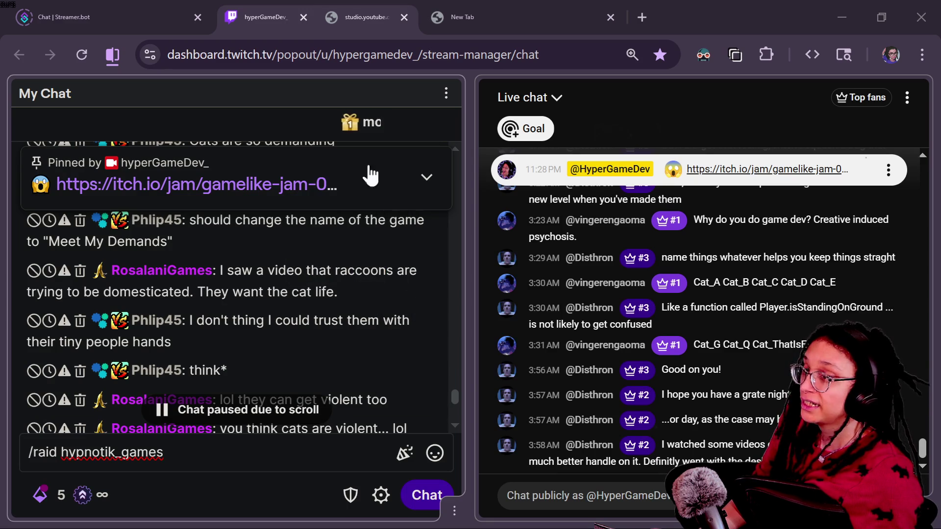
{"action": "left_click", "coordinate": [293, 95]}
{"action": "scroll", "coordinate": [239, 304], "scroll_direction": "up", "scroll_amount": 3}
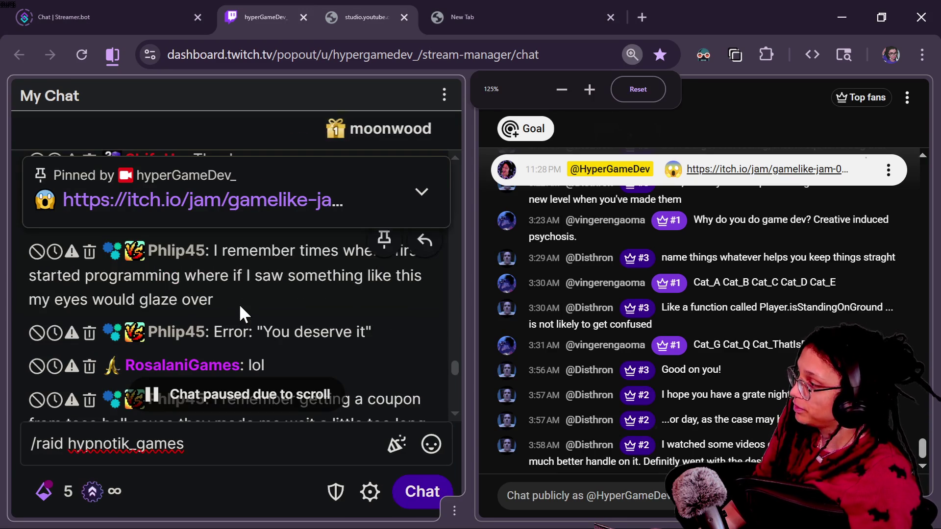
{"action": "mouse_move", "coordinate": [457, 367]}
{"action": "left_mouse_down"}
{"action": "mouse_move", "coordinate": [455, 352]}
{"action": "mouse_move", "coordinate": [453, 366]}
{"action": "left_mouse_up"}
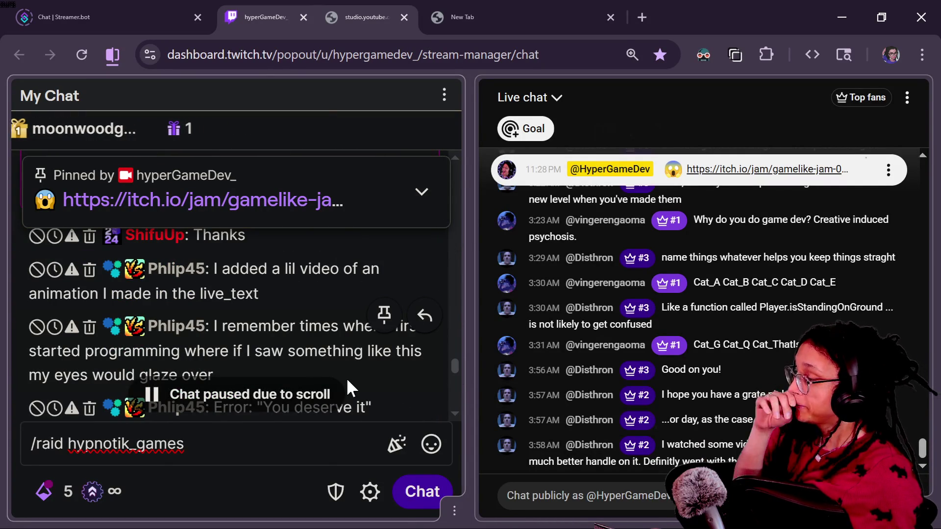
{"action": "left_click_drag", "start_coordinate": [455, 370], "coordinate": [455, 375]}
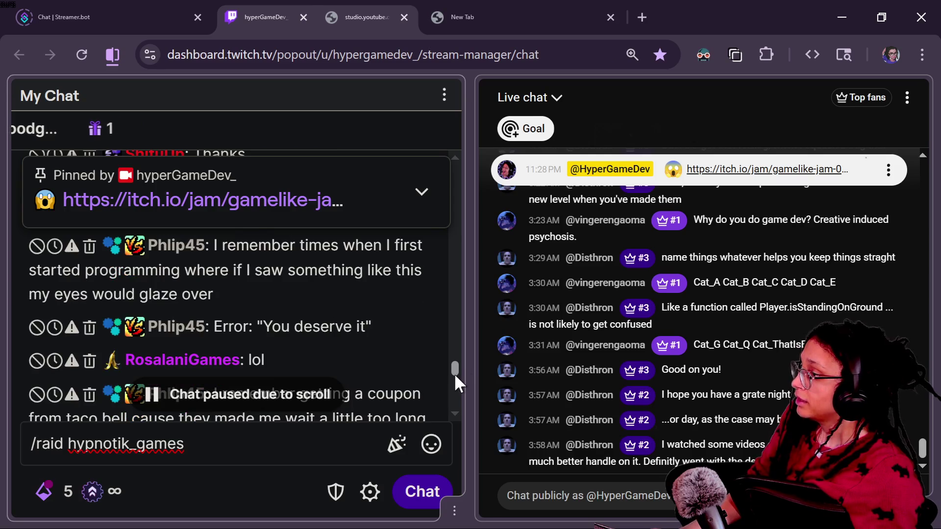
{"action": "left_click_drag", "start_coordinate": [454, 373], "coordinate": [454, 377]}
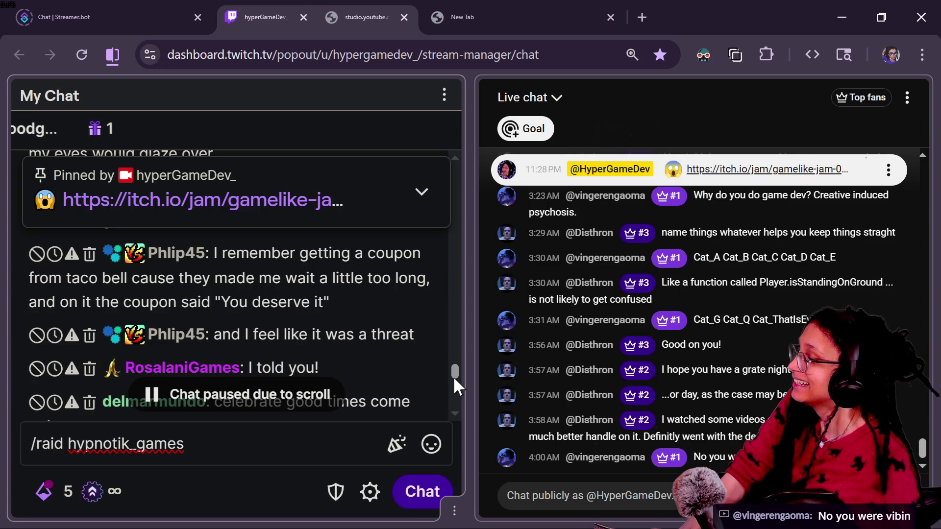
{"action": "scroll", "coordinate": [454, 376], "scroll_direction": "down", "scroll_amount": 1}
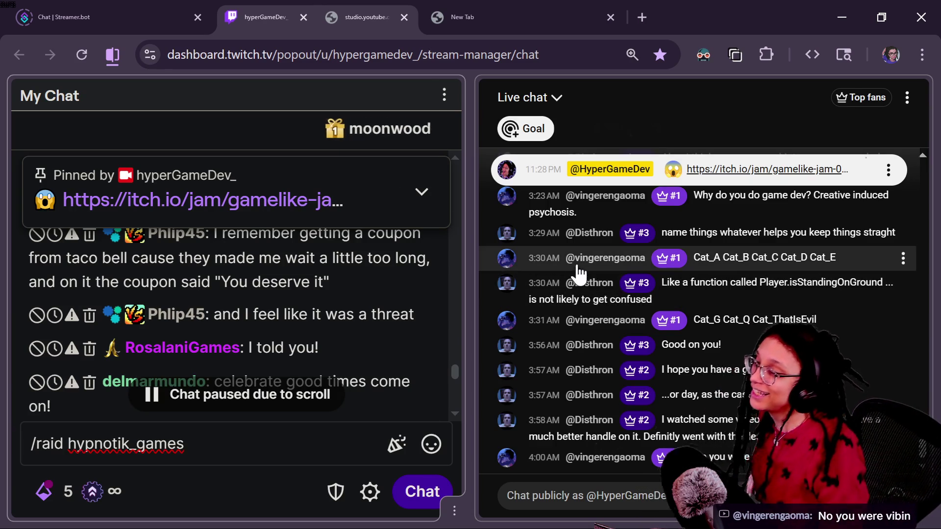
{"action": "left_click_drag", "start_coordinate": [456, 368], "coordinate": [453, 379]}
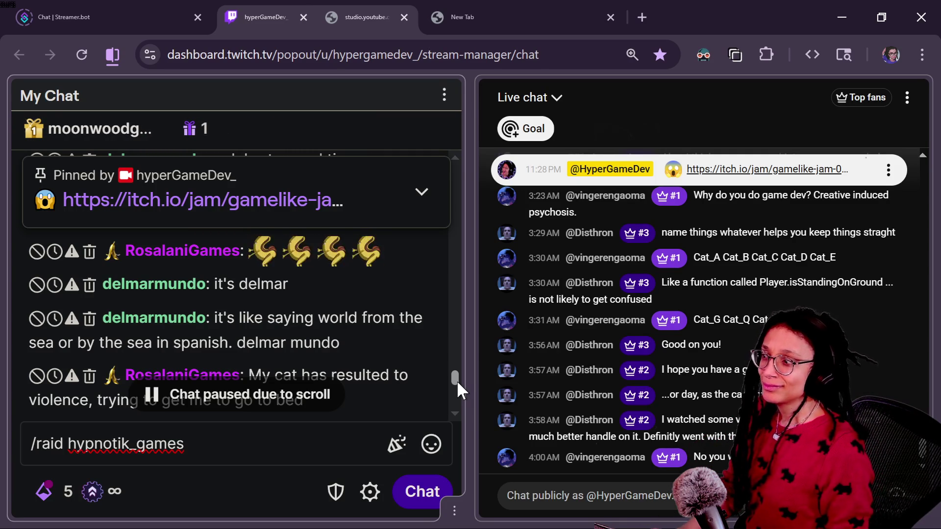
{"action": "left_click_drag", "start_coordinate": [454, 374], "coordinate": [451, 380]}
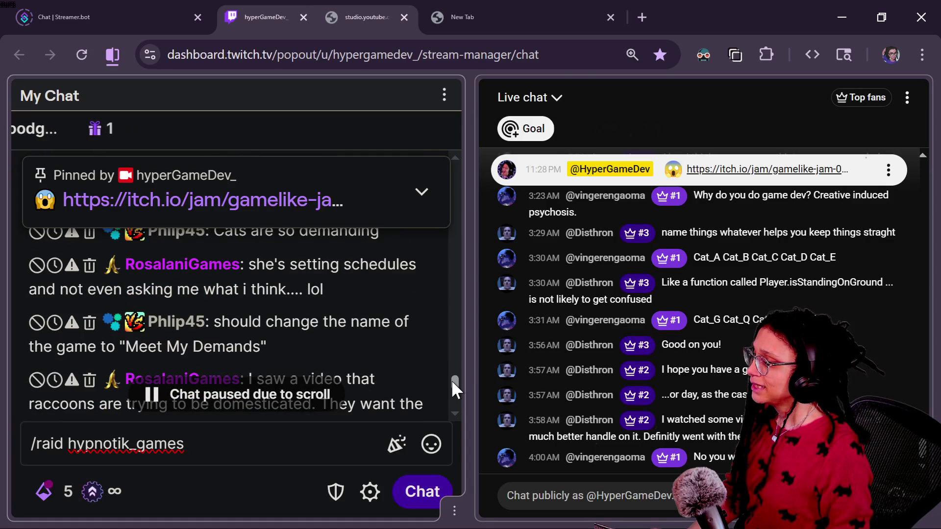
{"action": "left_click_drag", "start_coordinate": [451, 379], "coordinate": [447, 376]}
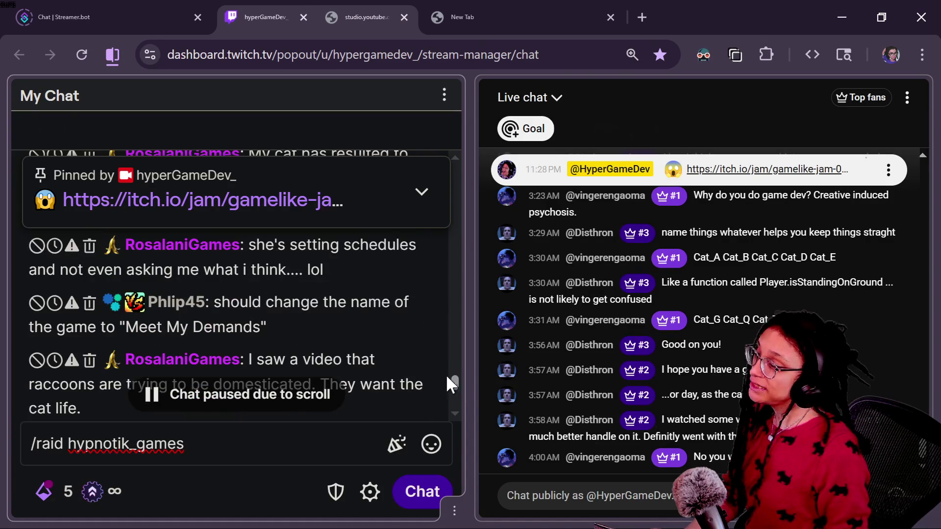
{"action": "triple_click", "coordinate": [284, 337]}
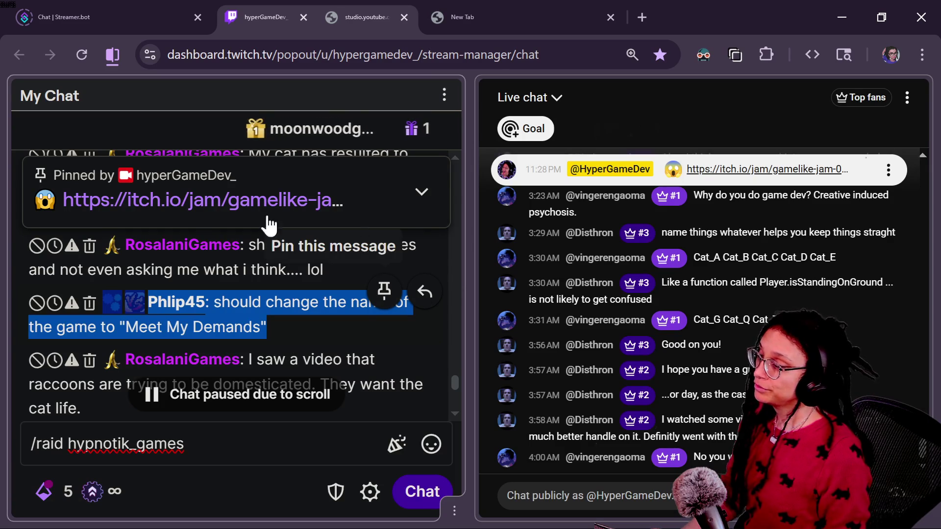
{"action": "left_click", "coordinate": [311, 270]}
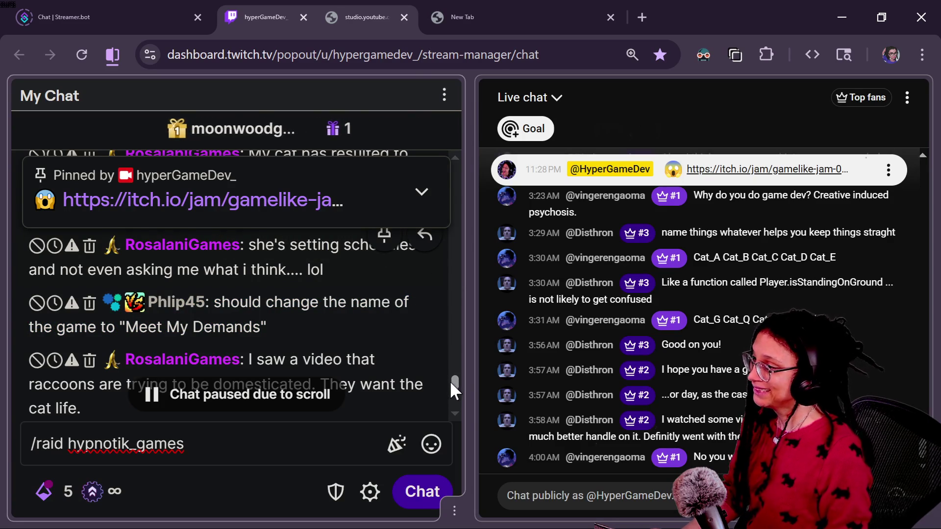
{"action": "scroll", "coordinate": [449, 381], "scroll_direction": "up", "scroll_amount": 1}
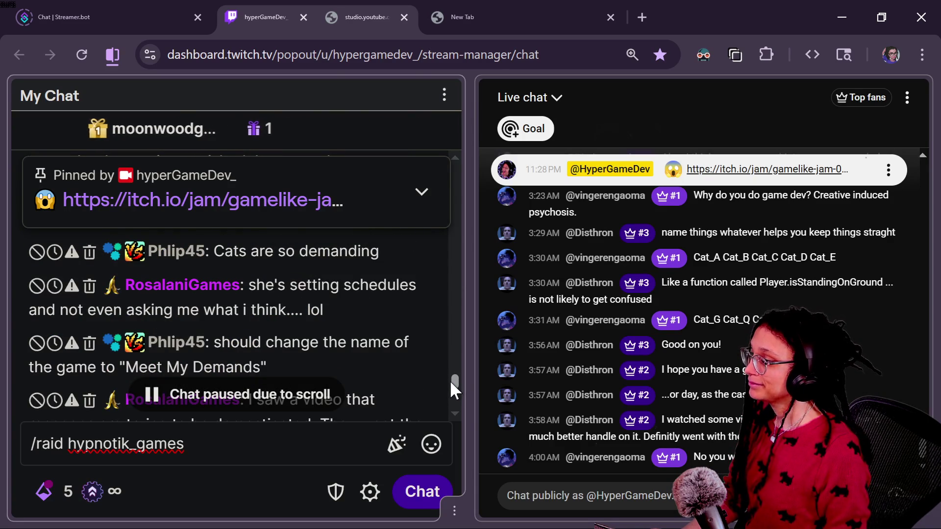
{"action": "scroll", "coordinate": [448, 381], "scroll_direction": "up", "scroll_amount": 2}
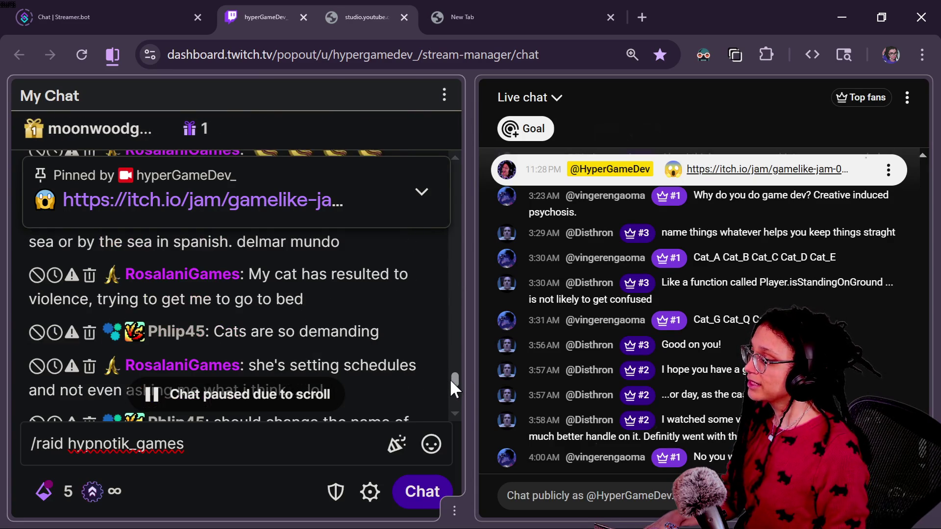
{"action": "scroll", "coordinate": [450, 379], "scroll_direction": "down", "scroll_amount": 1}
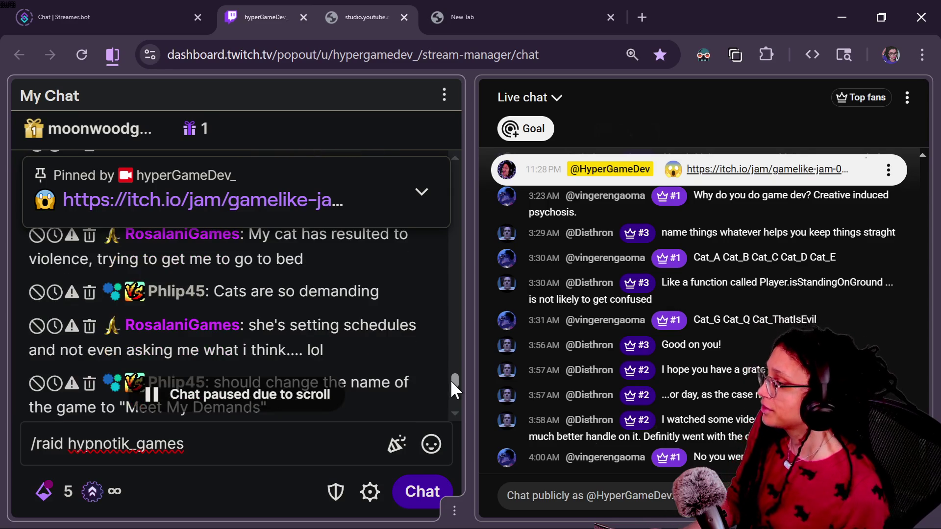
{"action": "scroll", "coordinate": [450, 378], "scroll_direction": "up", "scroll_amount": 2}
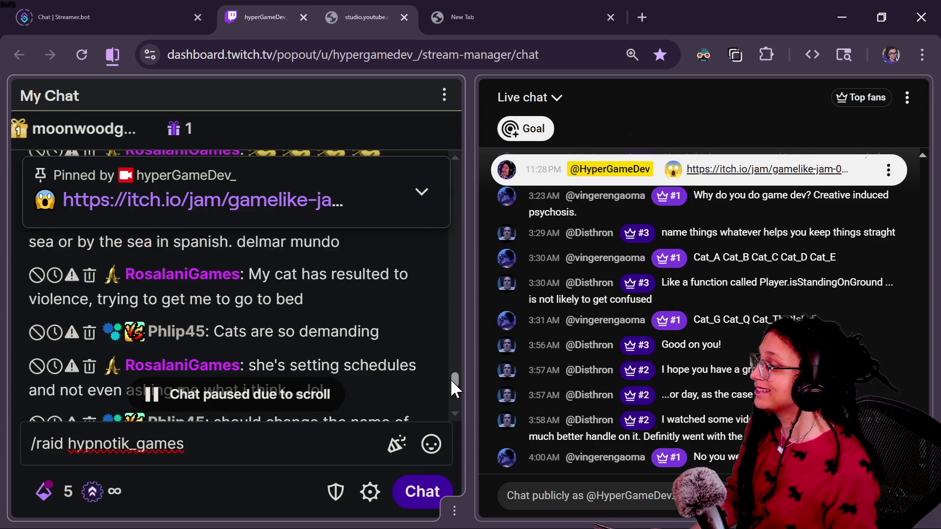
{"action": "scroll", "coordinate": [451, 380], "scroll_direction": "down", "scroll_amount": 2}
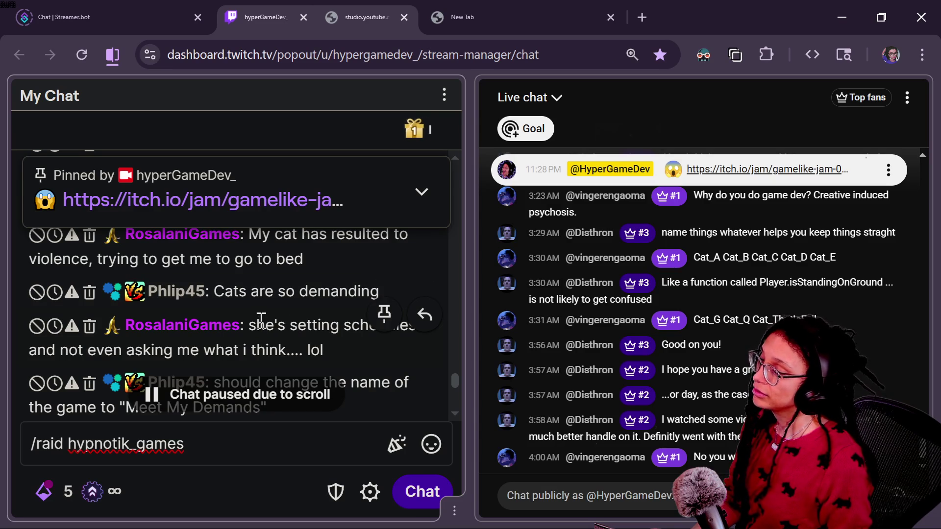
{"action": "scroll", "coordinate": [458, 388], "scroll_direction": "down", "scroll_amount": 1}
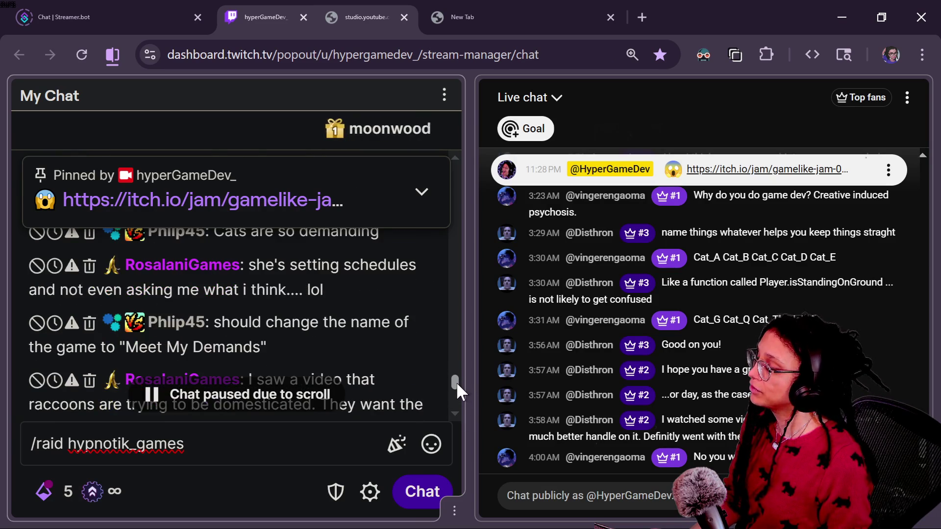
{"action": "scroll", "coordinate": [459, 392], "scroll_direction": "down", "scroll_amount": 2}
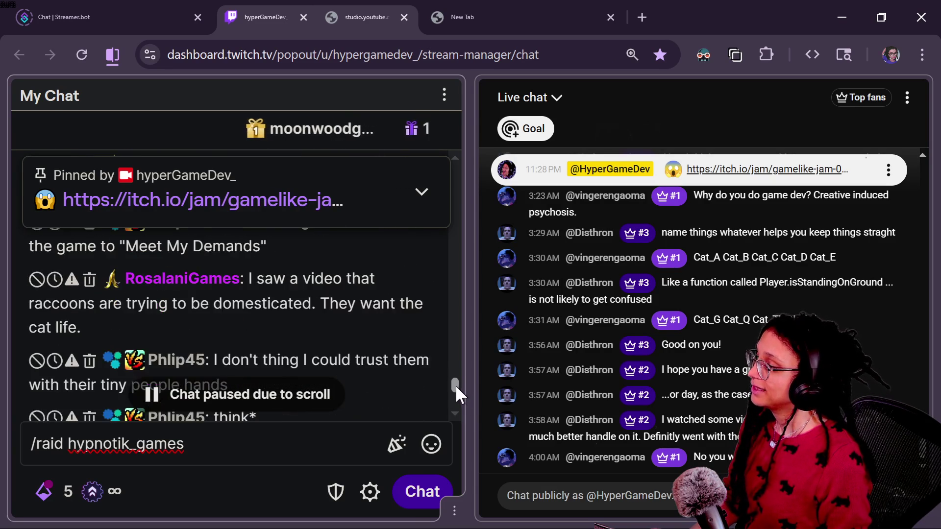
{"action": "scroll", "coordinate": [459, 392], "scroll_direction": "down", "scroll_amount": 1}
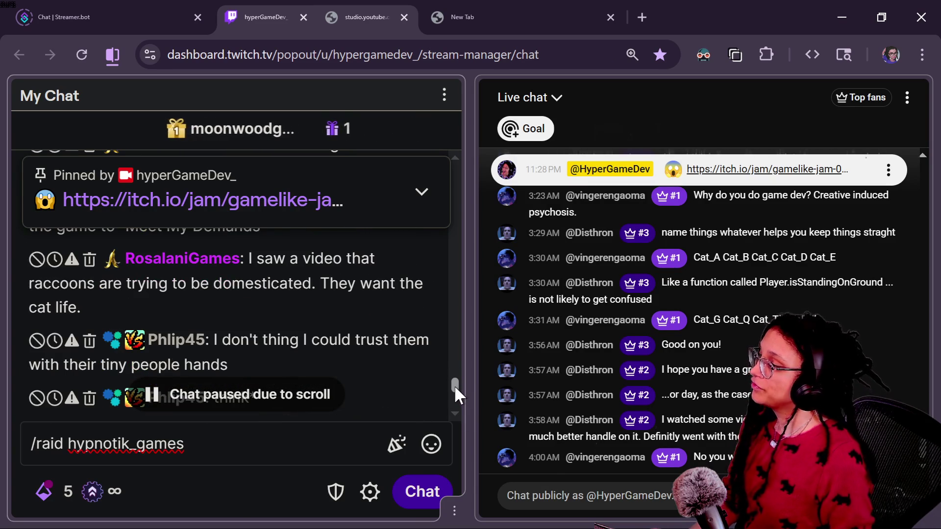